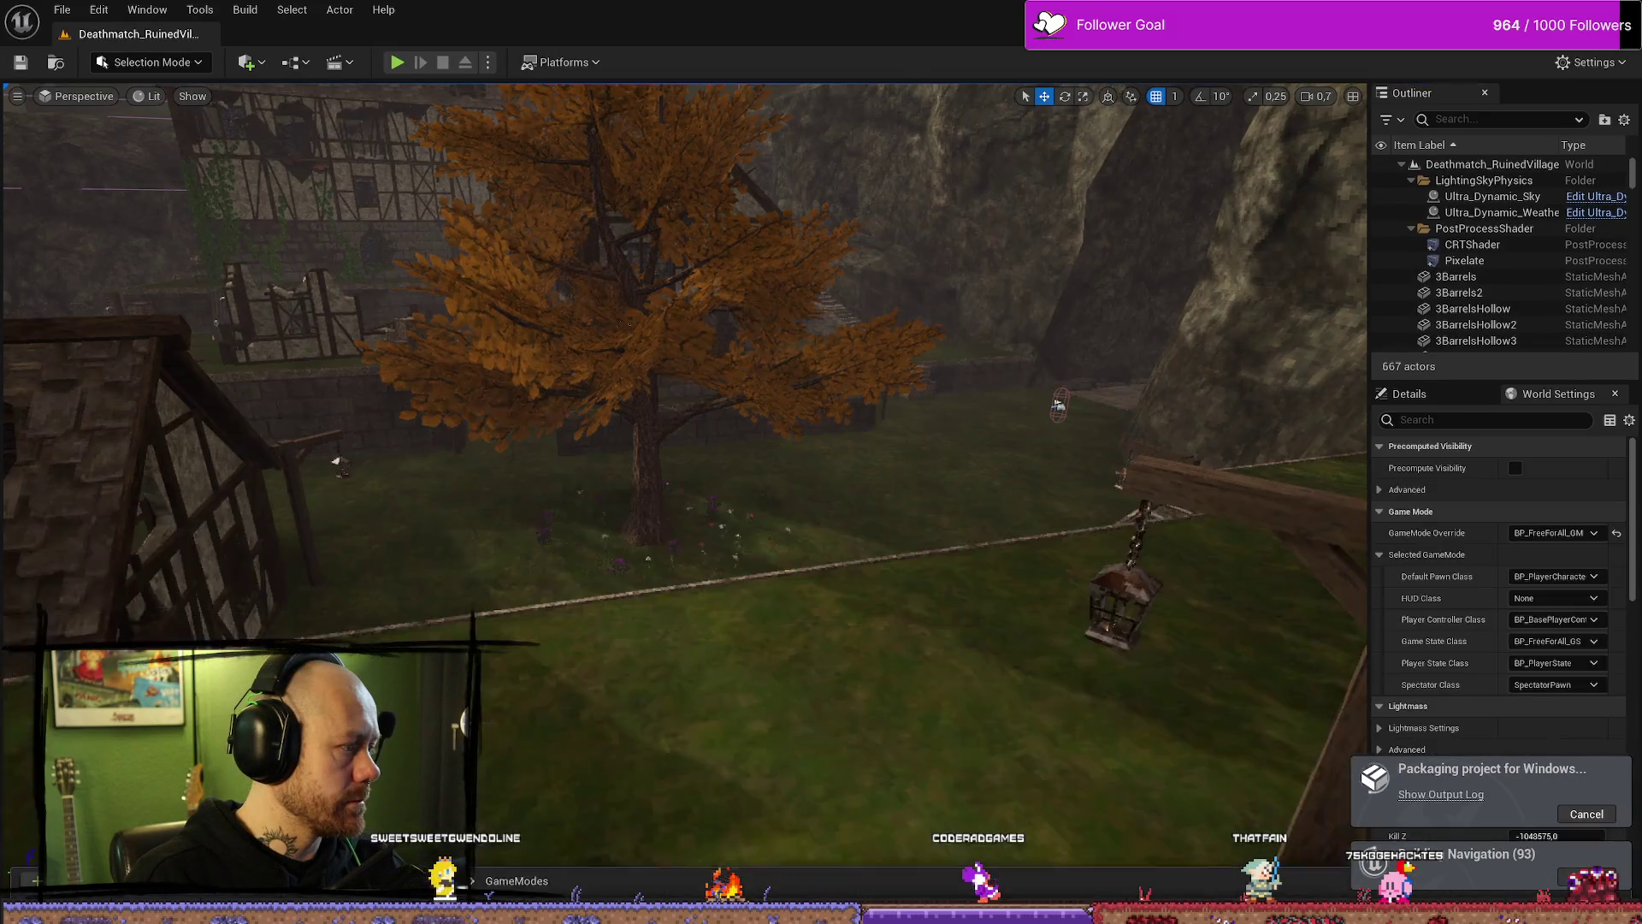
Step: Fly the camera around Ruined Village past the tree, cliff, hanging cage and stairs platform
drag(823, 363, 823, 363)
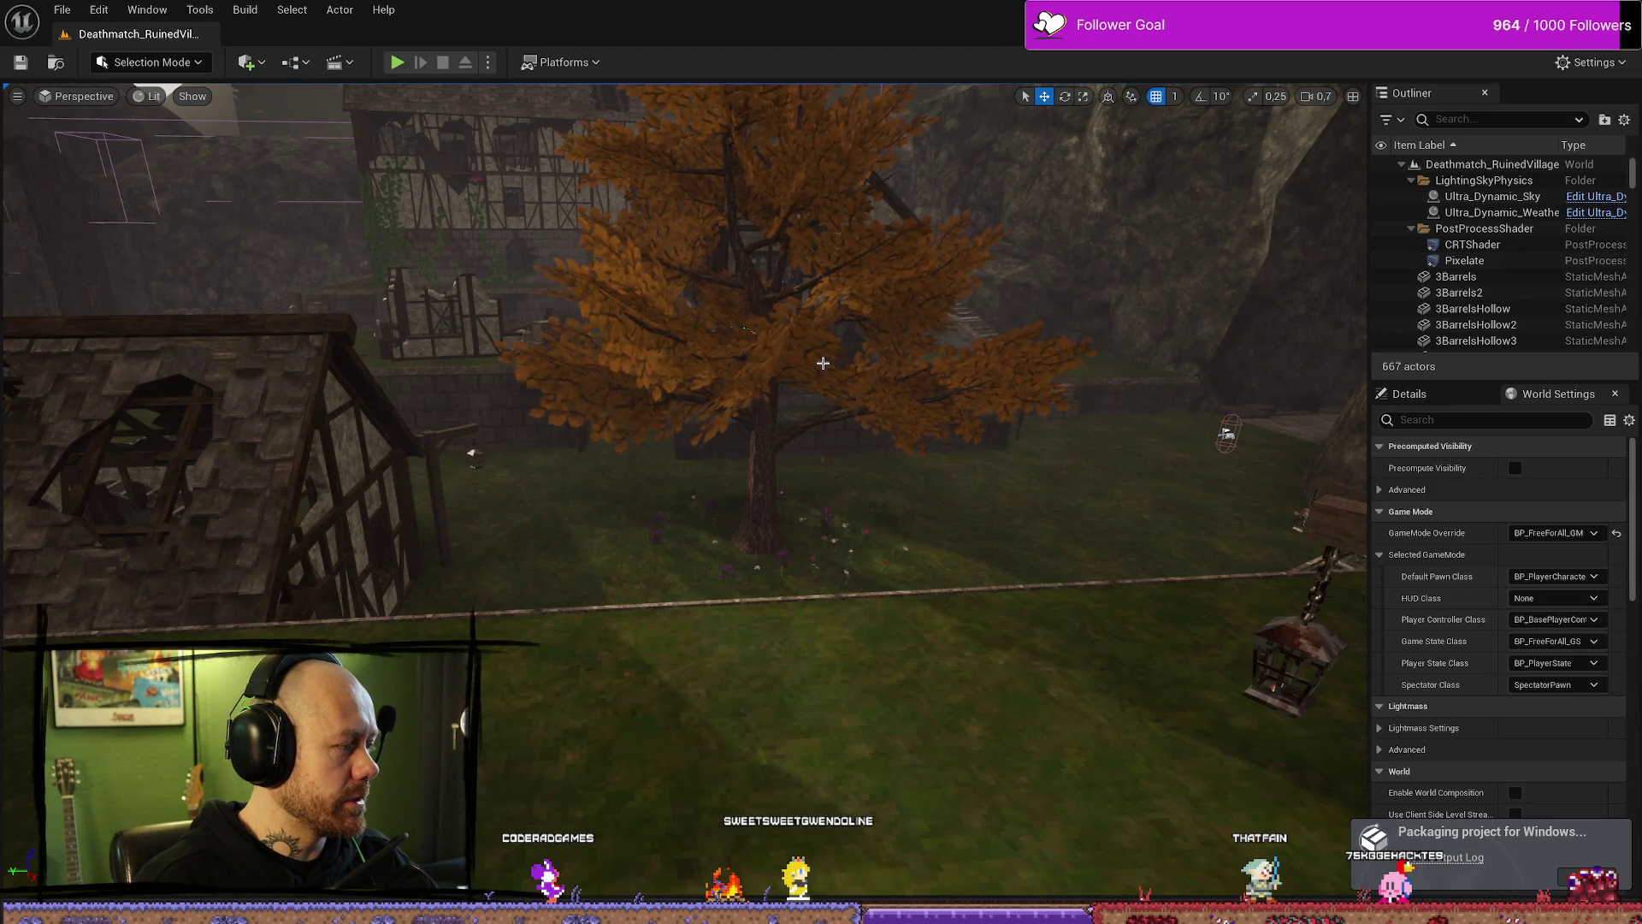
drag(534, 424, 533, 423)
scroll(533, 423, up, 2)
drag(786, 457, 787, 458)
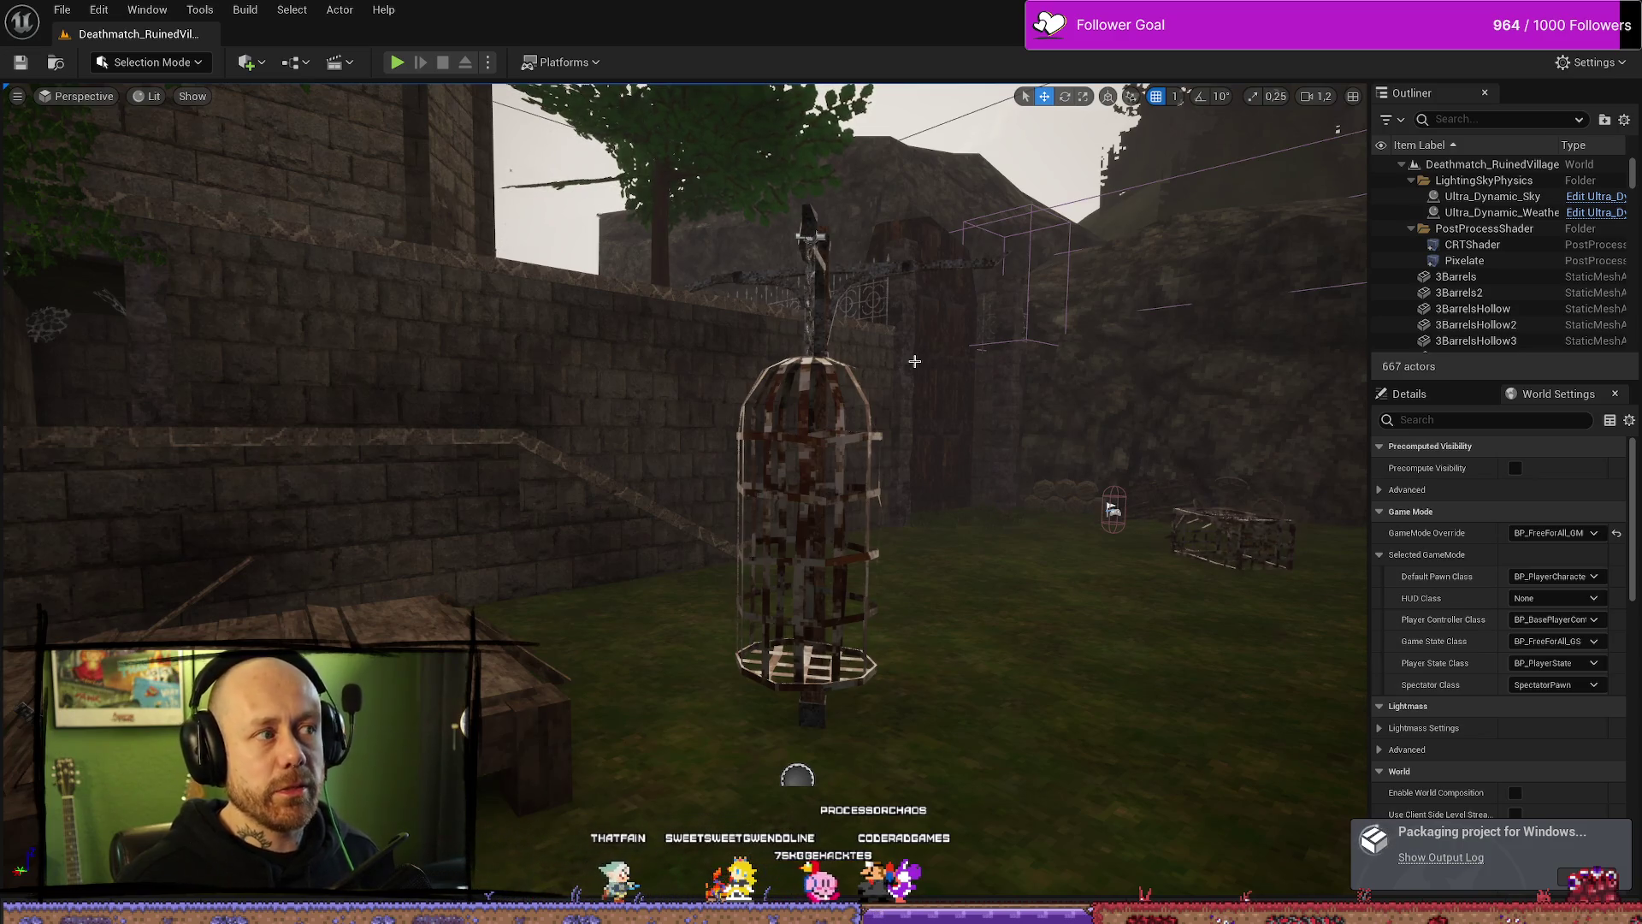
mouse_move(915, 361)
mouse_down()
mouse_move(889, 427)
mouse_move(804, 453)
mouse_move(907, 487)
mouse_move(855, 514)
mouse_up()
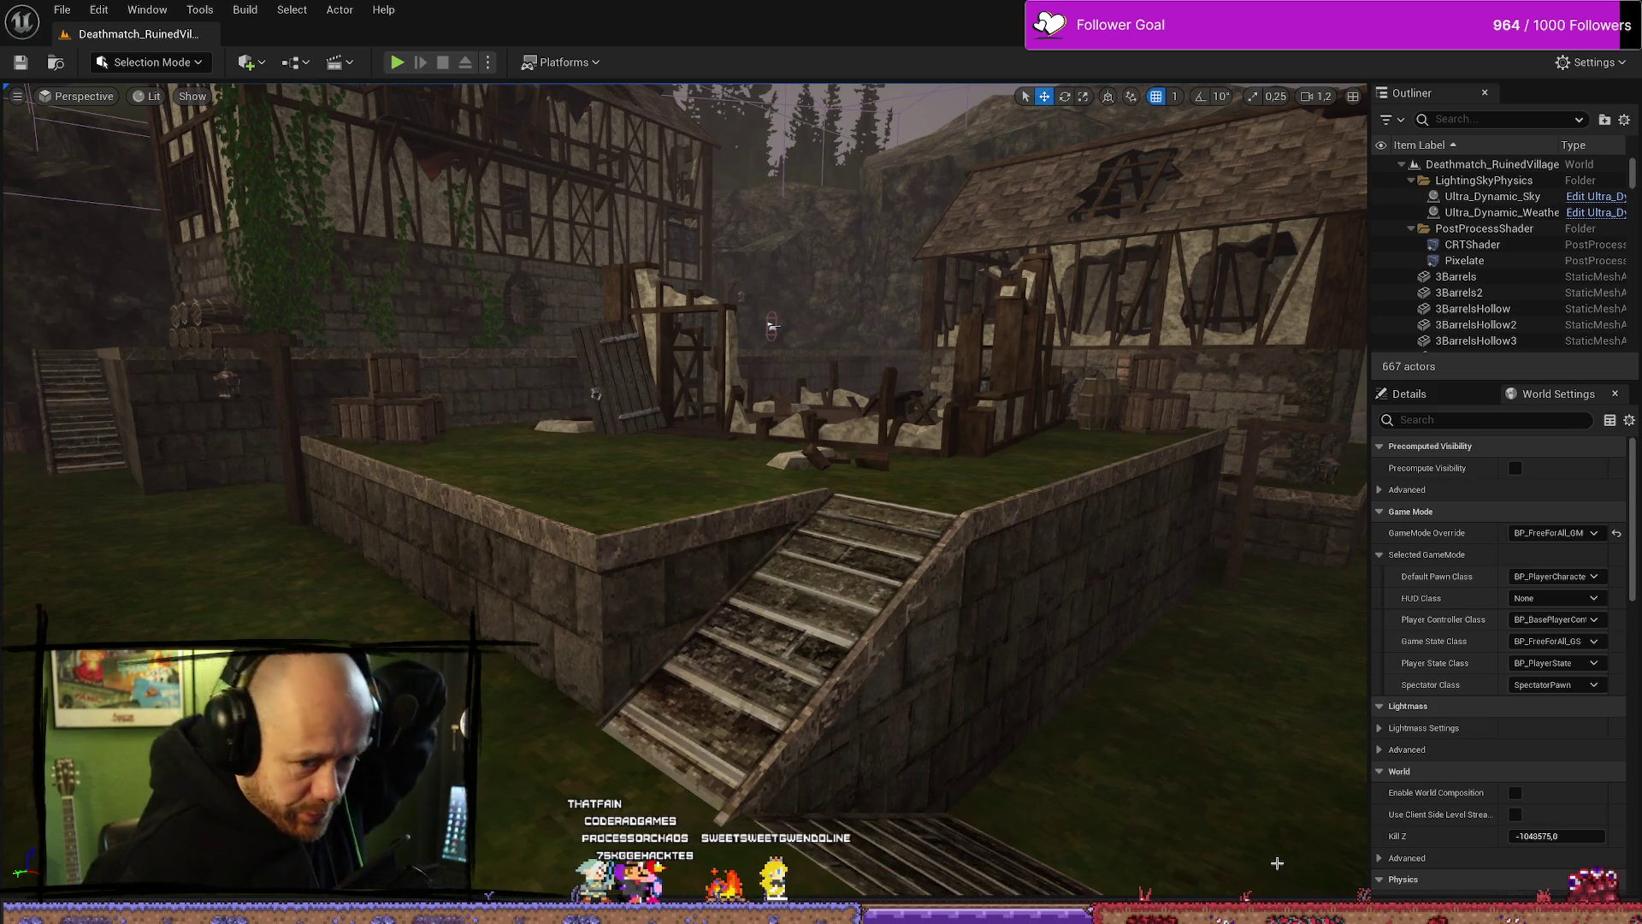
drag(848, 716, 684, 586)
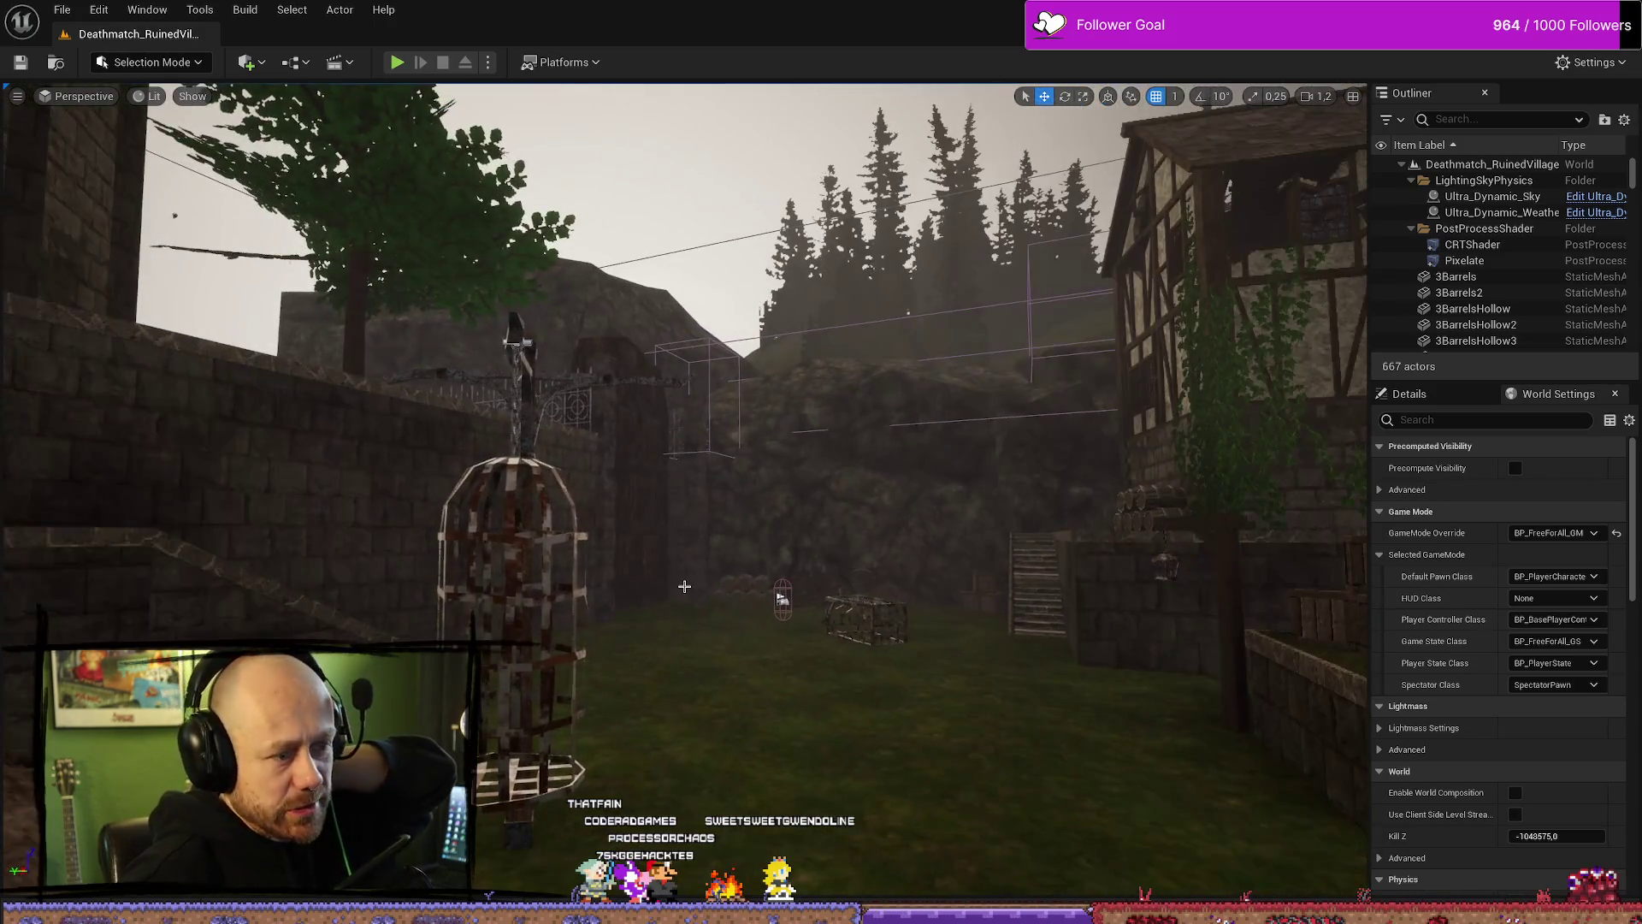
Step: Select PainCausingVolume7 by the wall, frame the cage and table, and open File Explorer
click(712, 358)
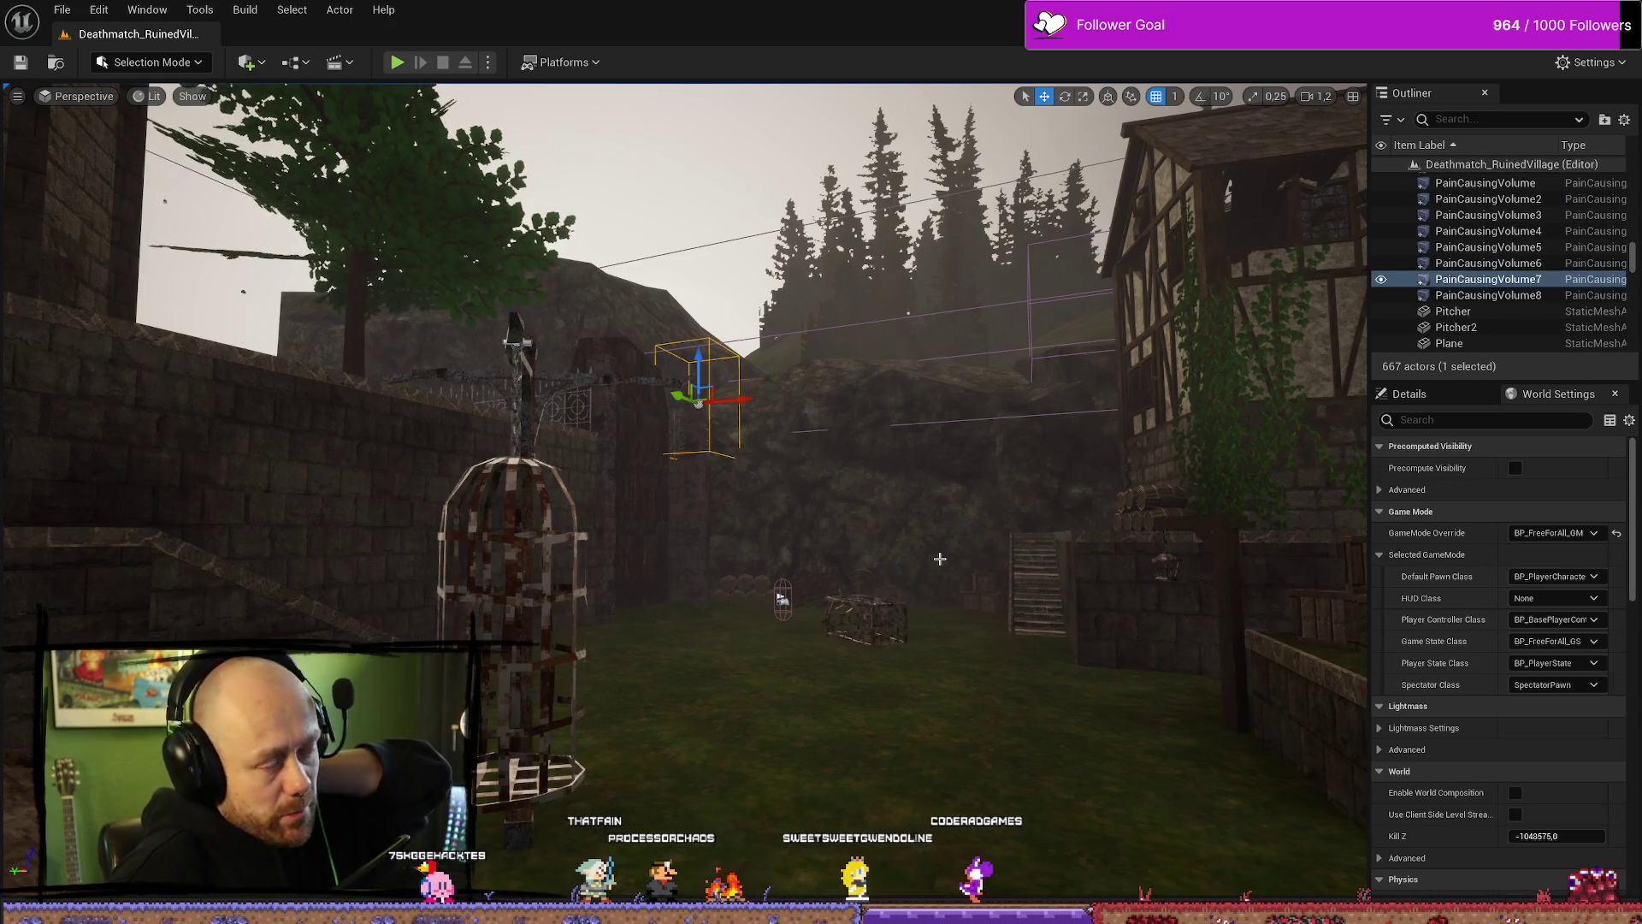
mouse_move(899, 536)
mouse_down()
mouse_move(983, 530)
mouse_move(889, 504)
mouse_move(913, 479)
mouse_up()
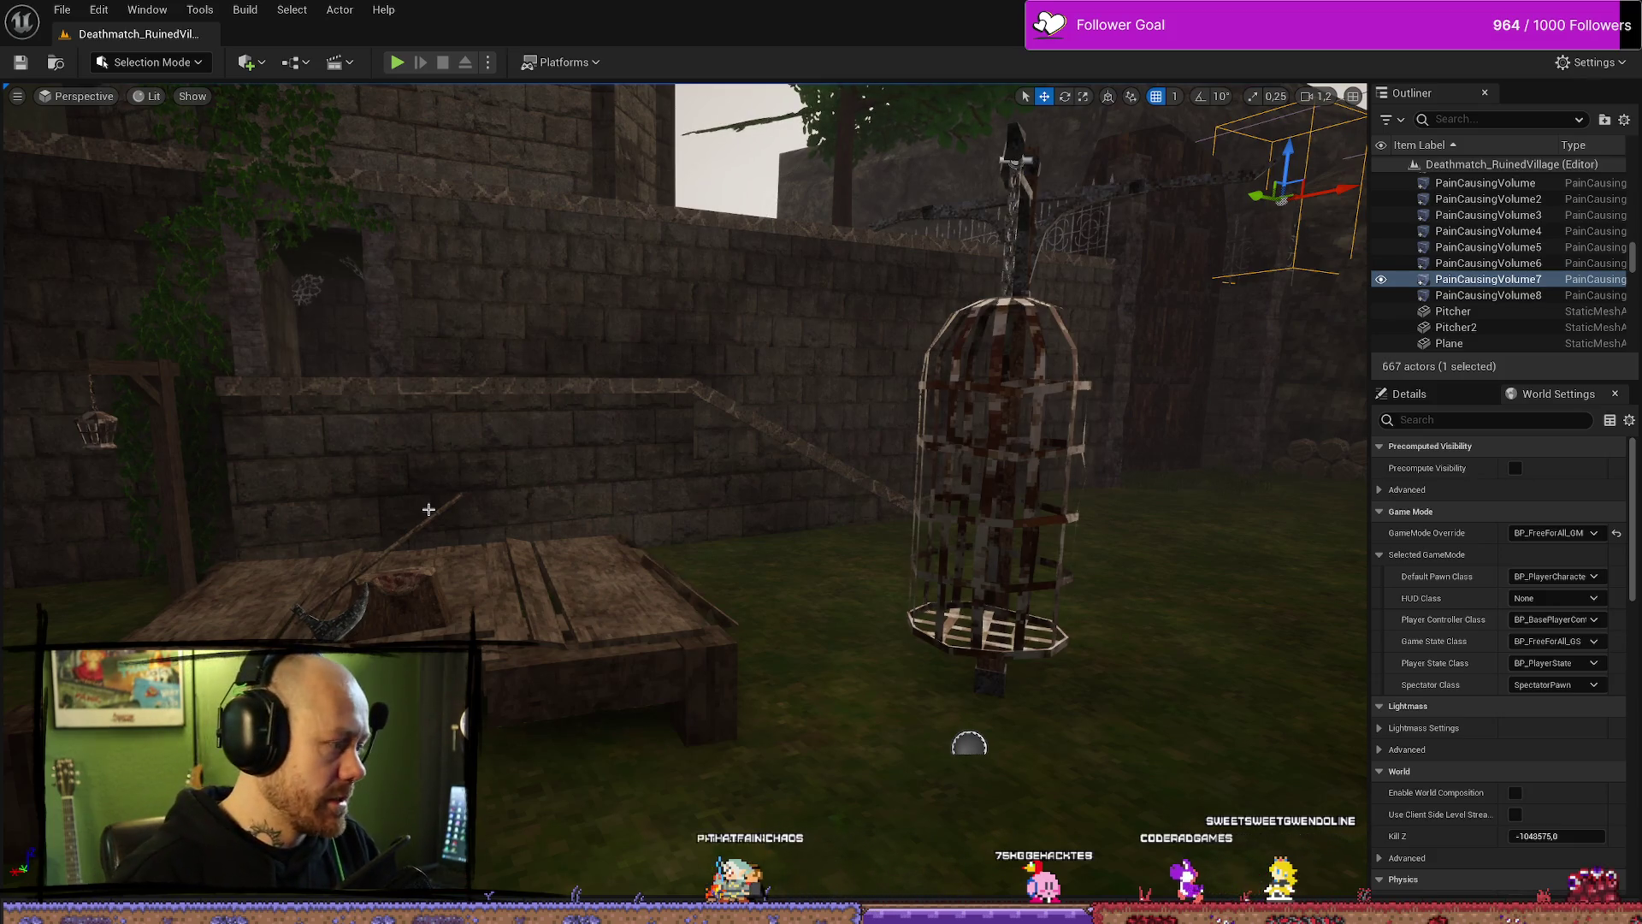
mouse_move(428, 509)
mouse_down()
mouse_move(419, 484)
mouse_move(372, 479)
mouse_move(586, 554)
mouse_move(522, 547)
mouse_move(513, 608)
mouse_up()
key(super+e)
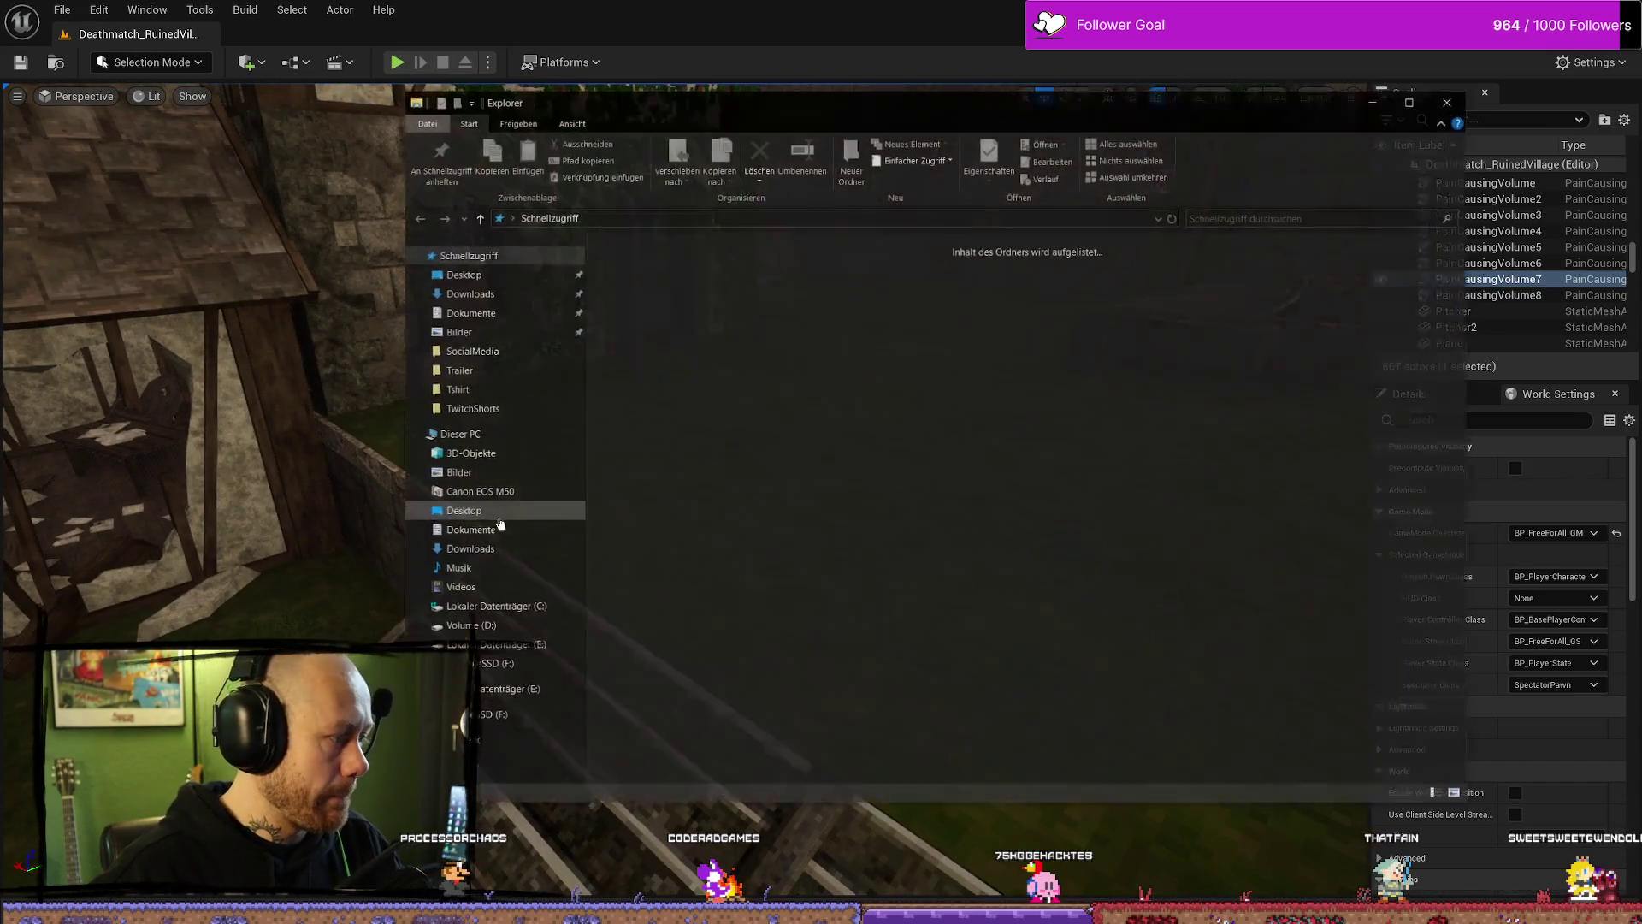
Step: Delete the old Windows build folder from F:\Bloodspill, then return to the Unreal editor
click(527, 667)
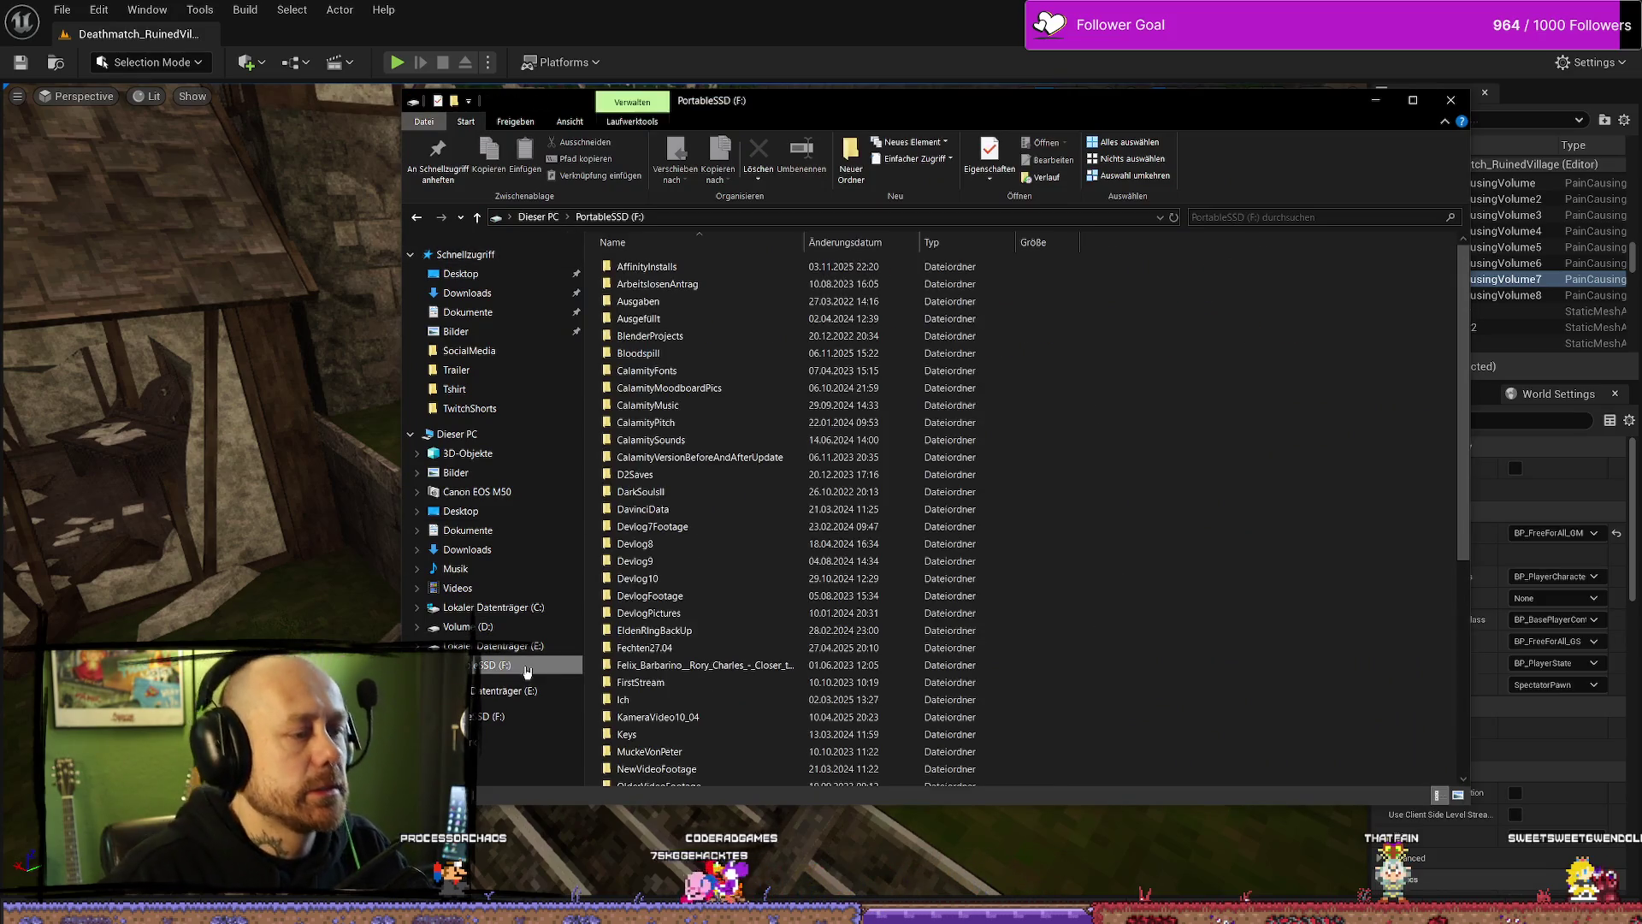
double_click(676, 355)
click(1163, 287)
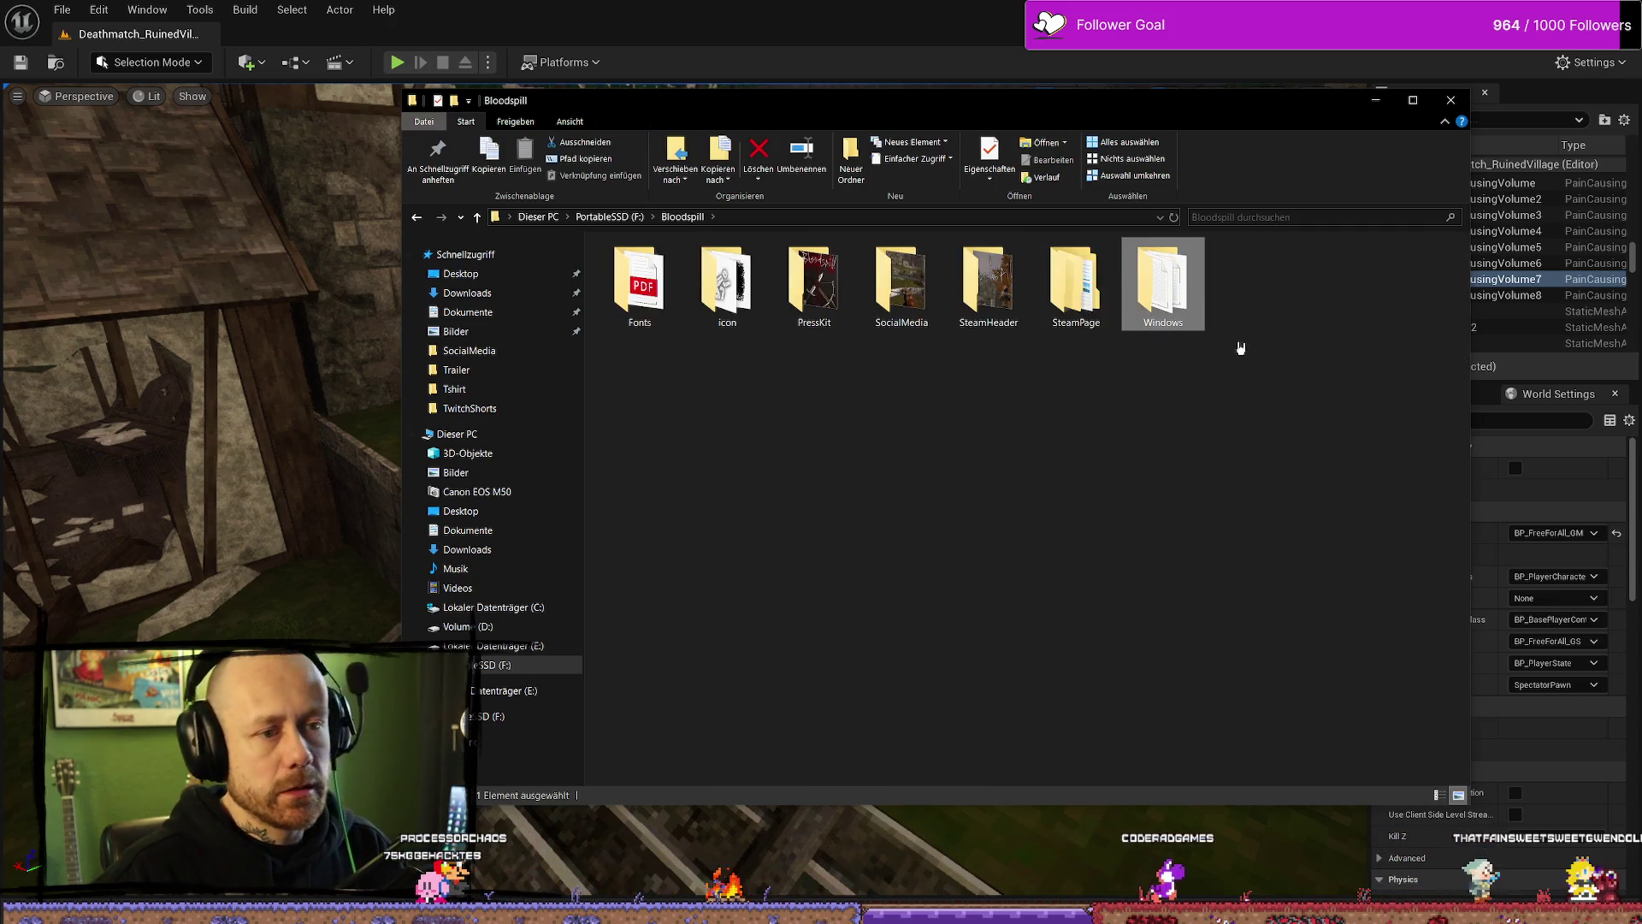
key(Delete)
key(alt+Tab)
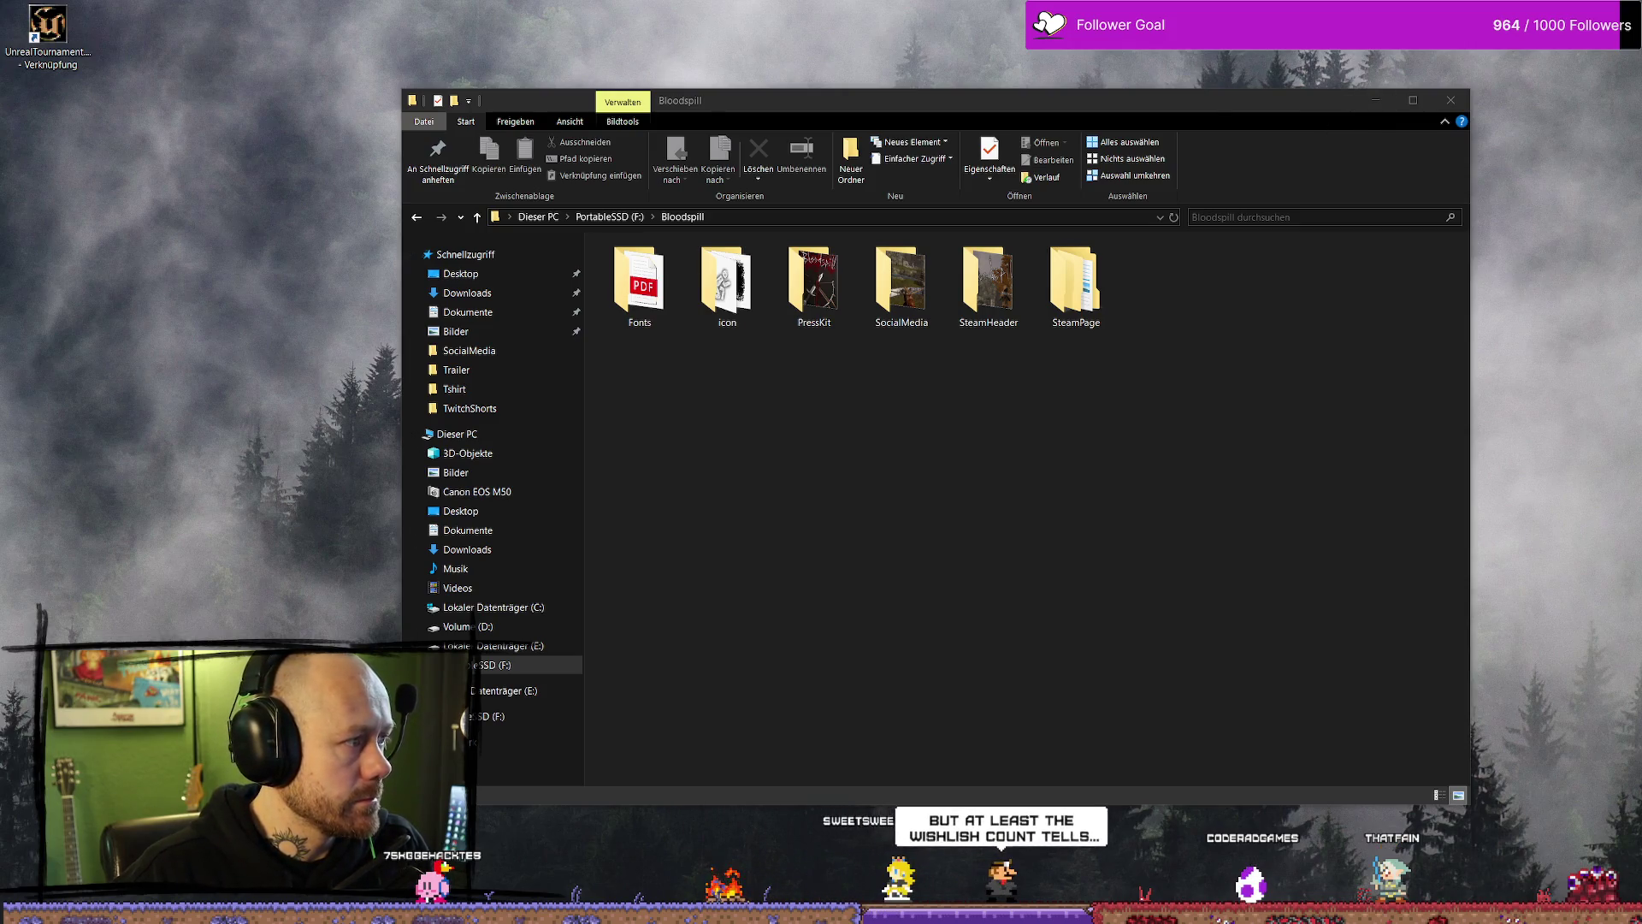
key(alt+Tab)
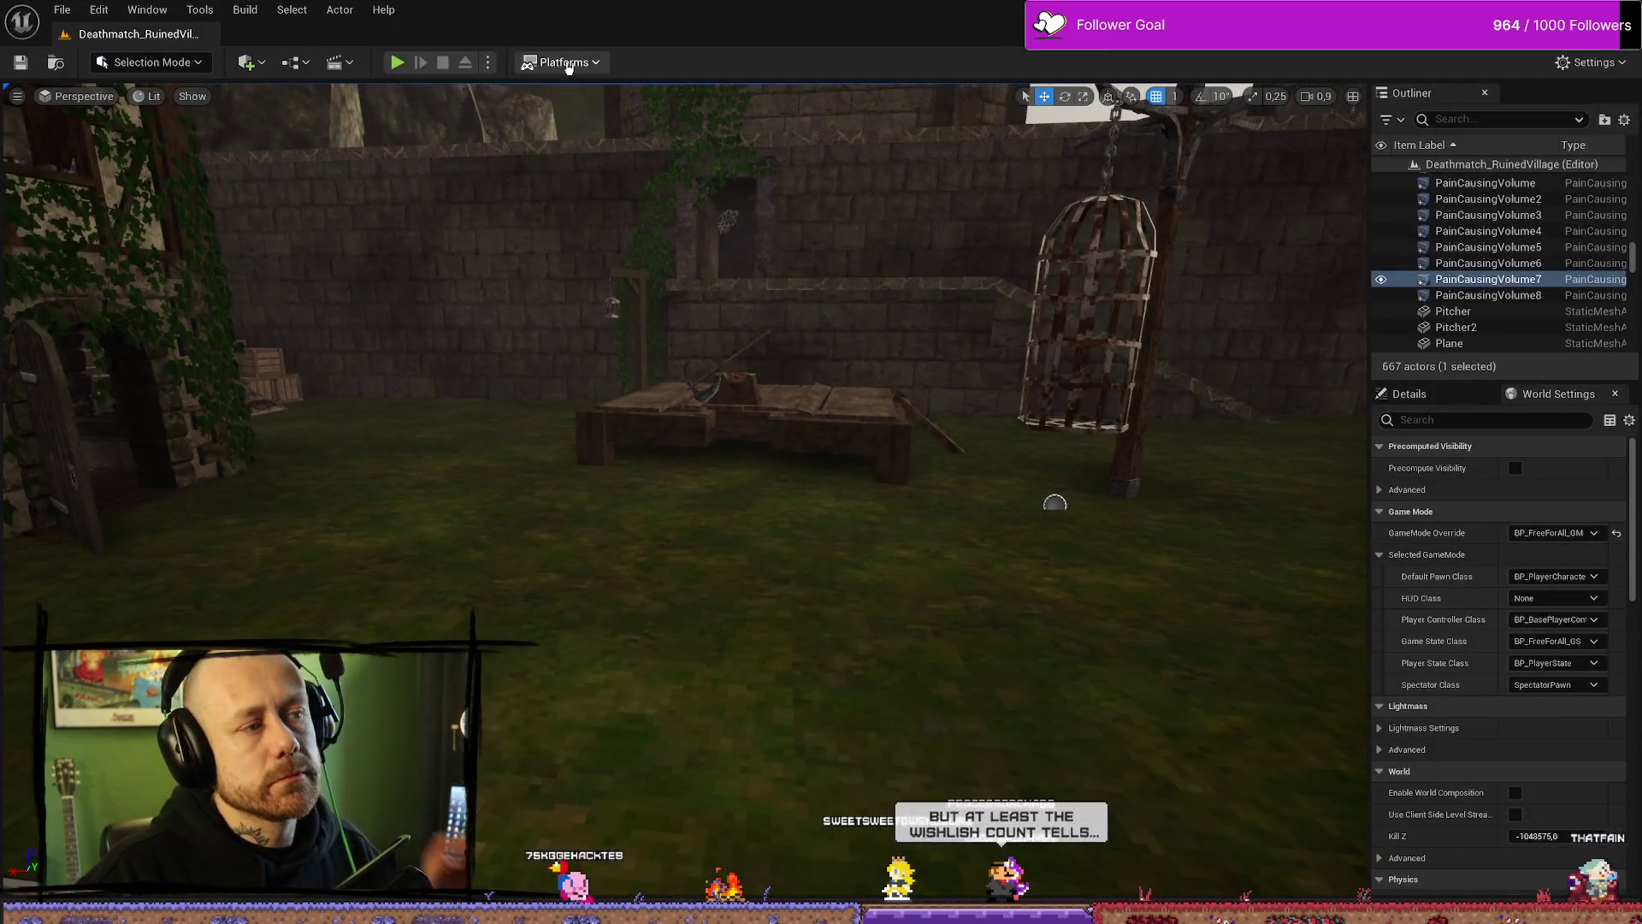
Step: Open and close the Platforms packaging menu, then widen the Steam store window leftward
click(564, 62)
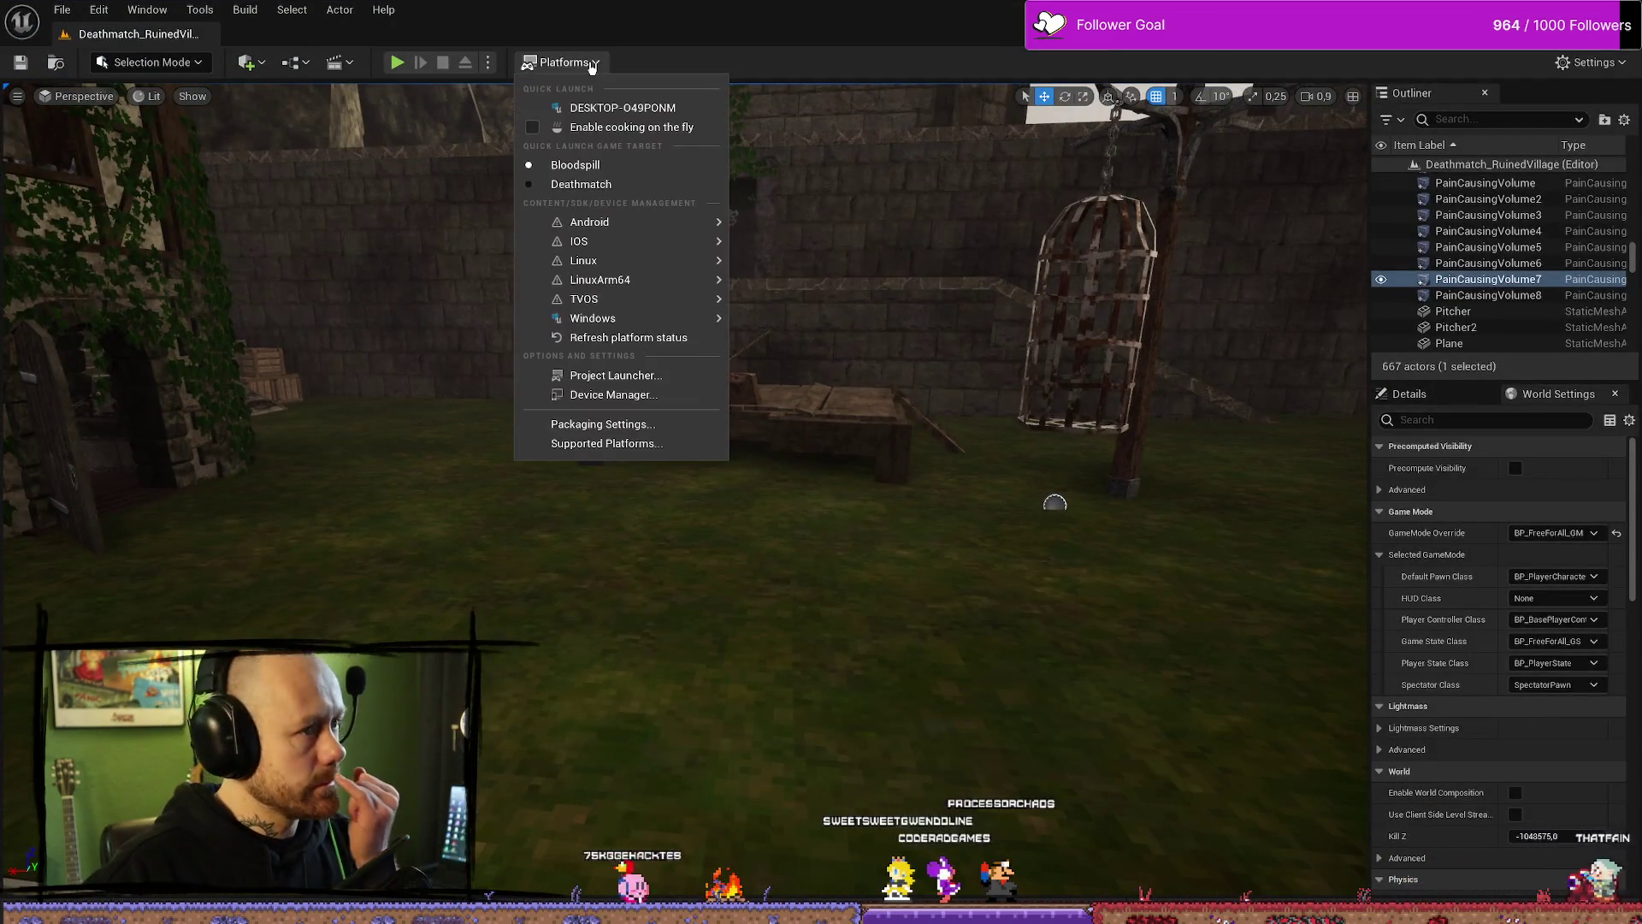
click(586, 63)
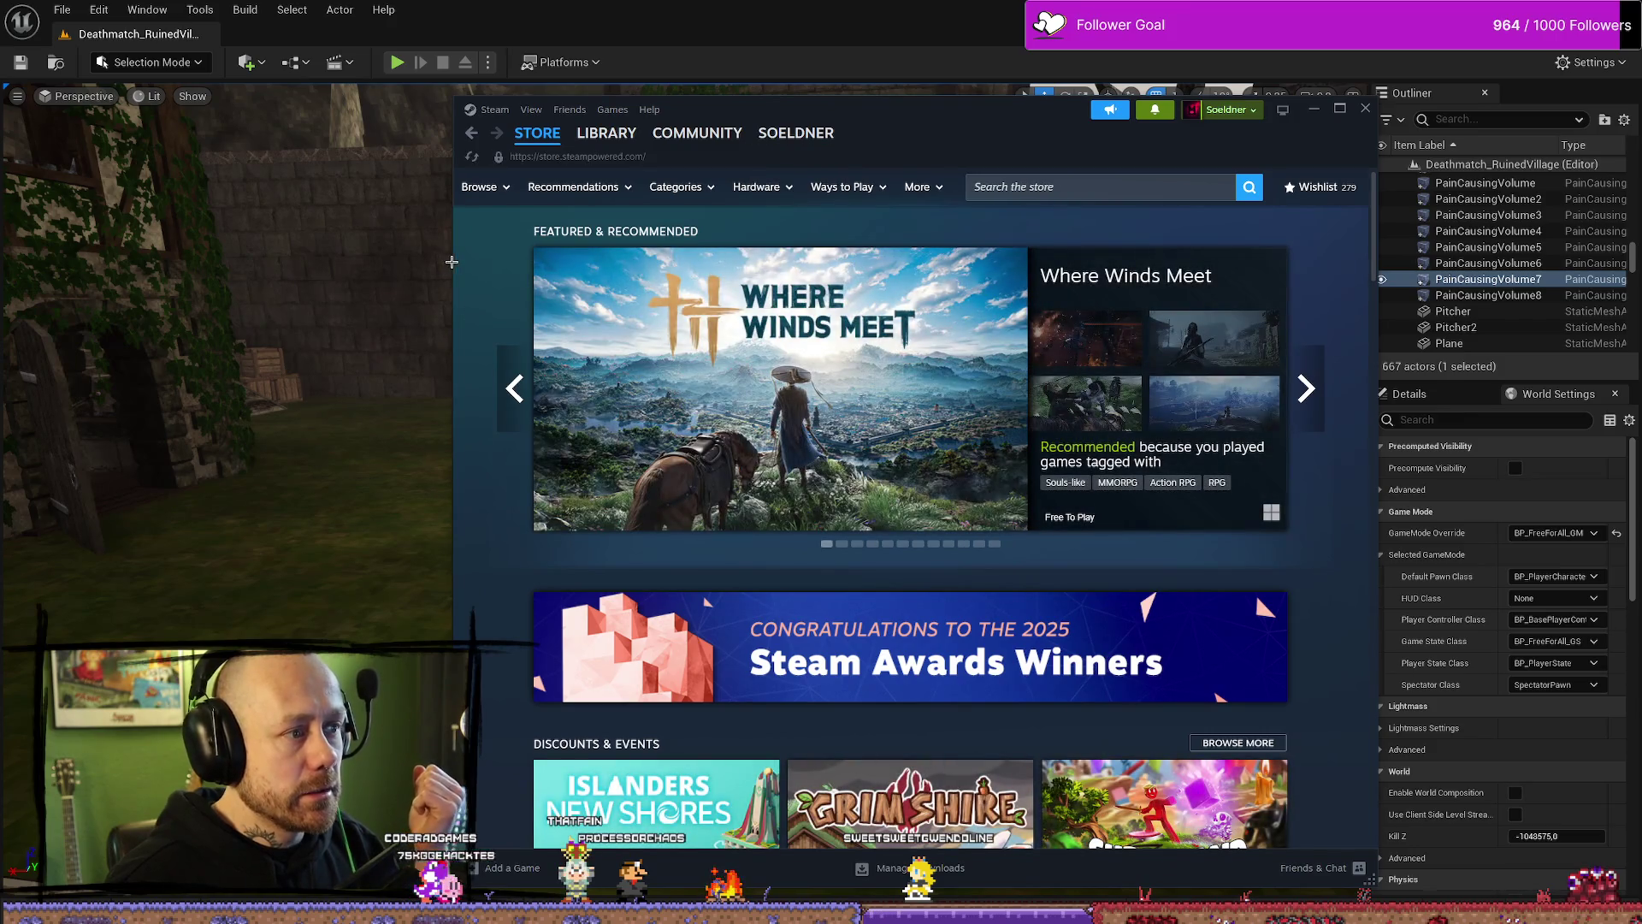
drag(453, 262, 291, 262)
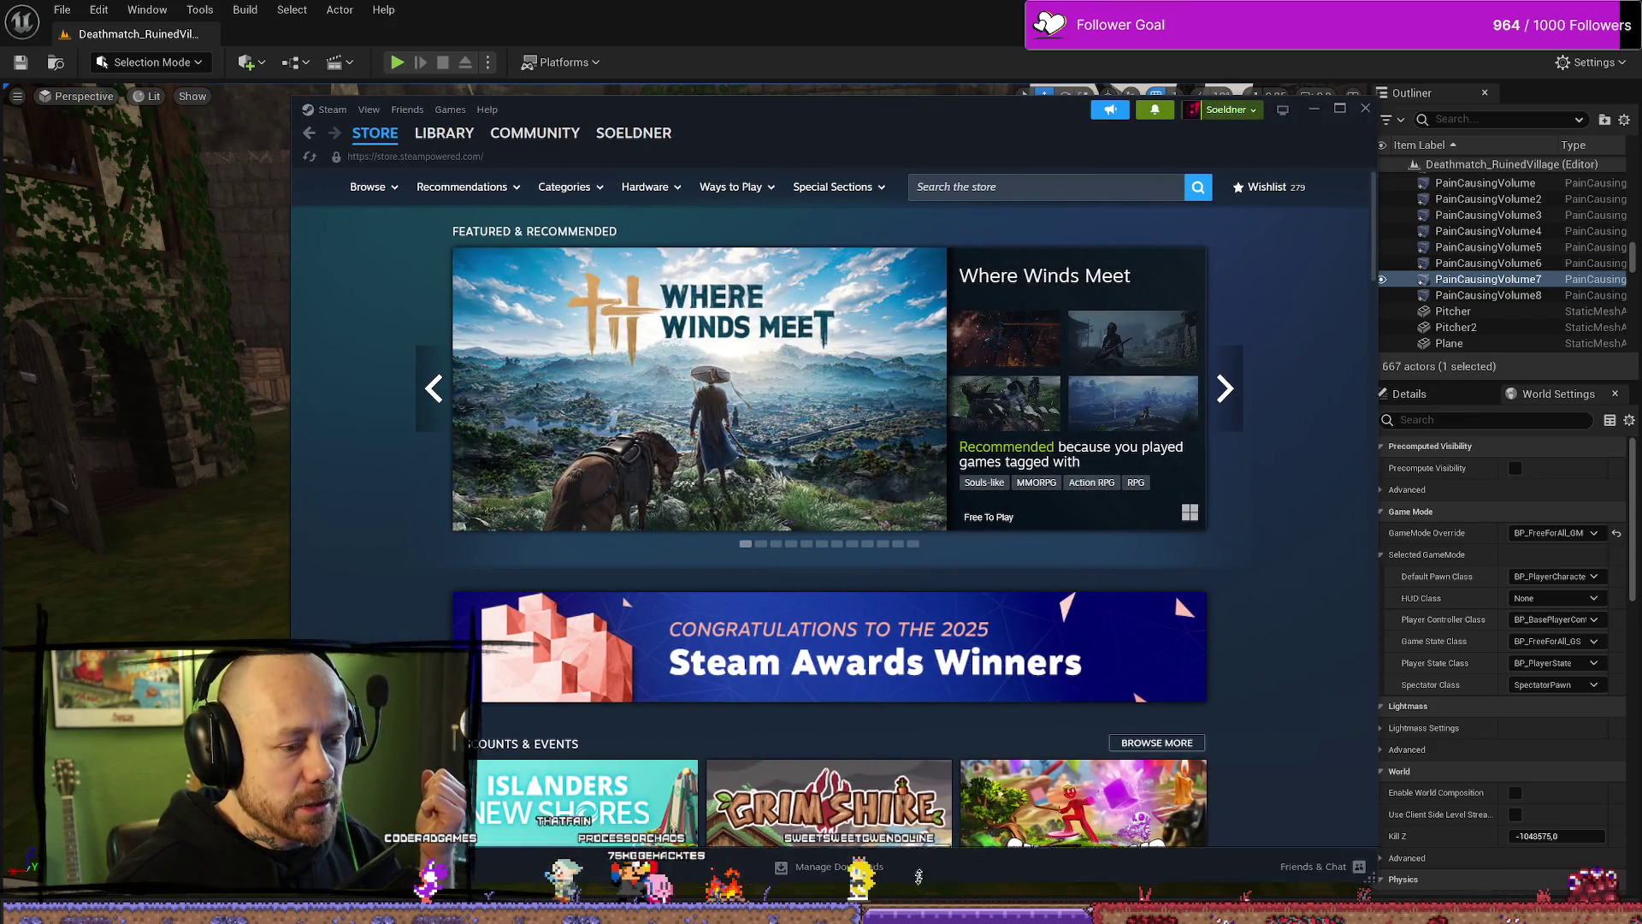
Step: Scroll the Steam store down to the Popular Upcoming games list
scroll(739, 471, down, 15)
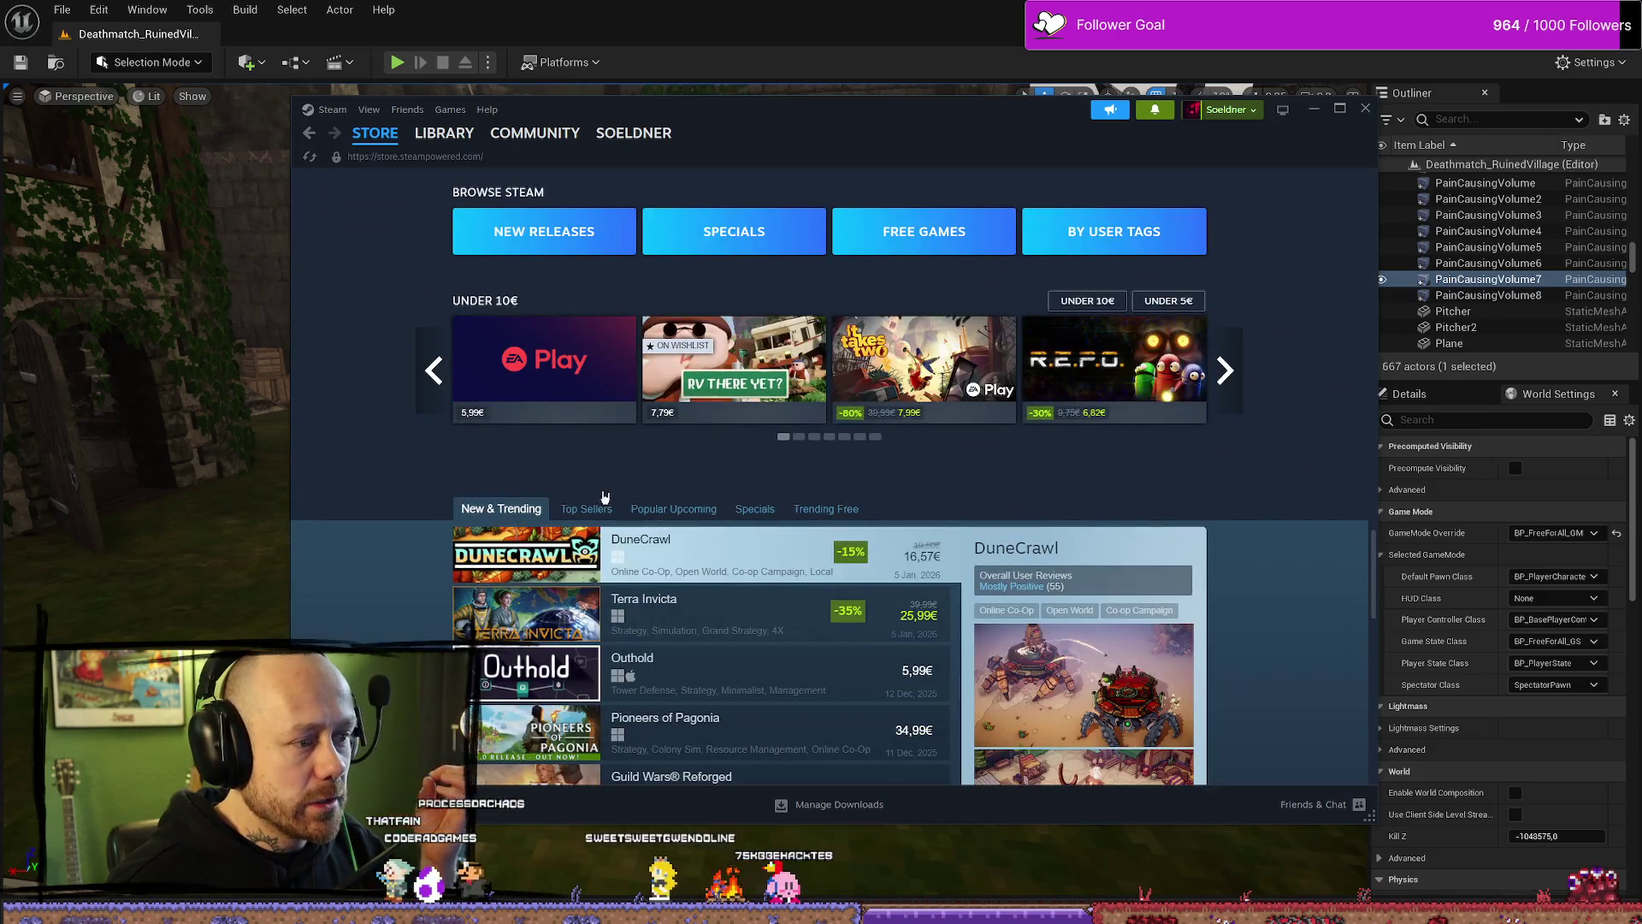
scroll(707, 596, down, 8)
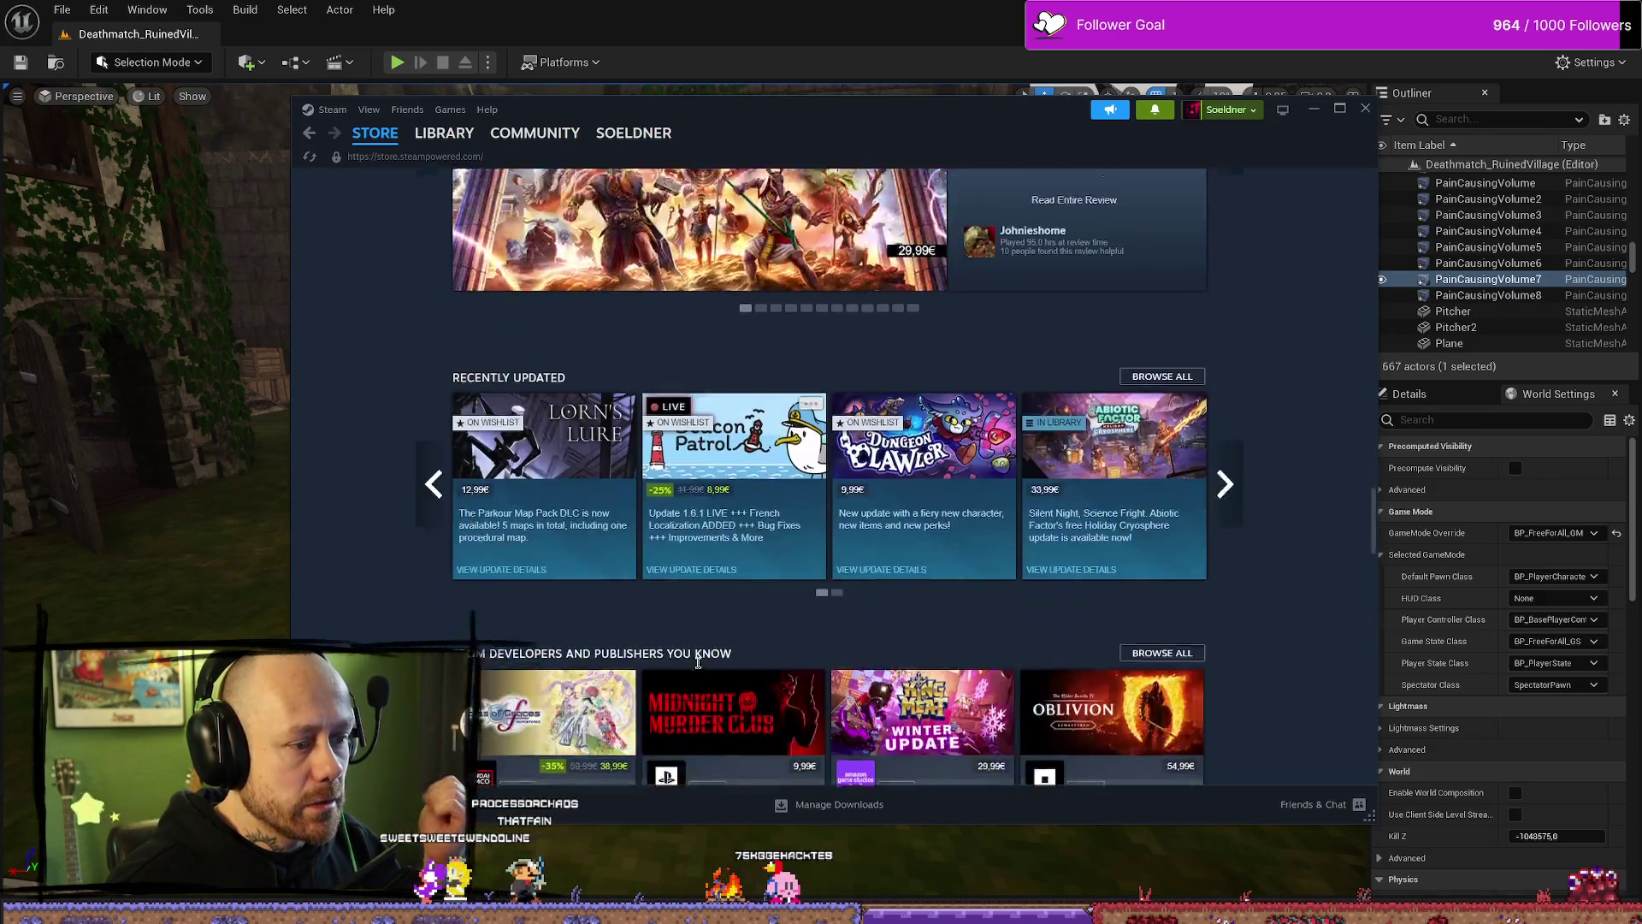
scroll(706, 596, down, 2)
click(673, 550)
scroll(688, 726, down, 5)
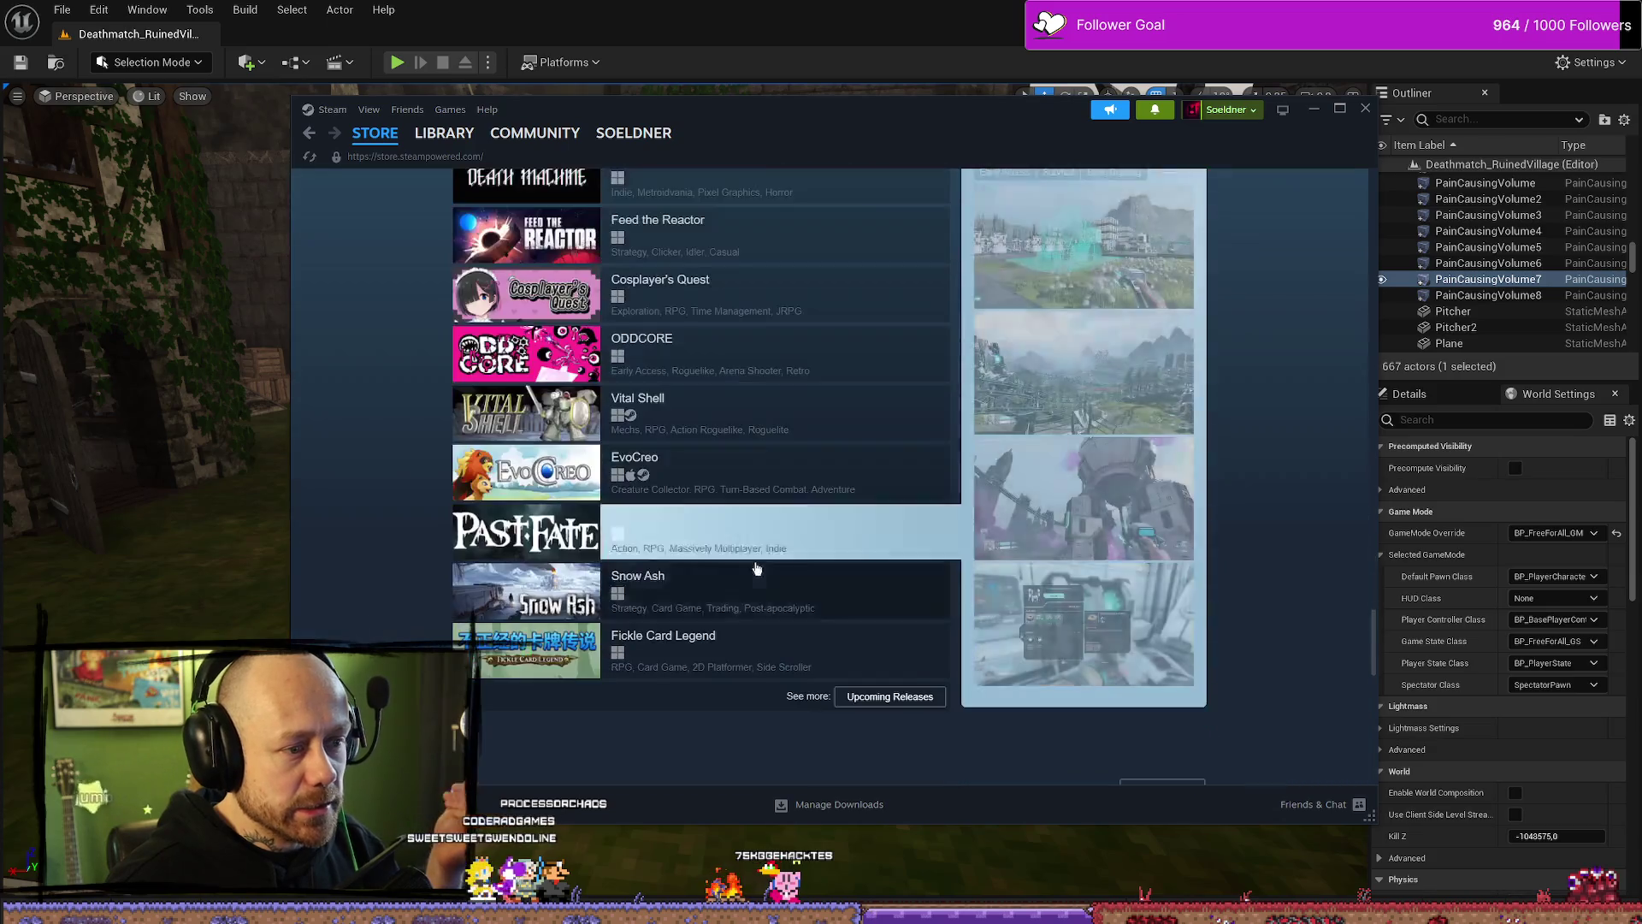
scroll(715, 340, up, 2)
scroll(751, 550, down, 2)
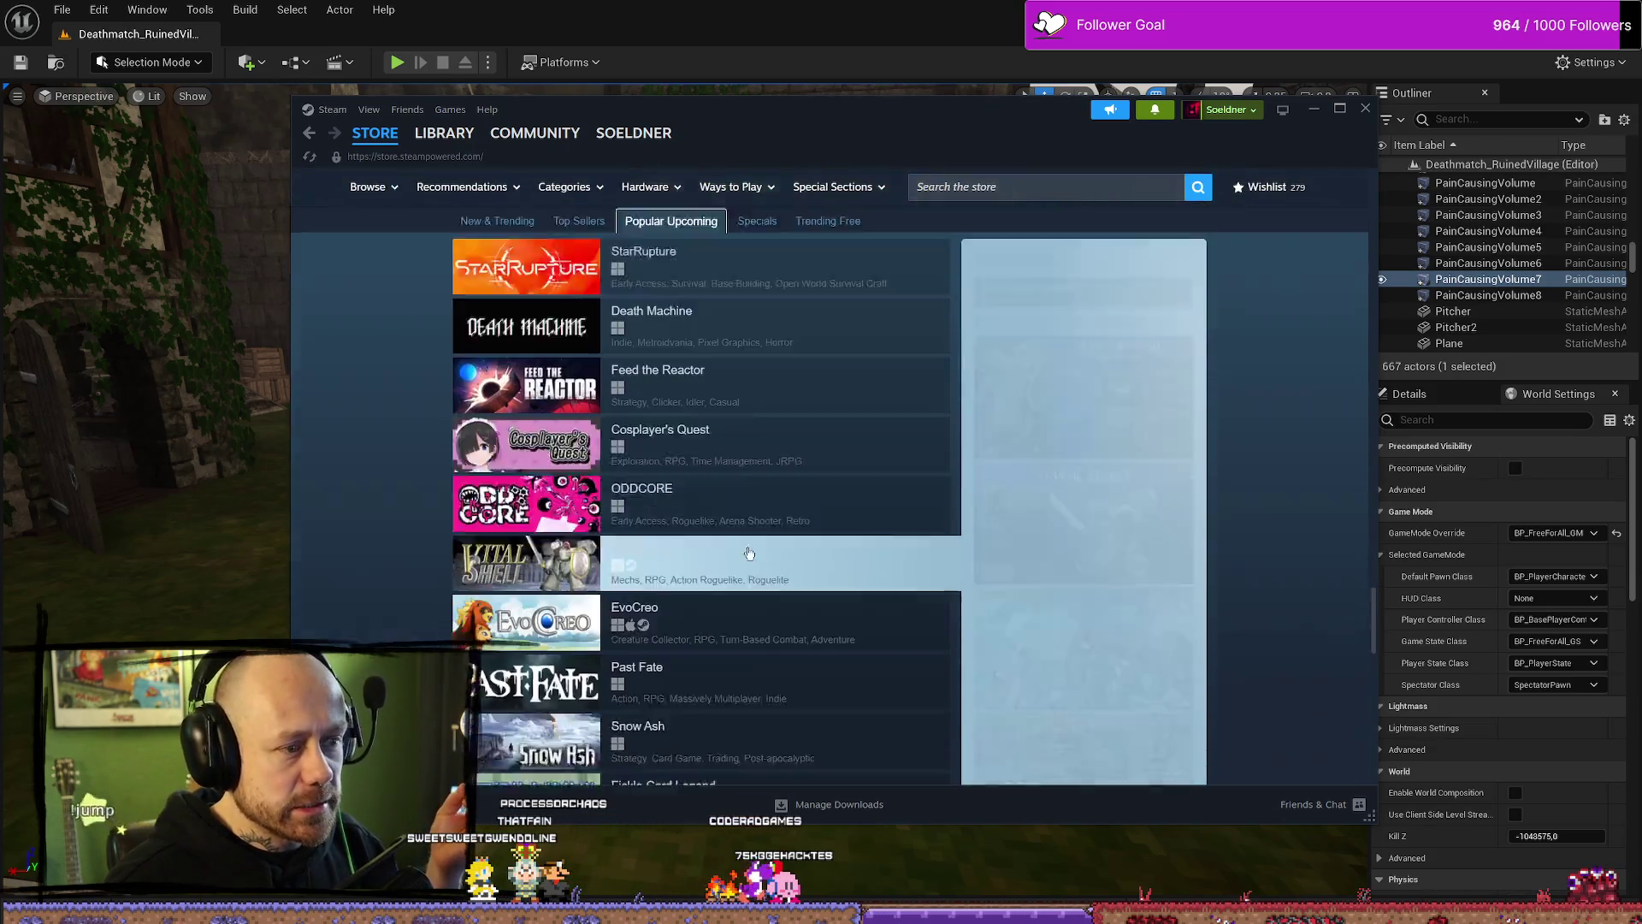
scroll(734, 465, up, 3)
Step: Compare the Specials and Trending Free lists, then return to Popular Upcoming and browse it
click(752, 391)
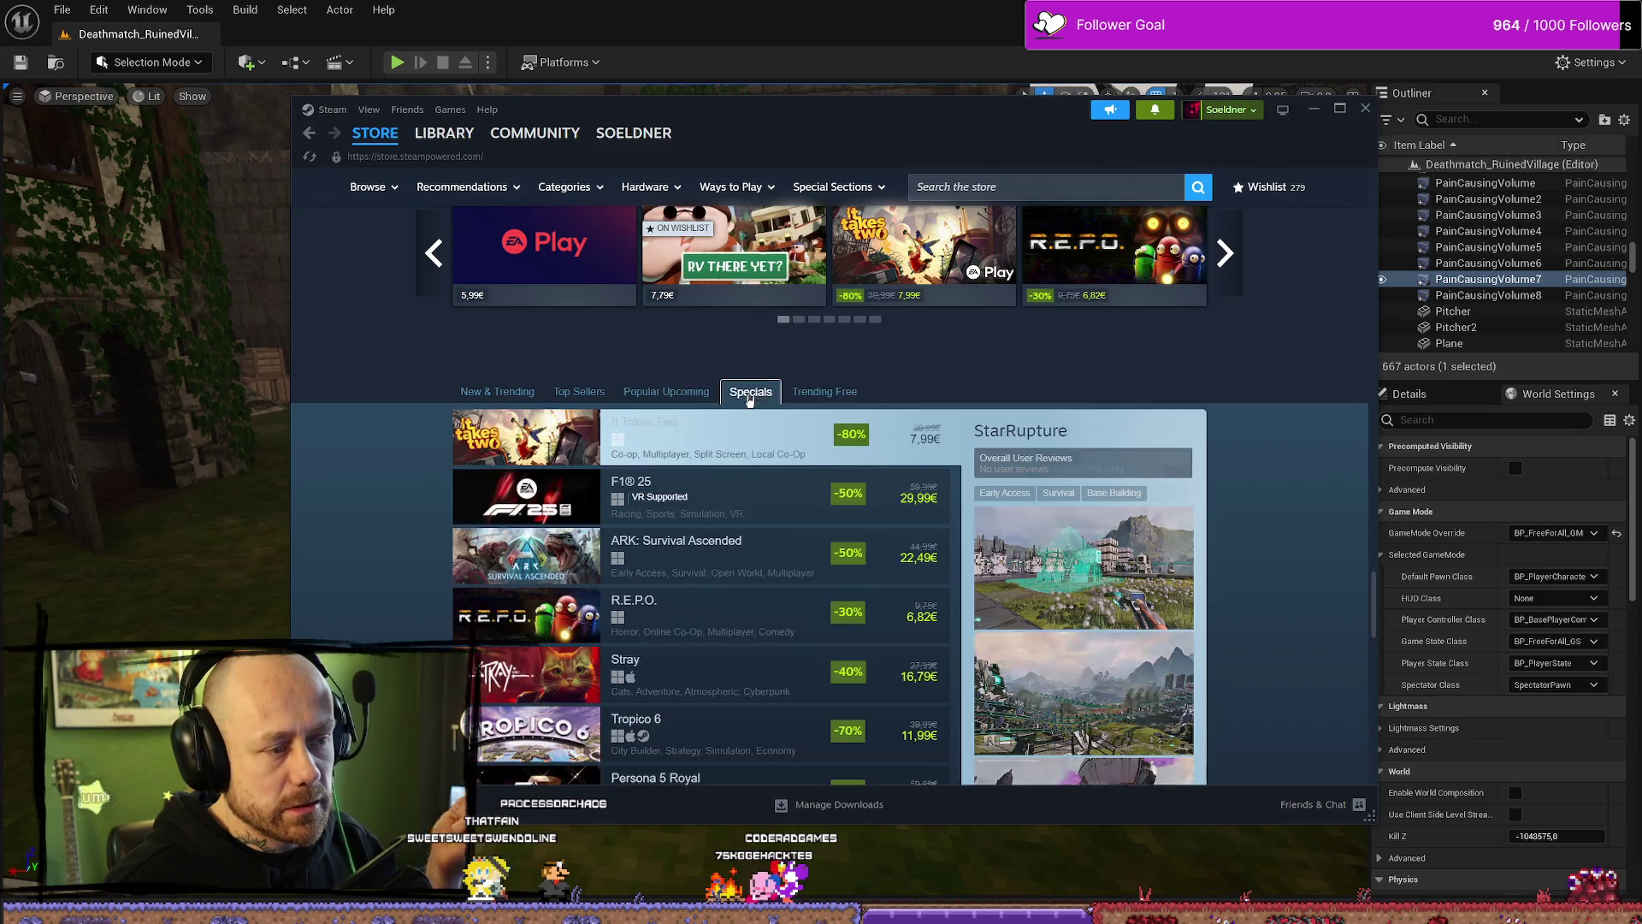
click(823, 391)
click(662, 393)
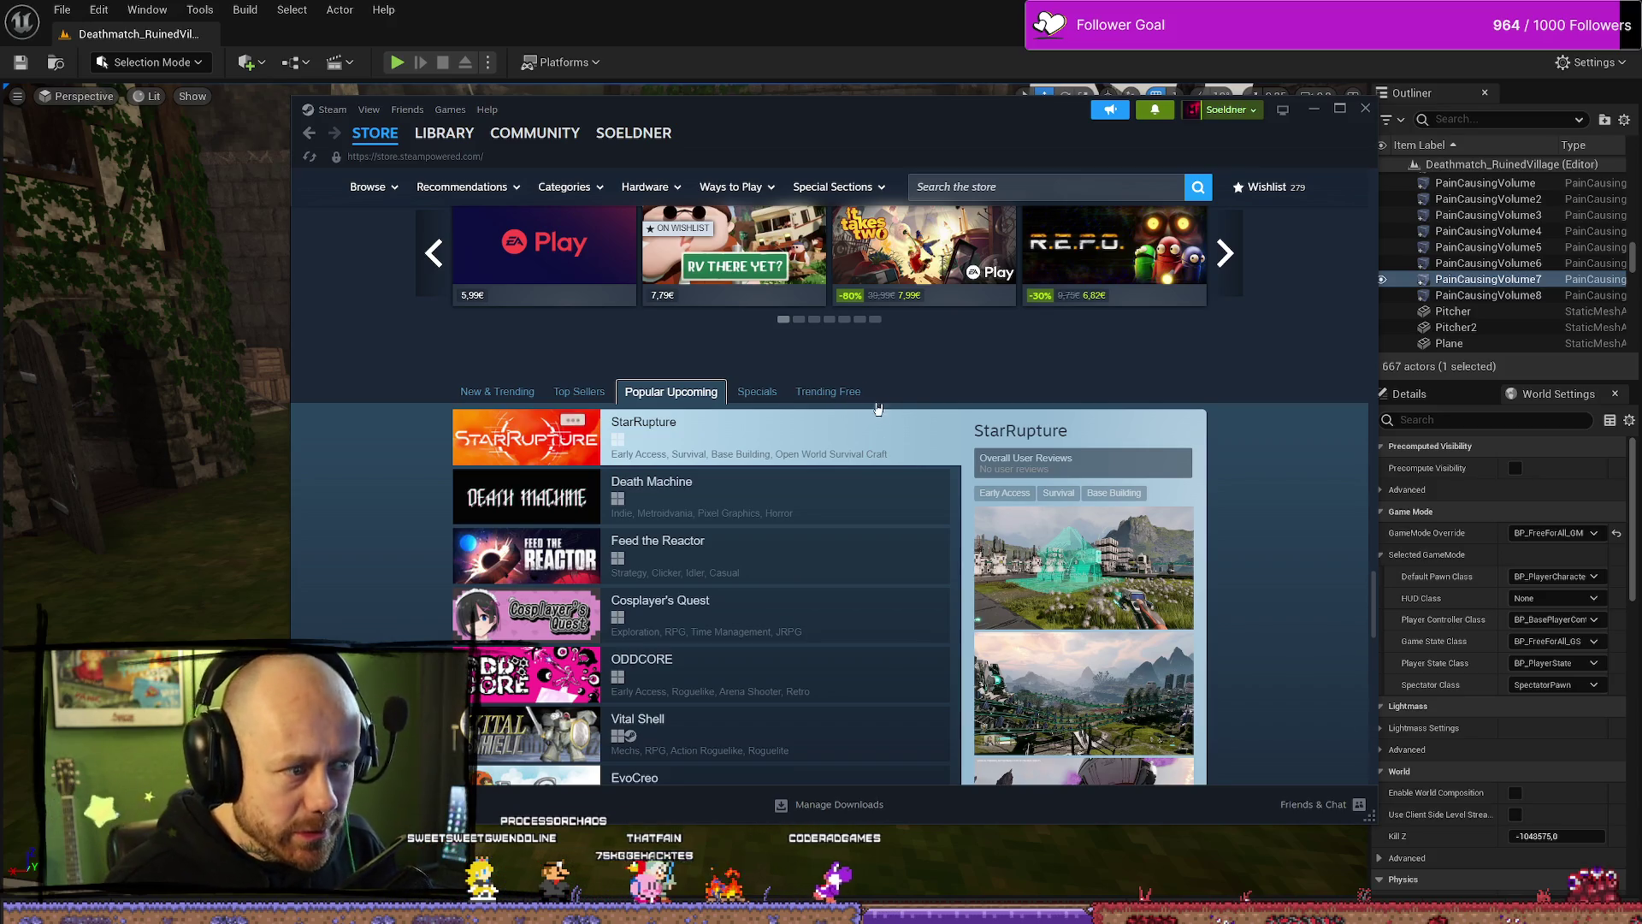
scroll(878, 409, down, 3)
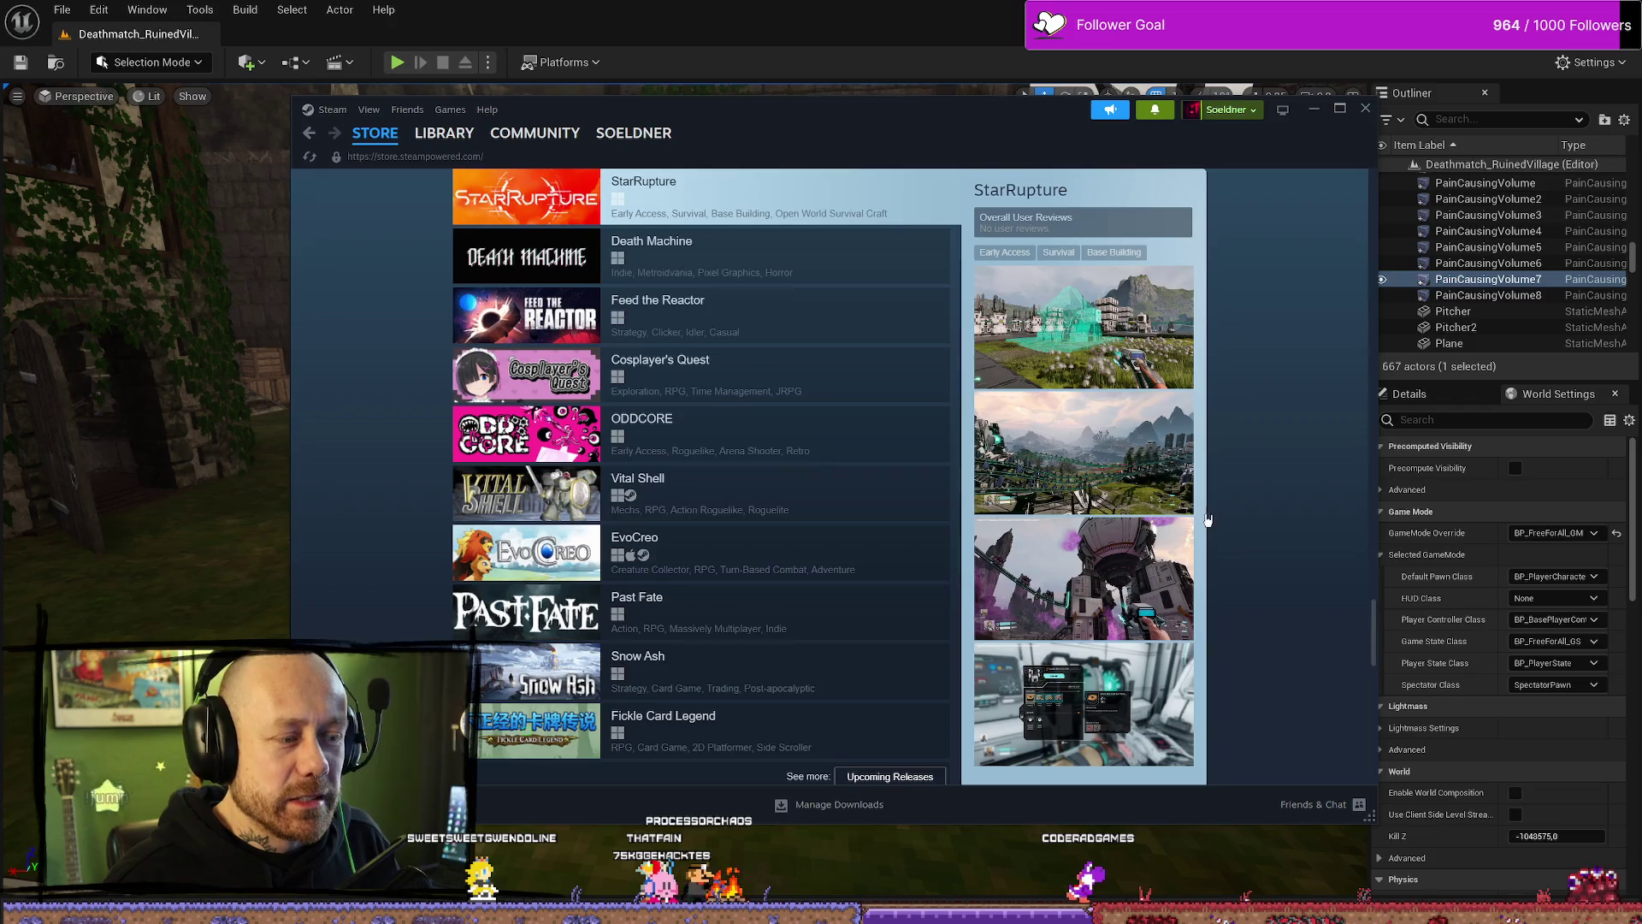
scroll(1205, 508, up, 15)
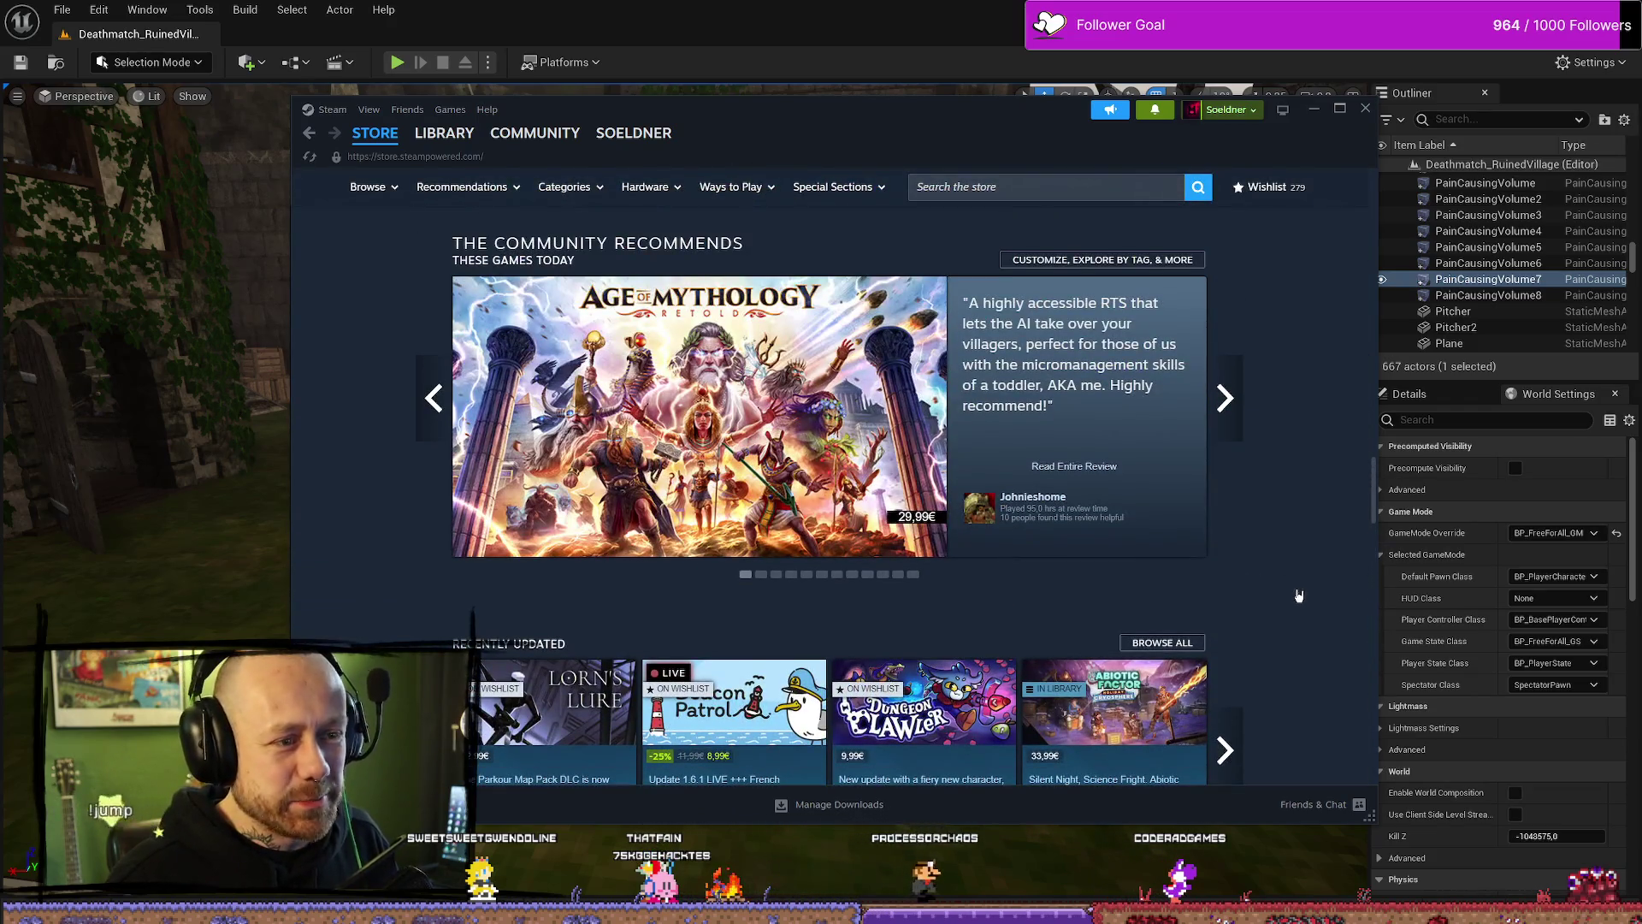
scroll(1299, 595, down, 15)
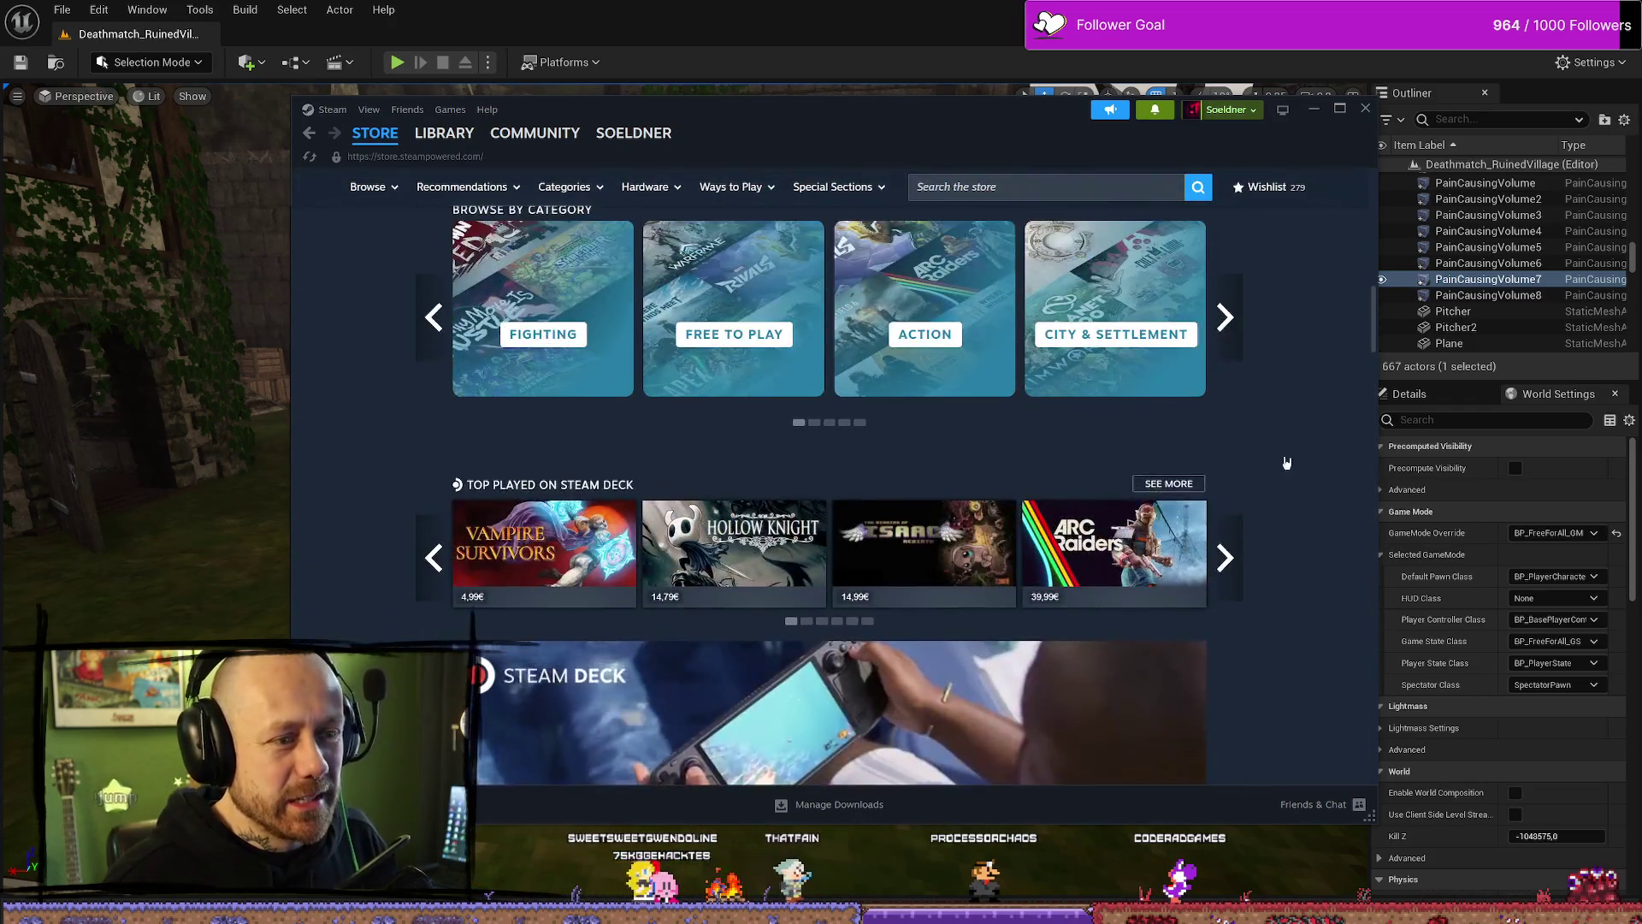
scroll(797, 537, up, 10)
scroll(835, 512, up, 3)
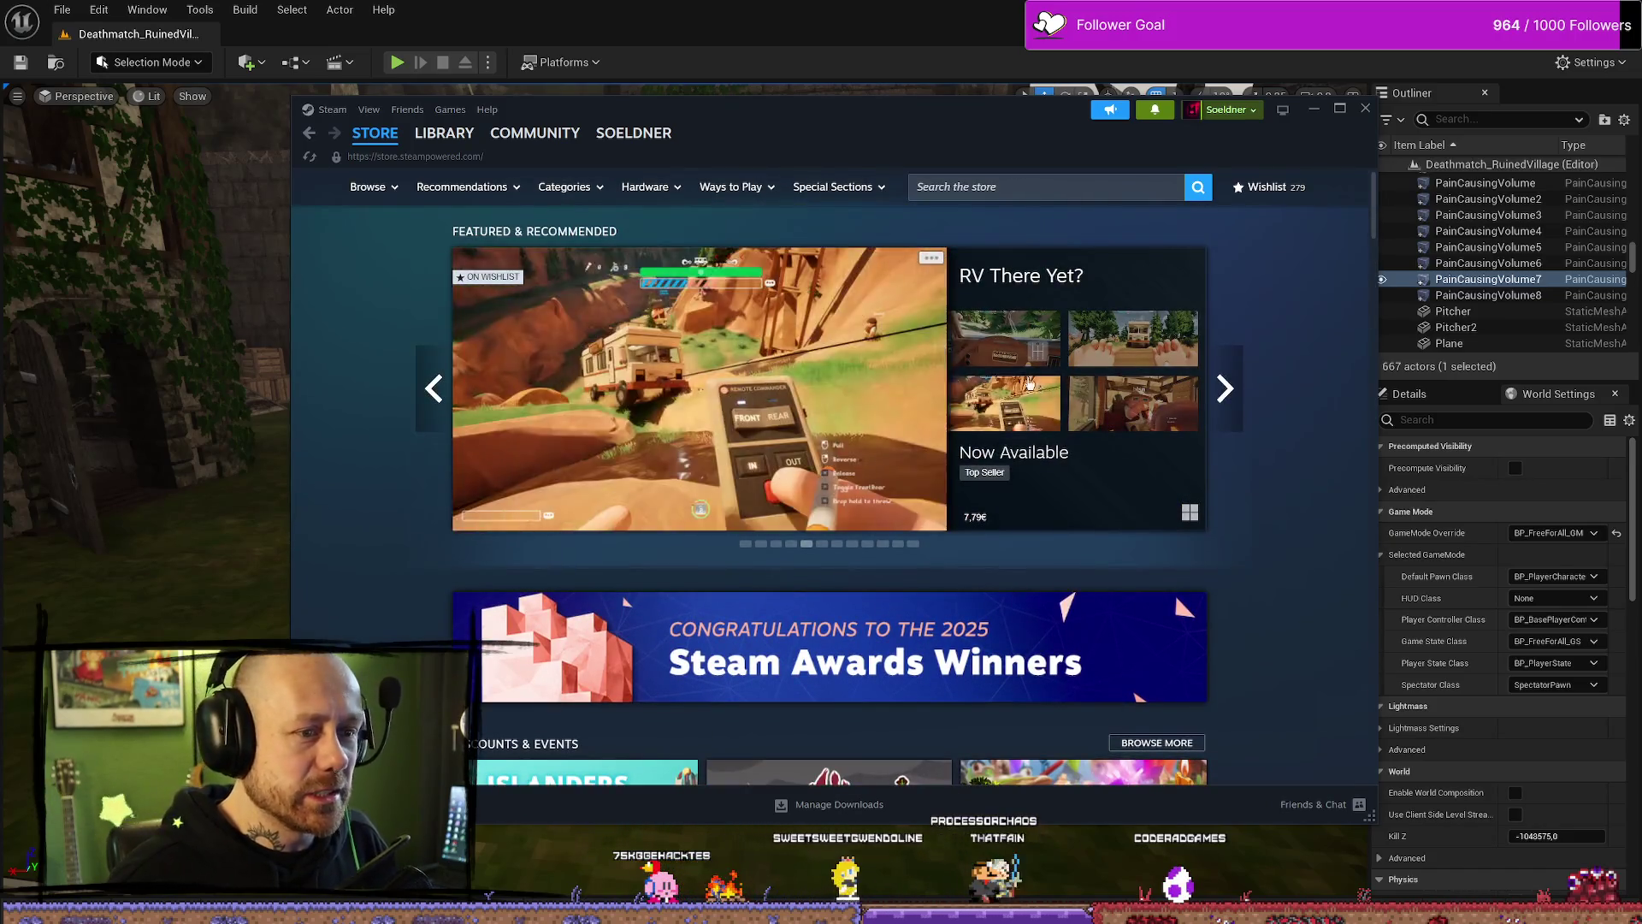
scroll(986, 502, down, 15)
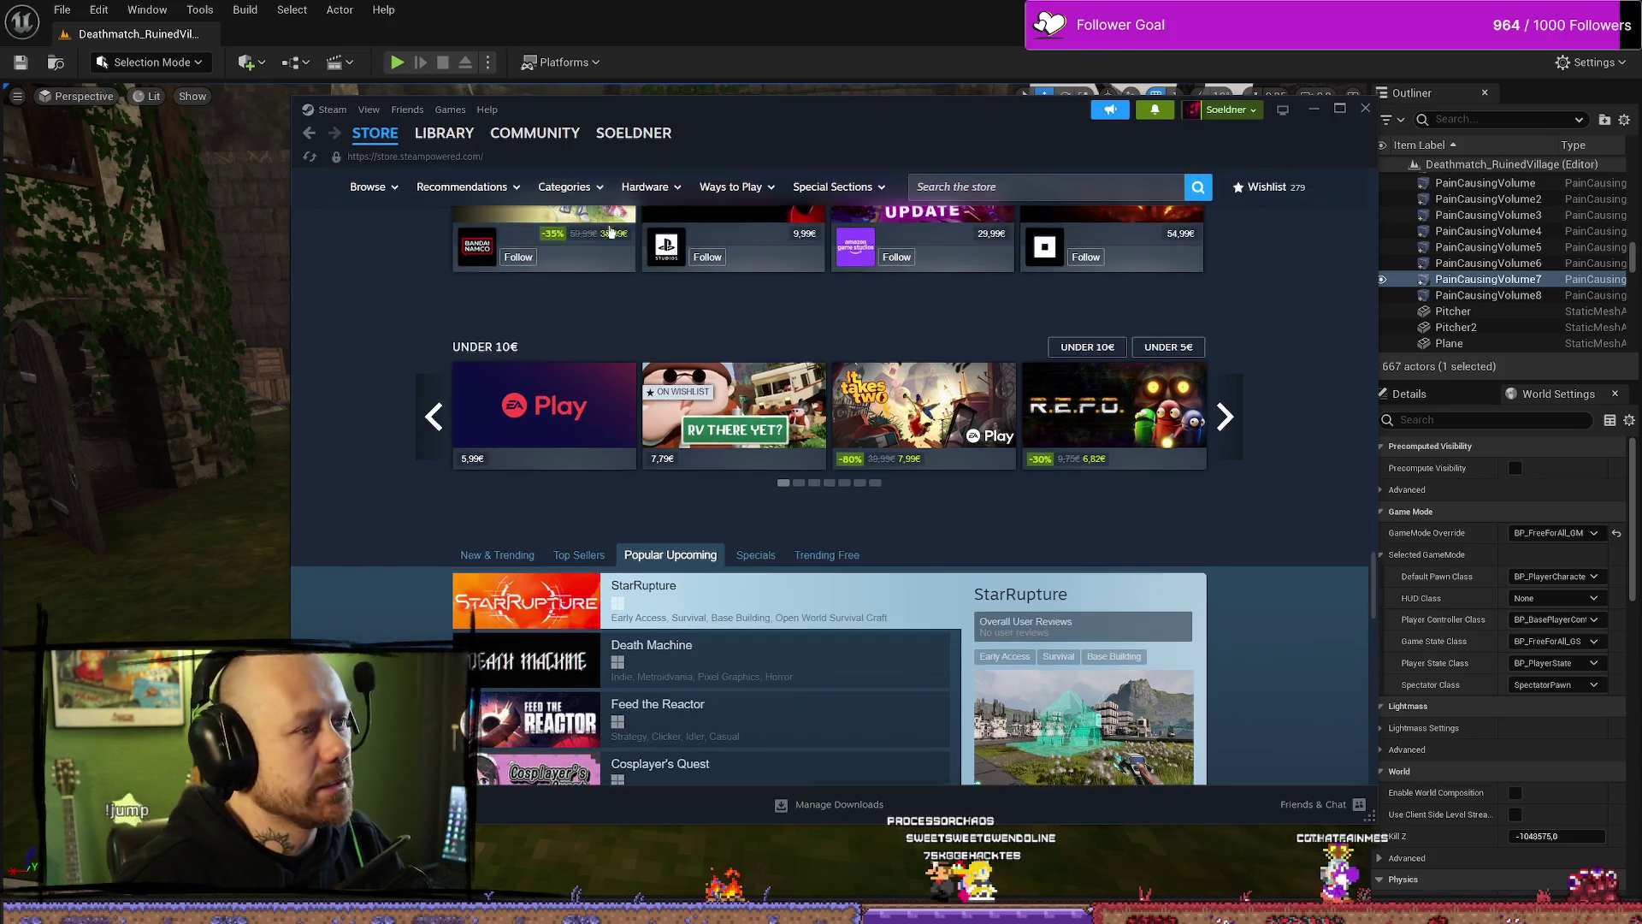
key(alt+Tab)
Step: Bring the 'Steam Visibility' YouTube talk in front of Steam and pause it
click(1323, 126)
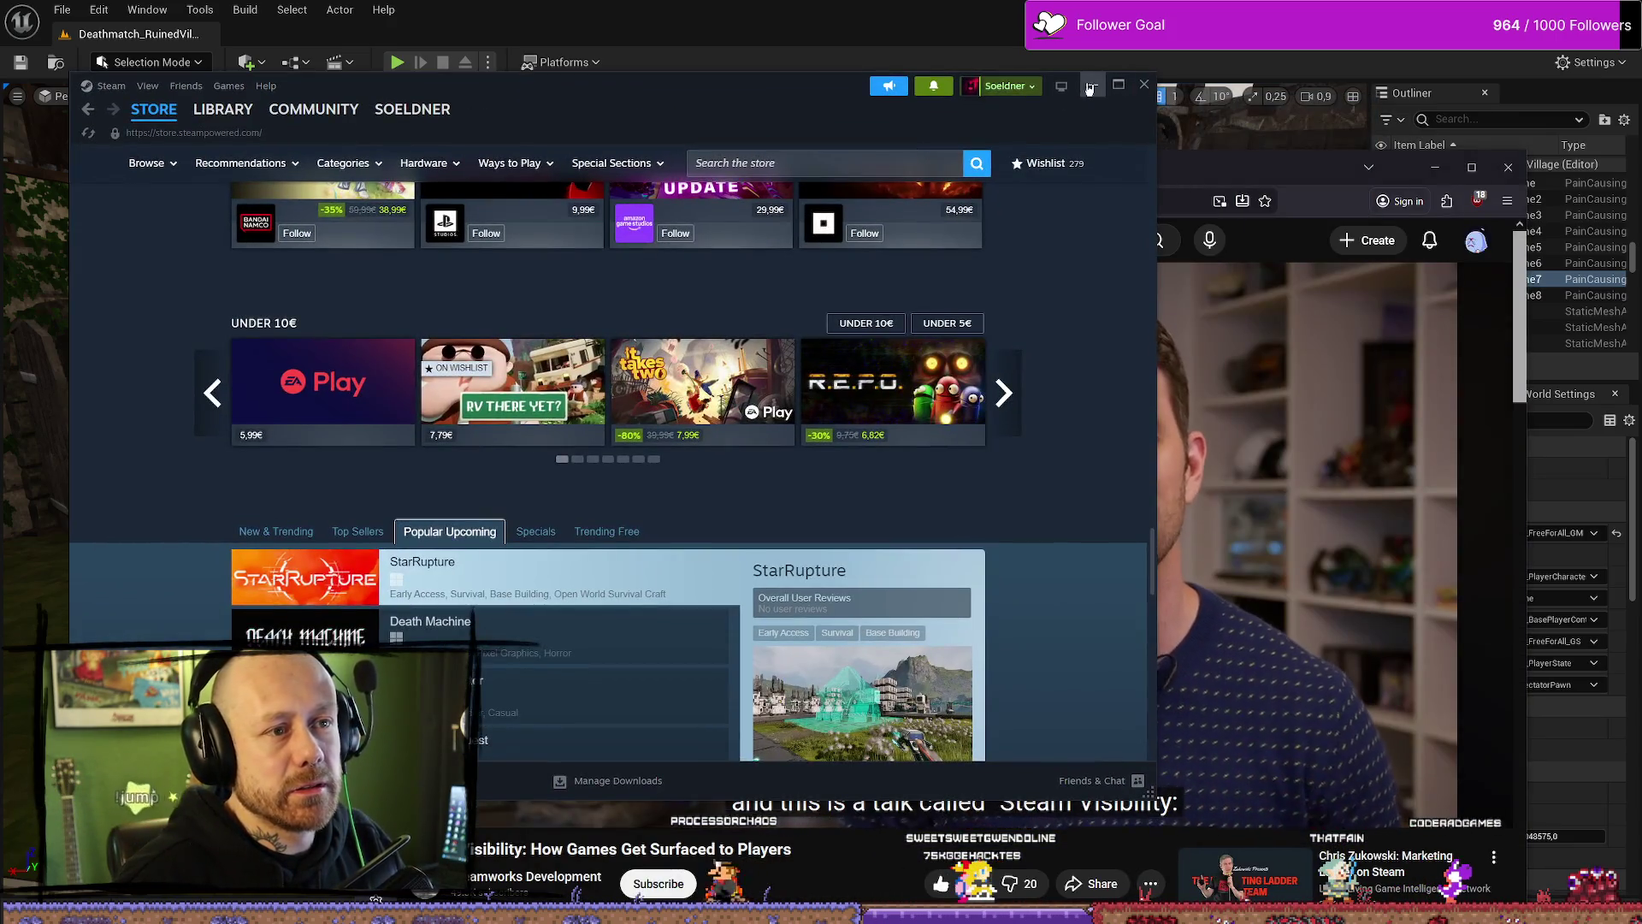
key(alt+Tab)
key(ctrl+l)
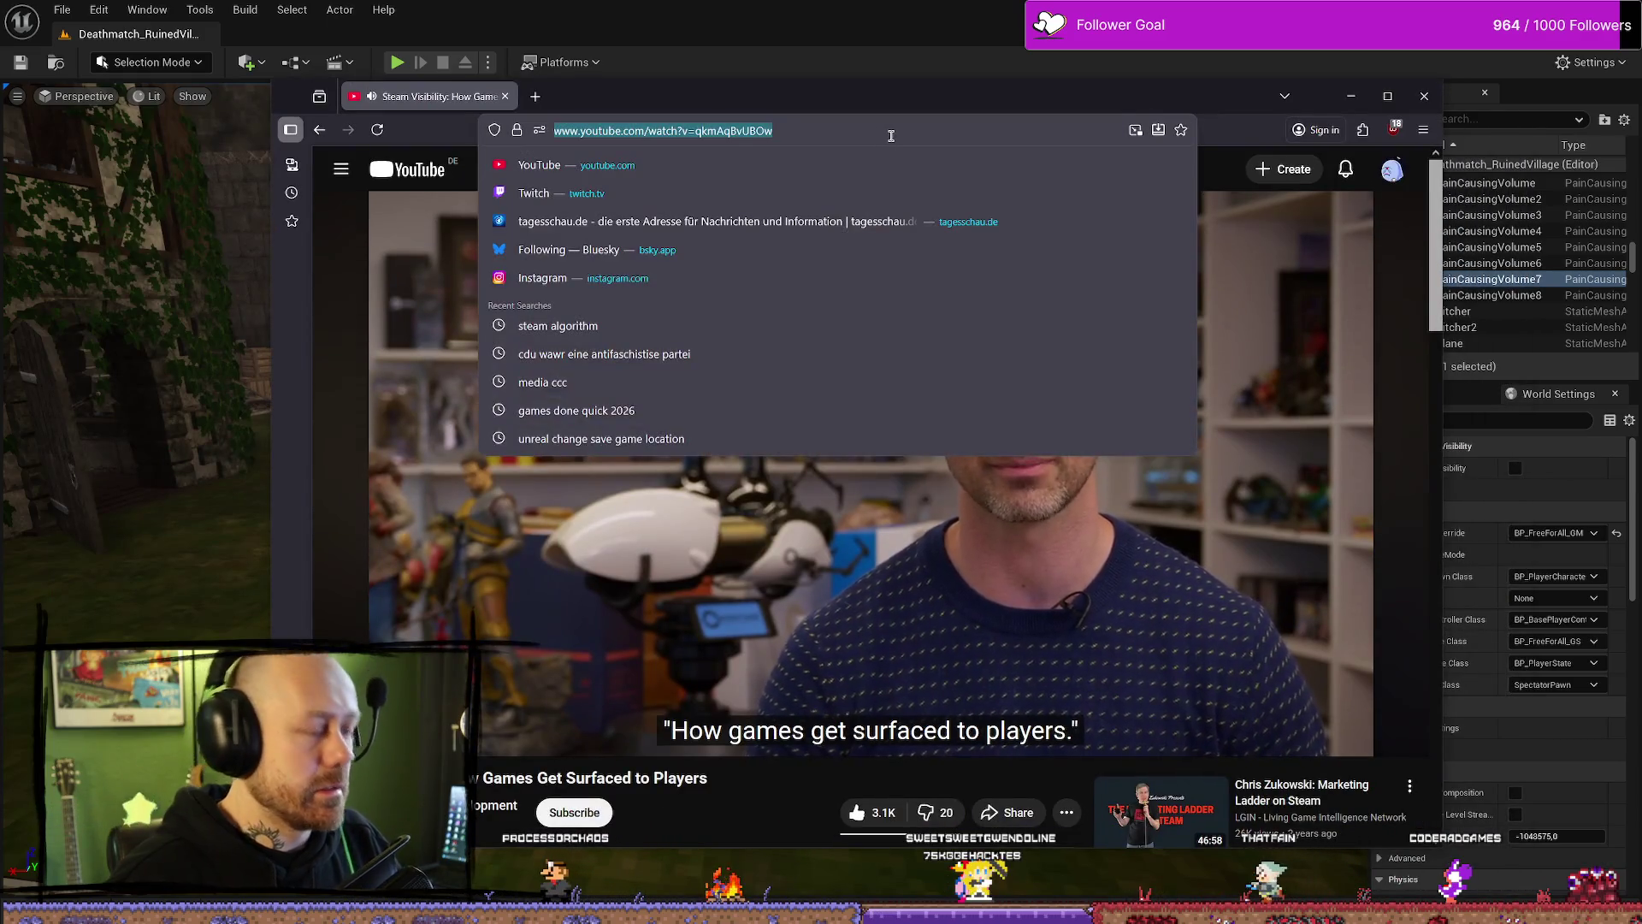
click(1103, 479)
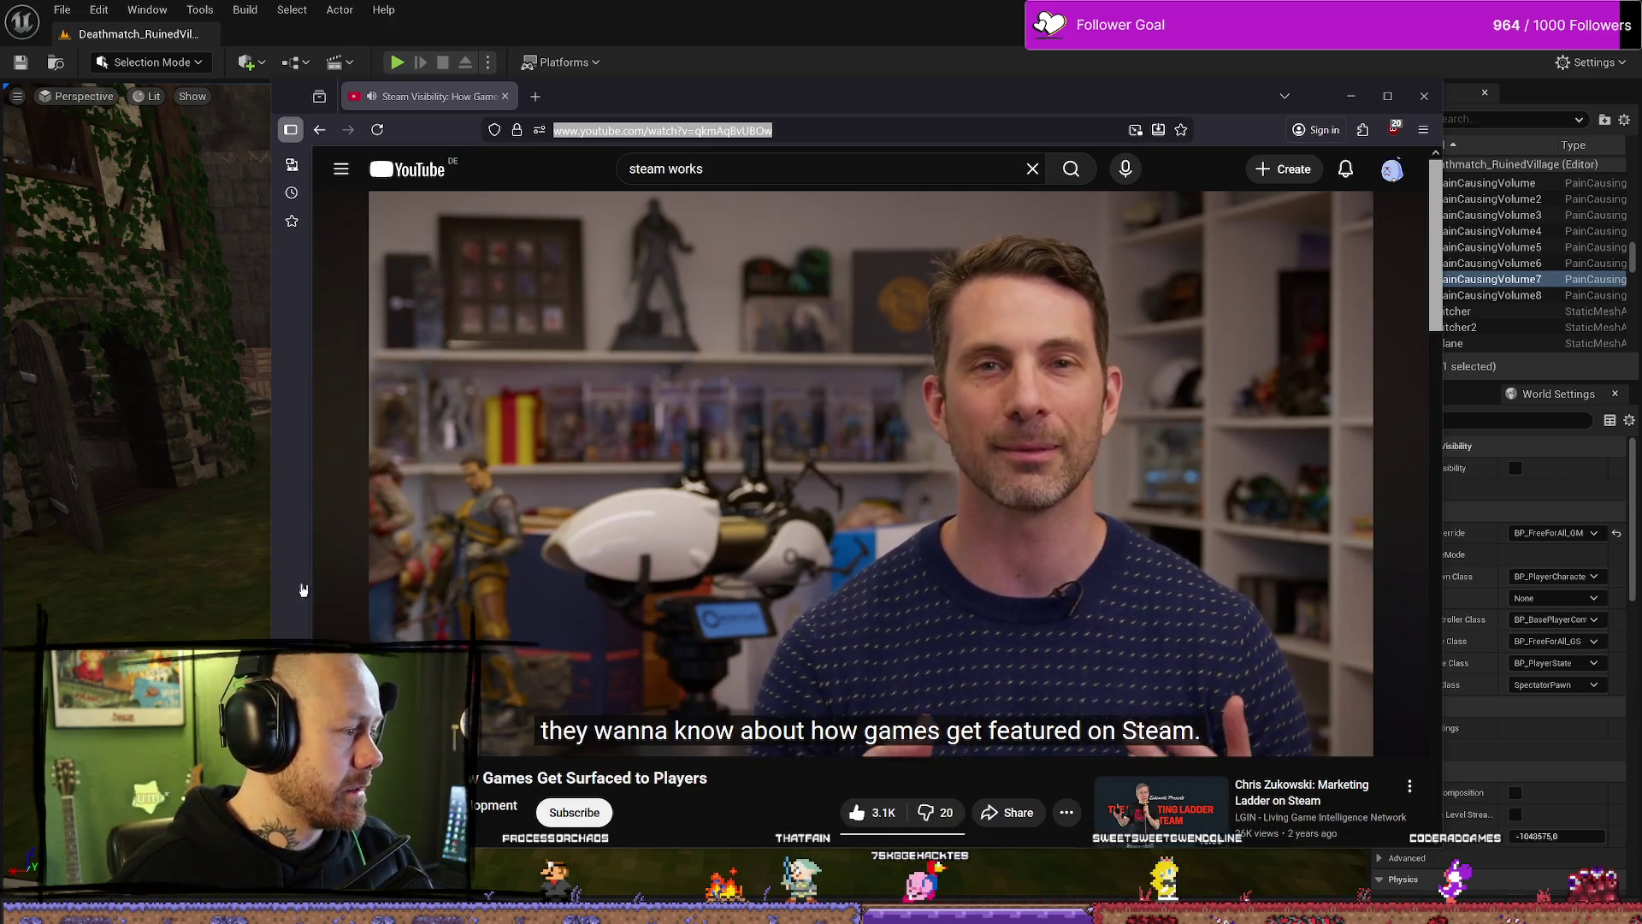
key(space)
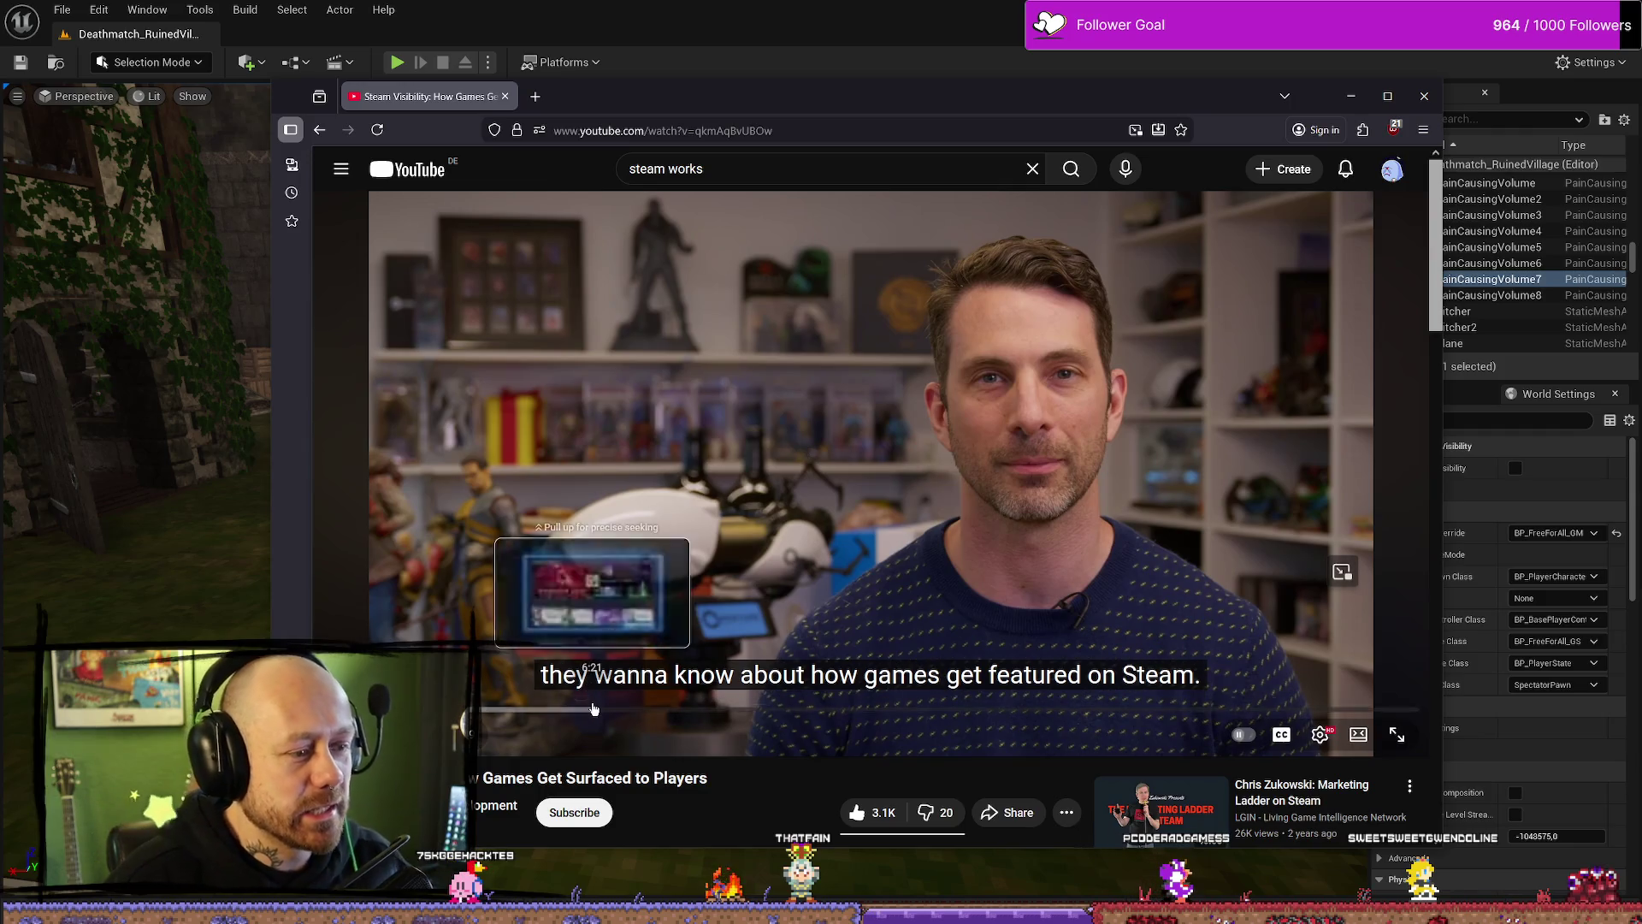
Step: Scrub through the Steam store footage and pause on the Popular Upcoming slide
click(594, 709)
mouse_move(593, 709)
mouse_down()
mouse_move(646, 710)
mouse_move(622, 713)
mouse_up()
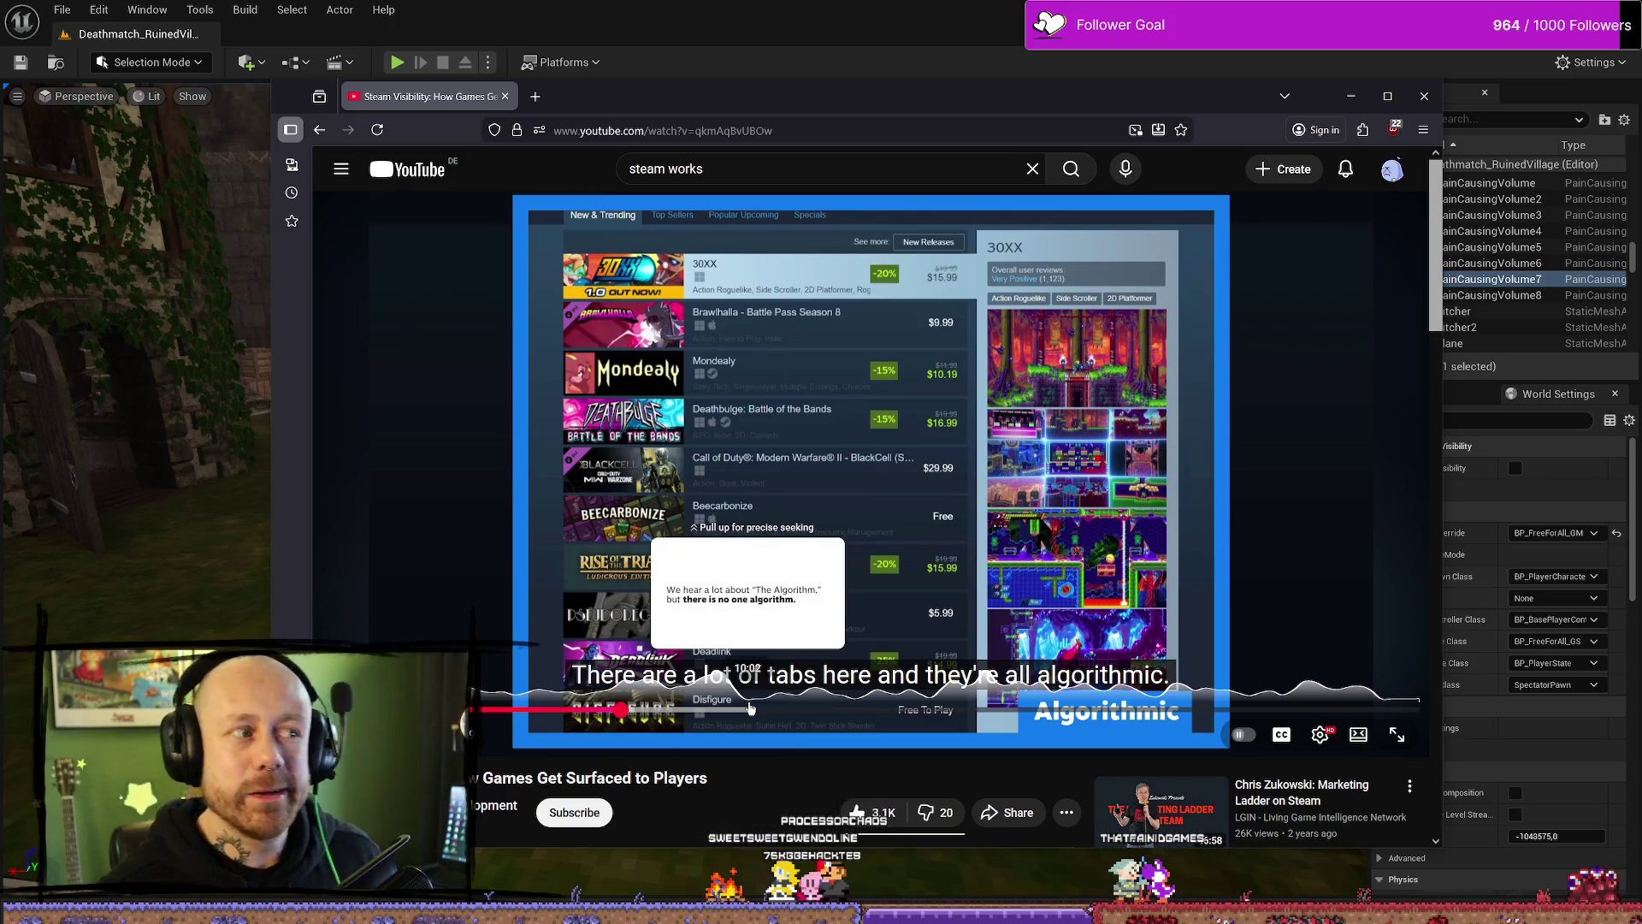
click(702, 709)
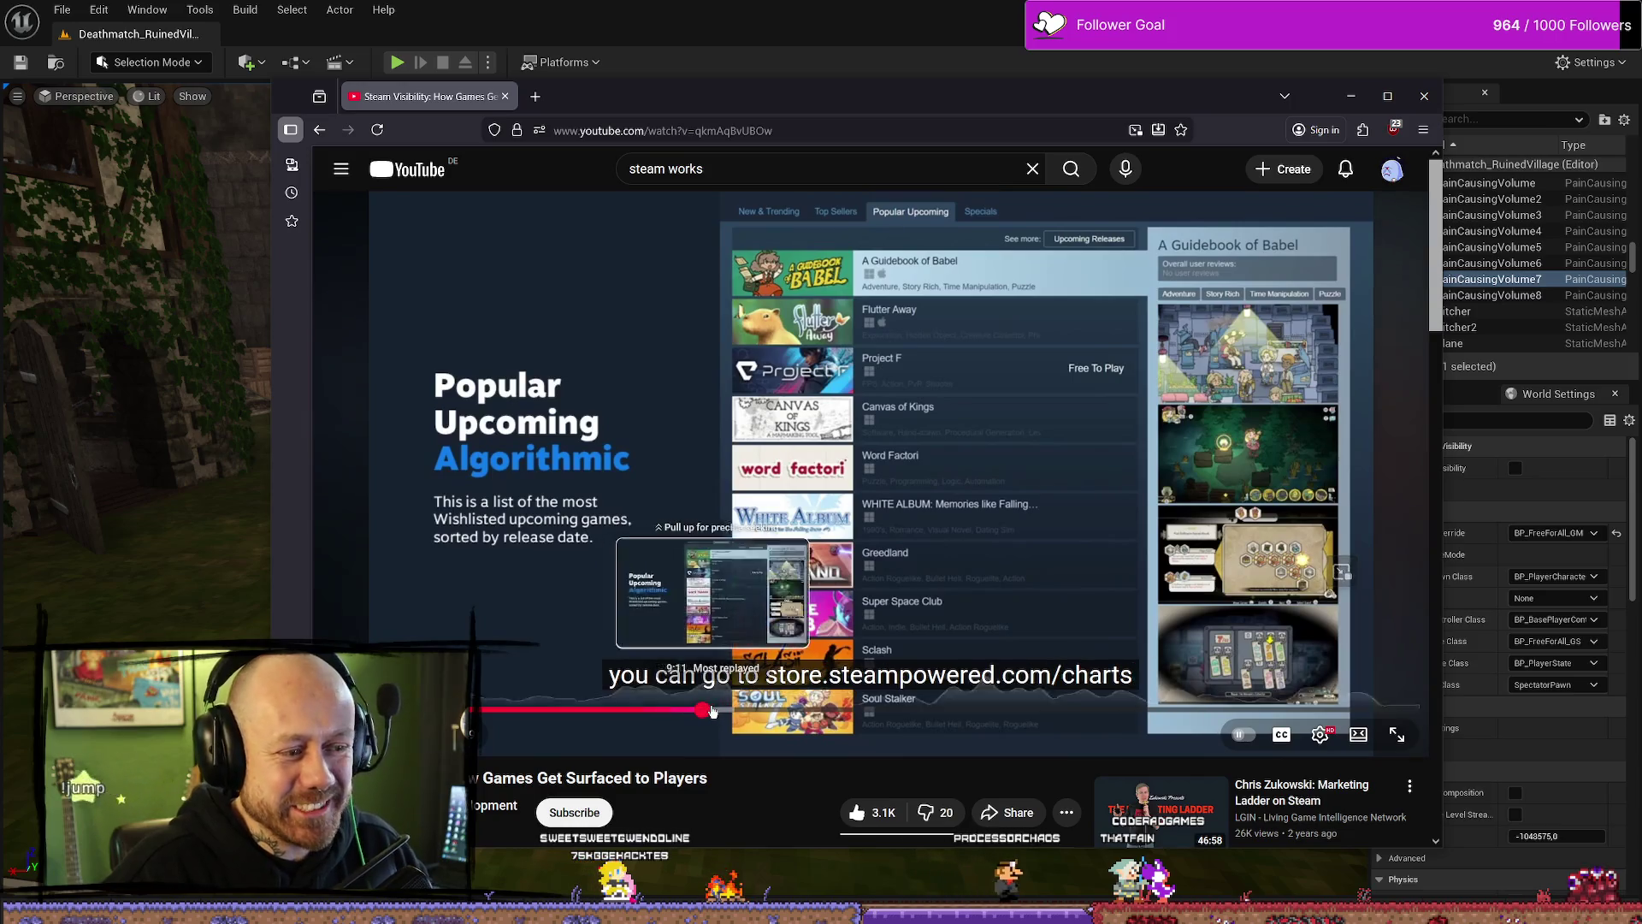
drag(712, 711, 714, 709)
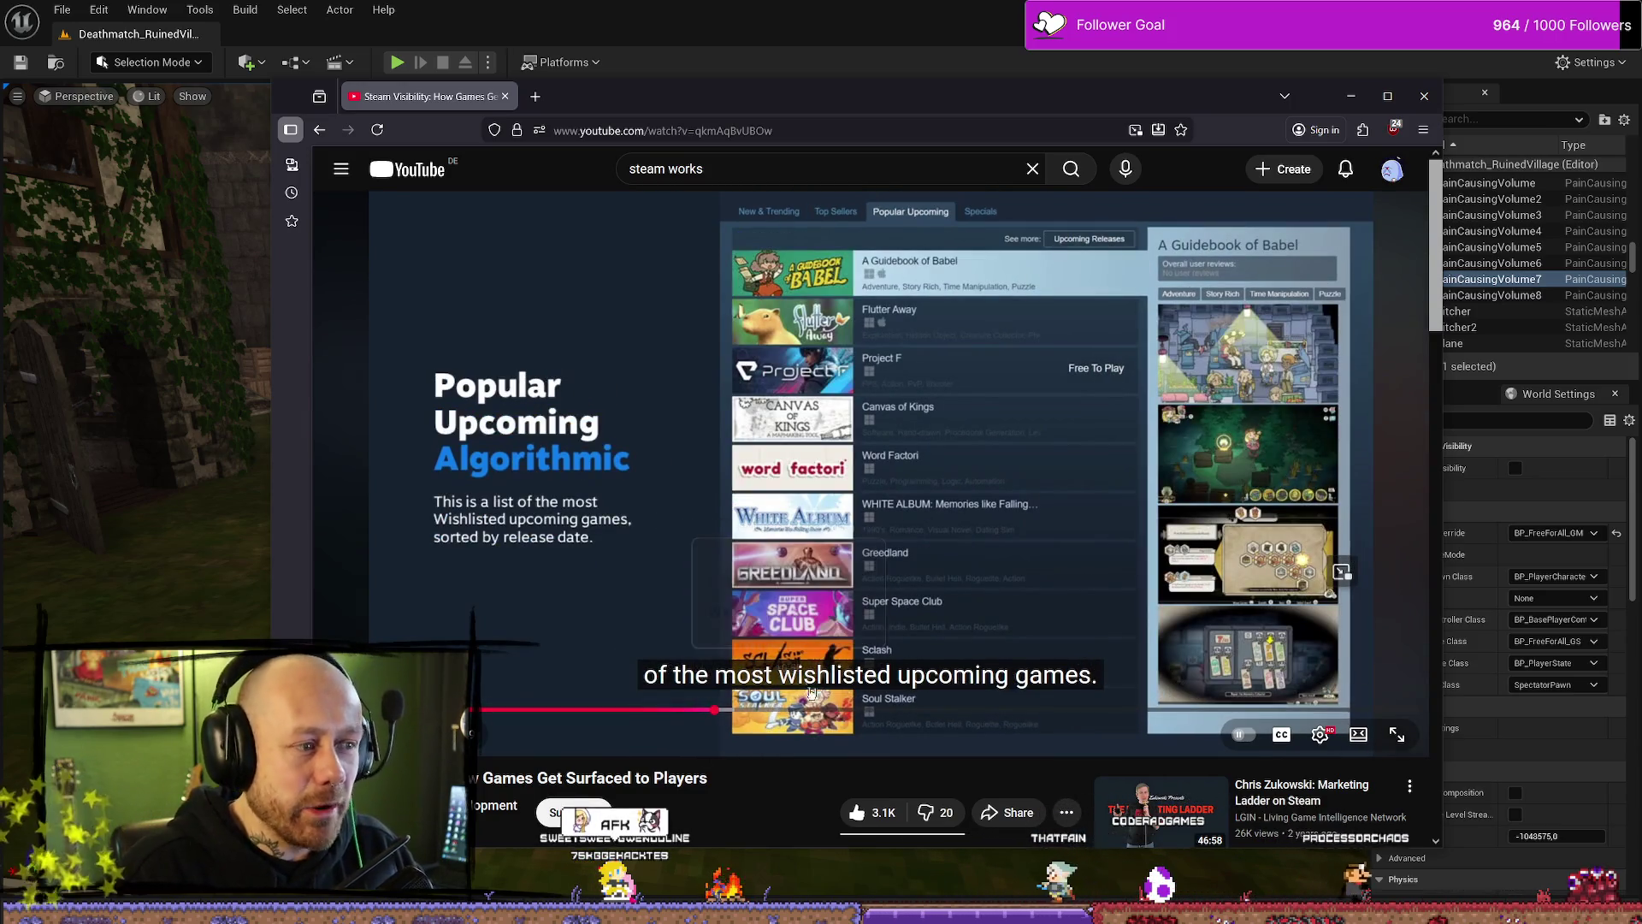
click(940, 514)
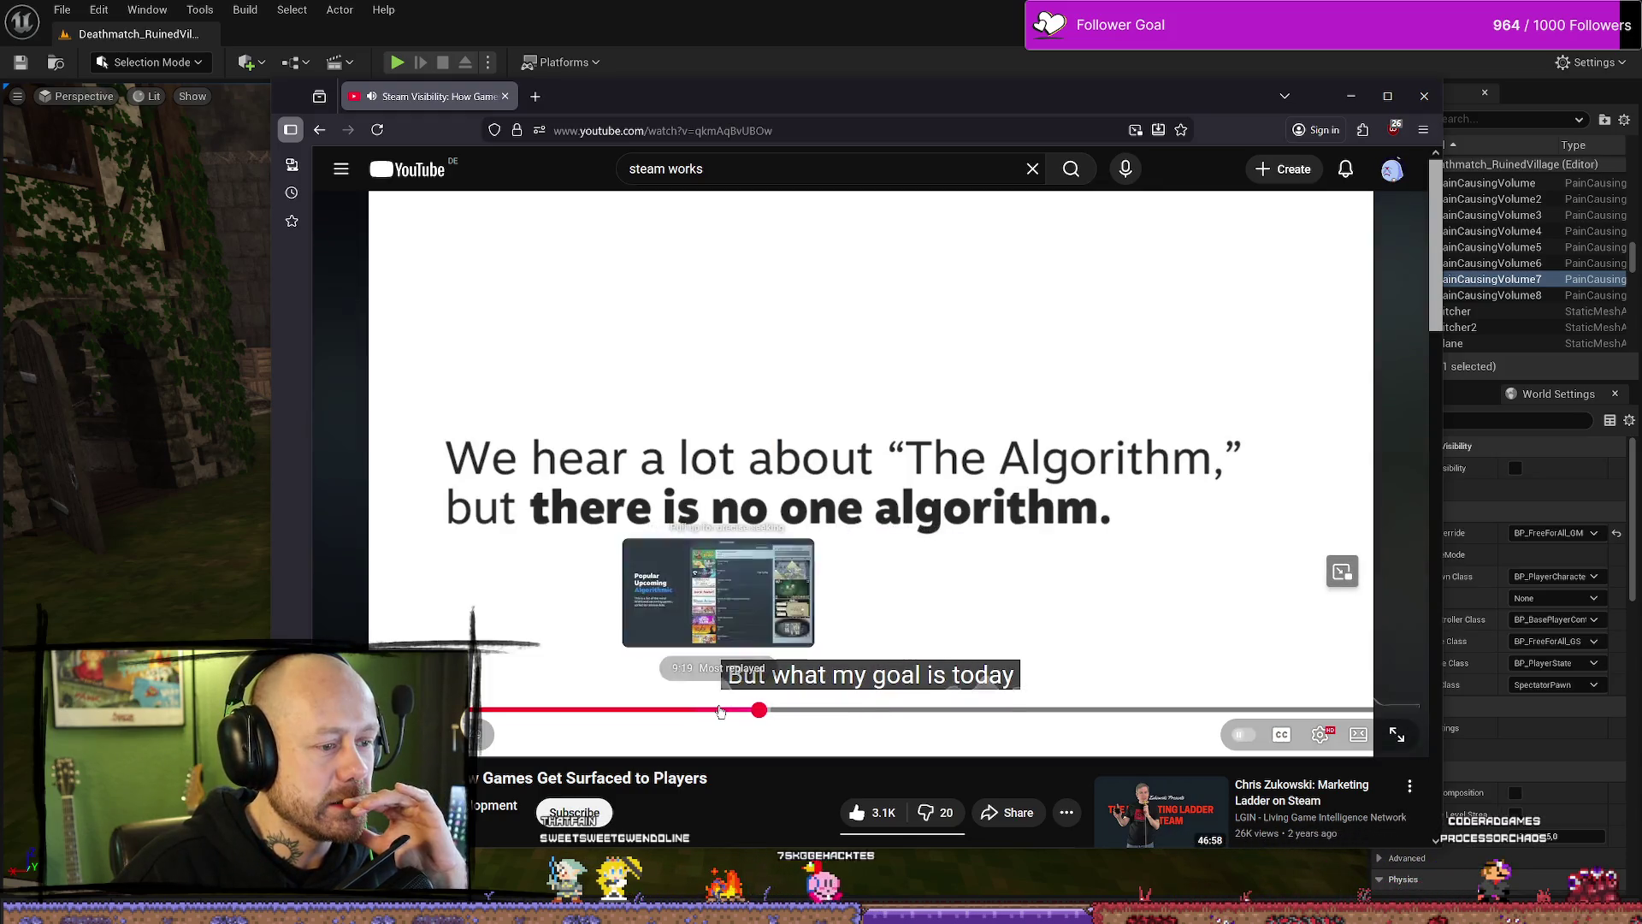
Step: Skip past personalization to the slide stamping traffic, review score and wishlists NOT A FACTOR
click(852, 712)
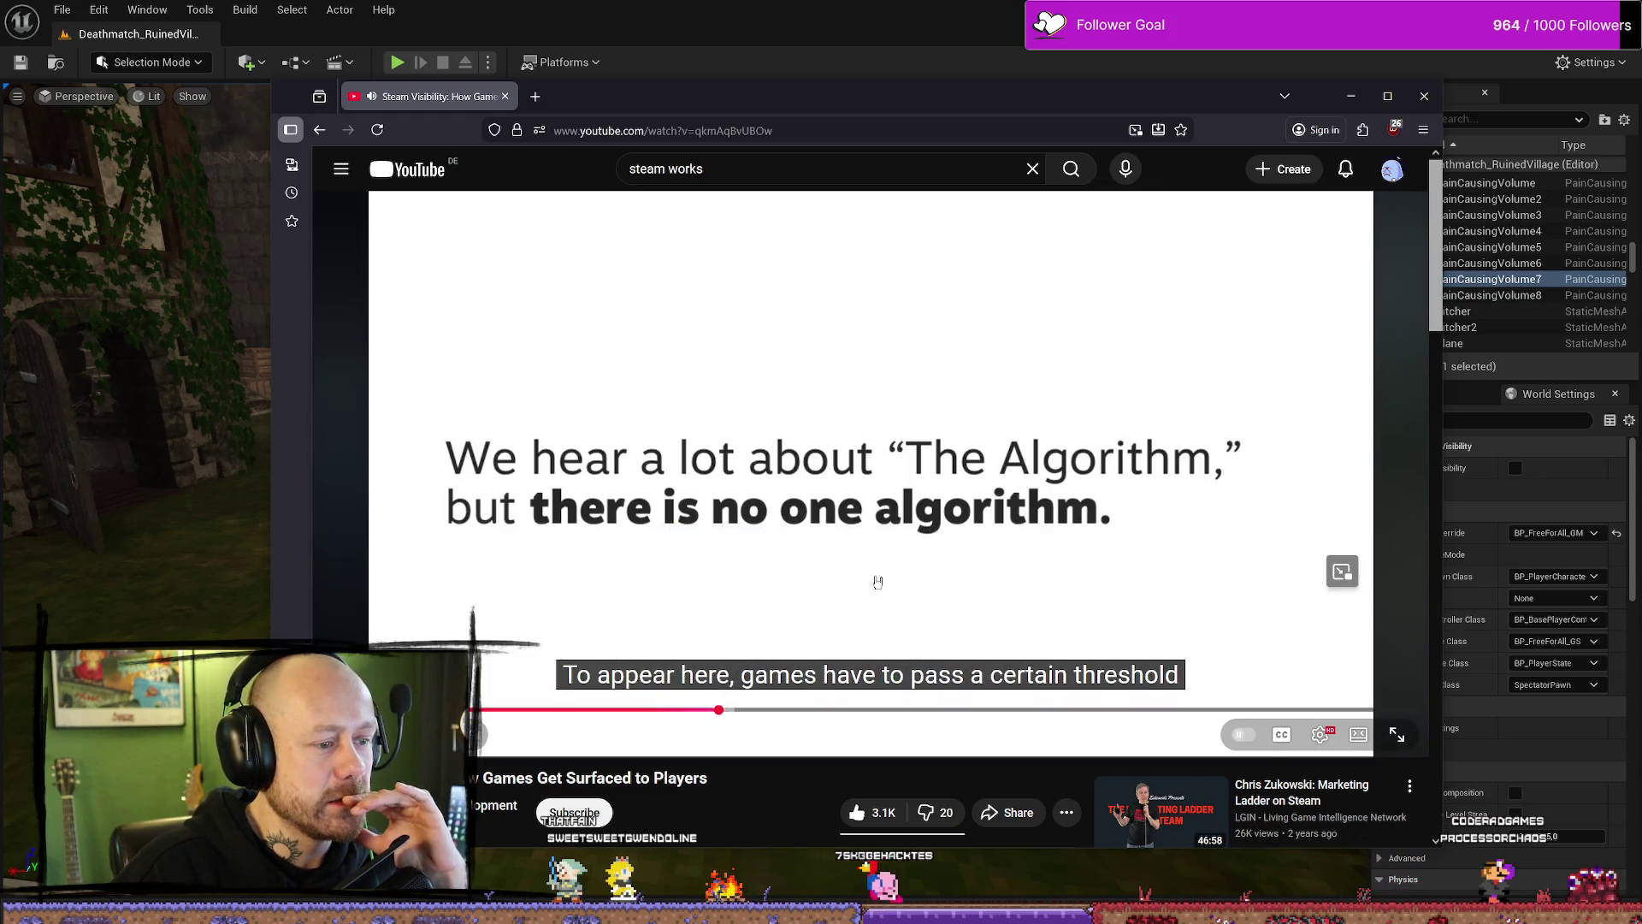
scroll(826, 627, down, 2)
scroll(855, 630, up, 2)
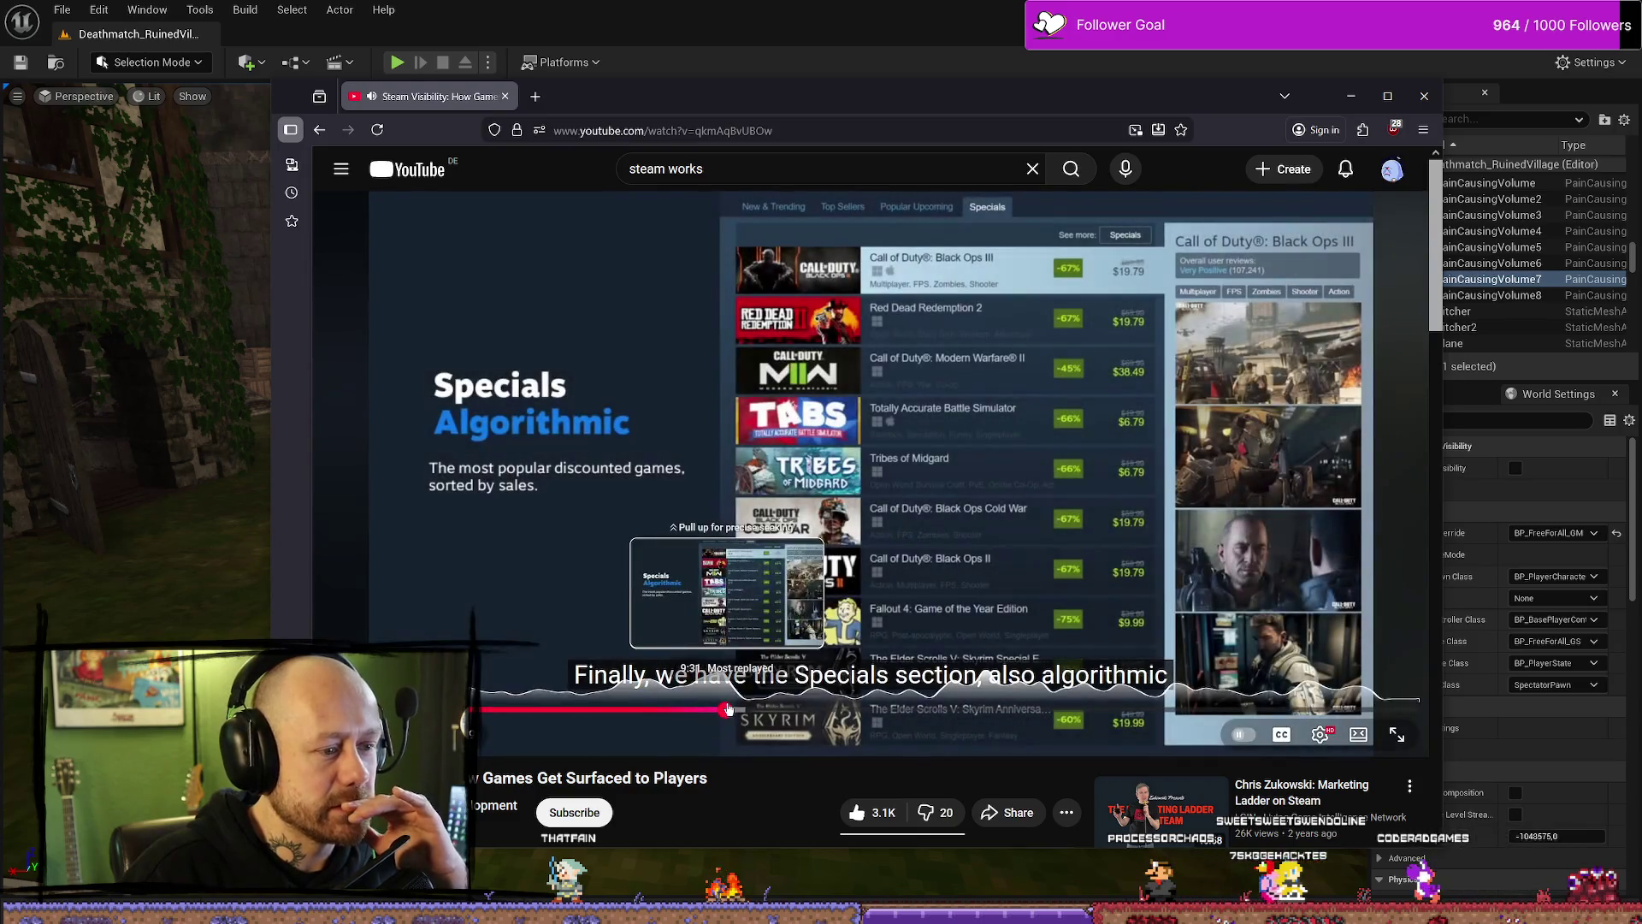
click(774, 709)
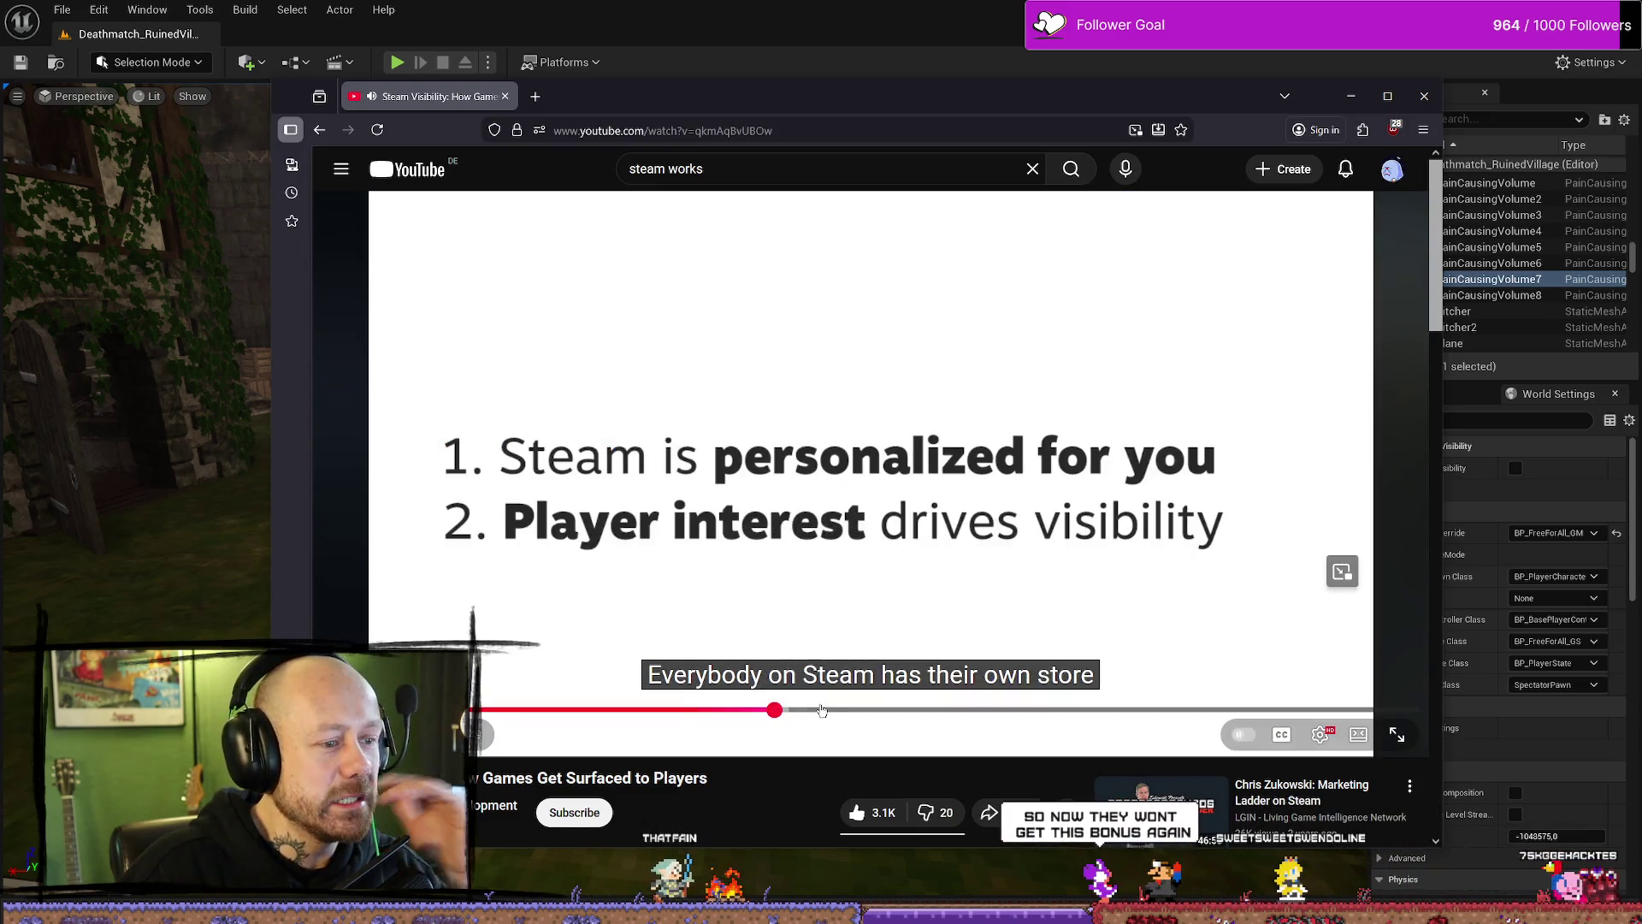
click(821, 710)
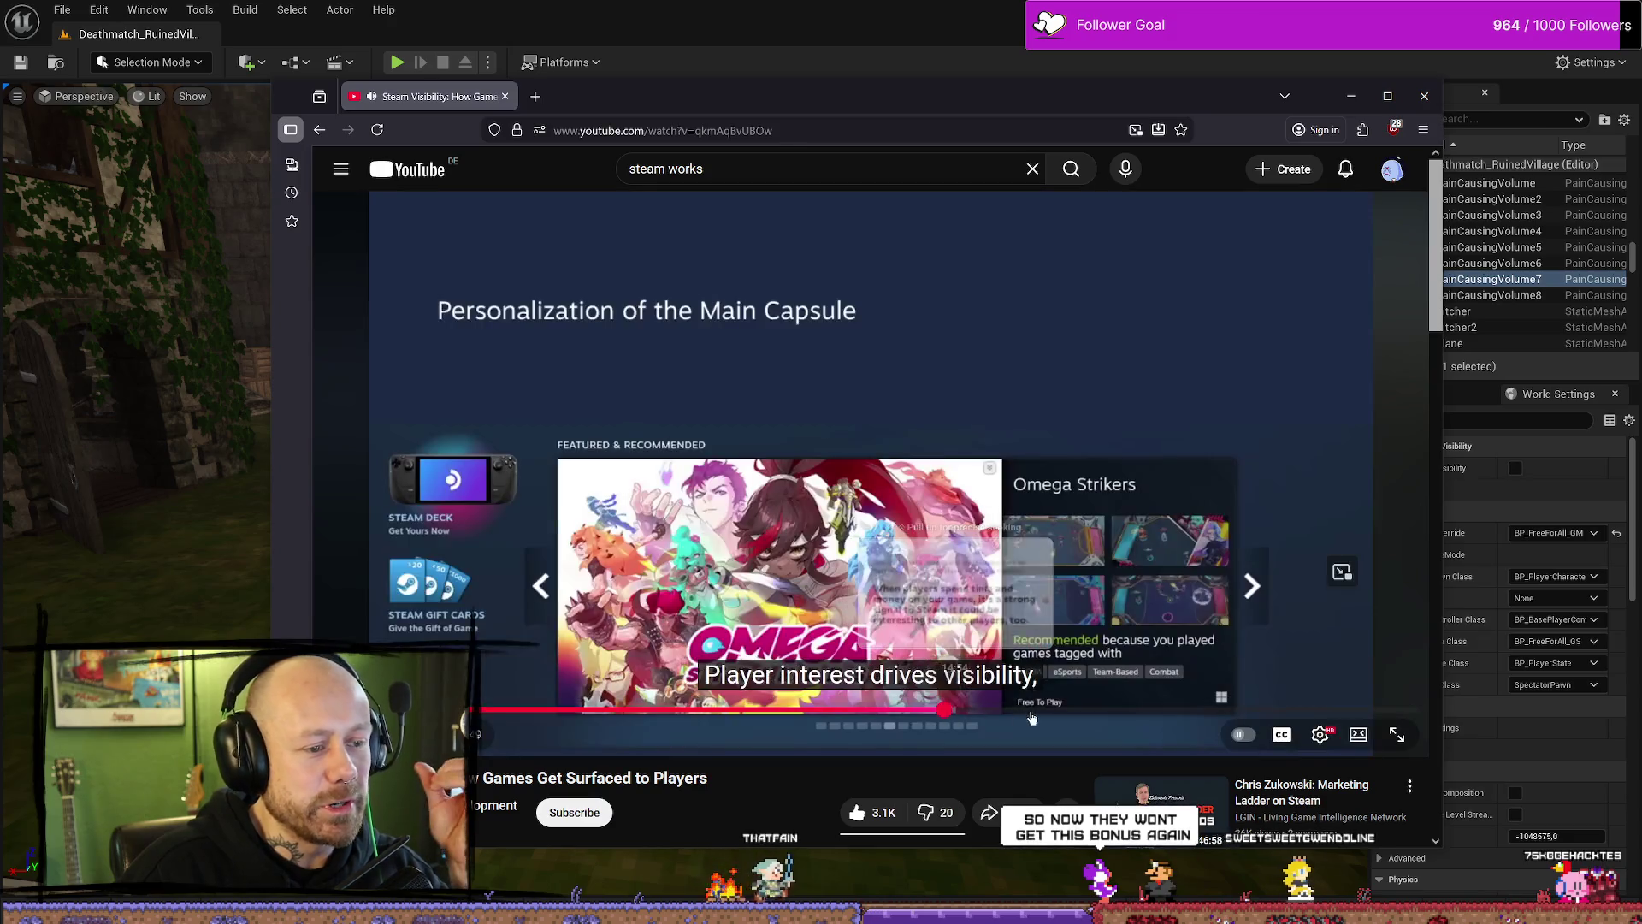
click(1109, 710)
click(901, 561)
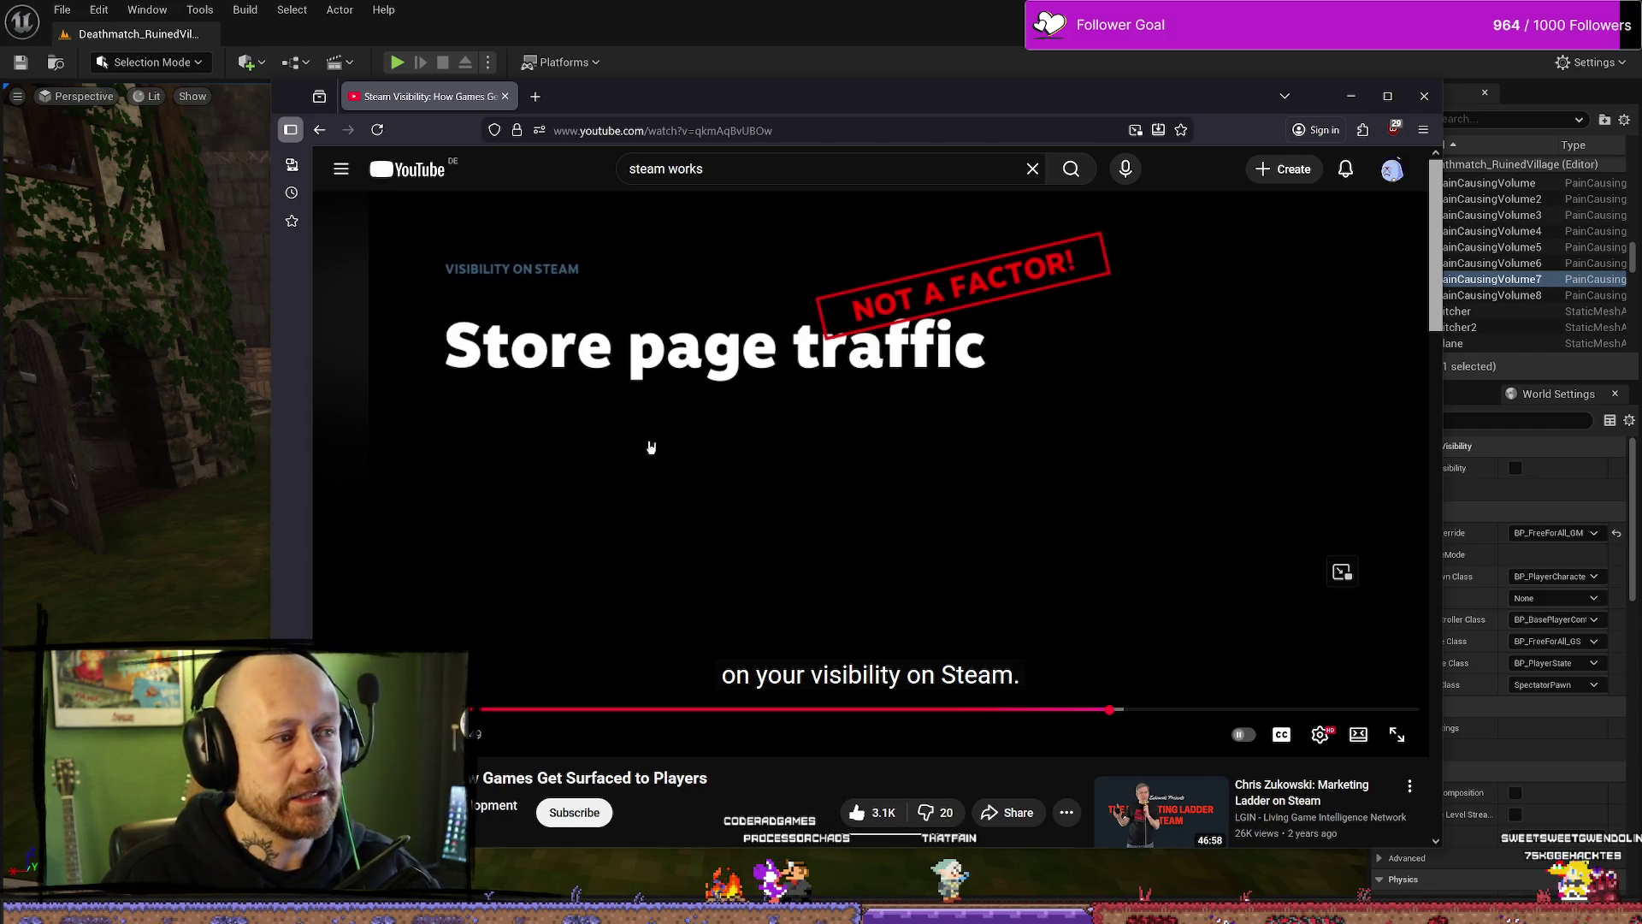
click(1074, 523)
click(708, 477)
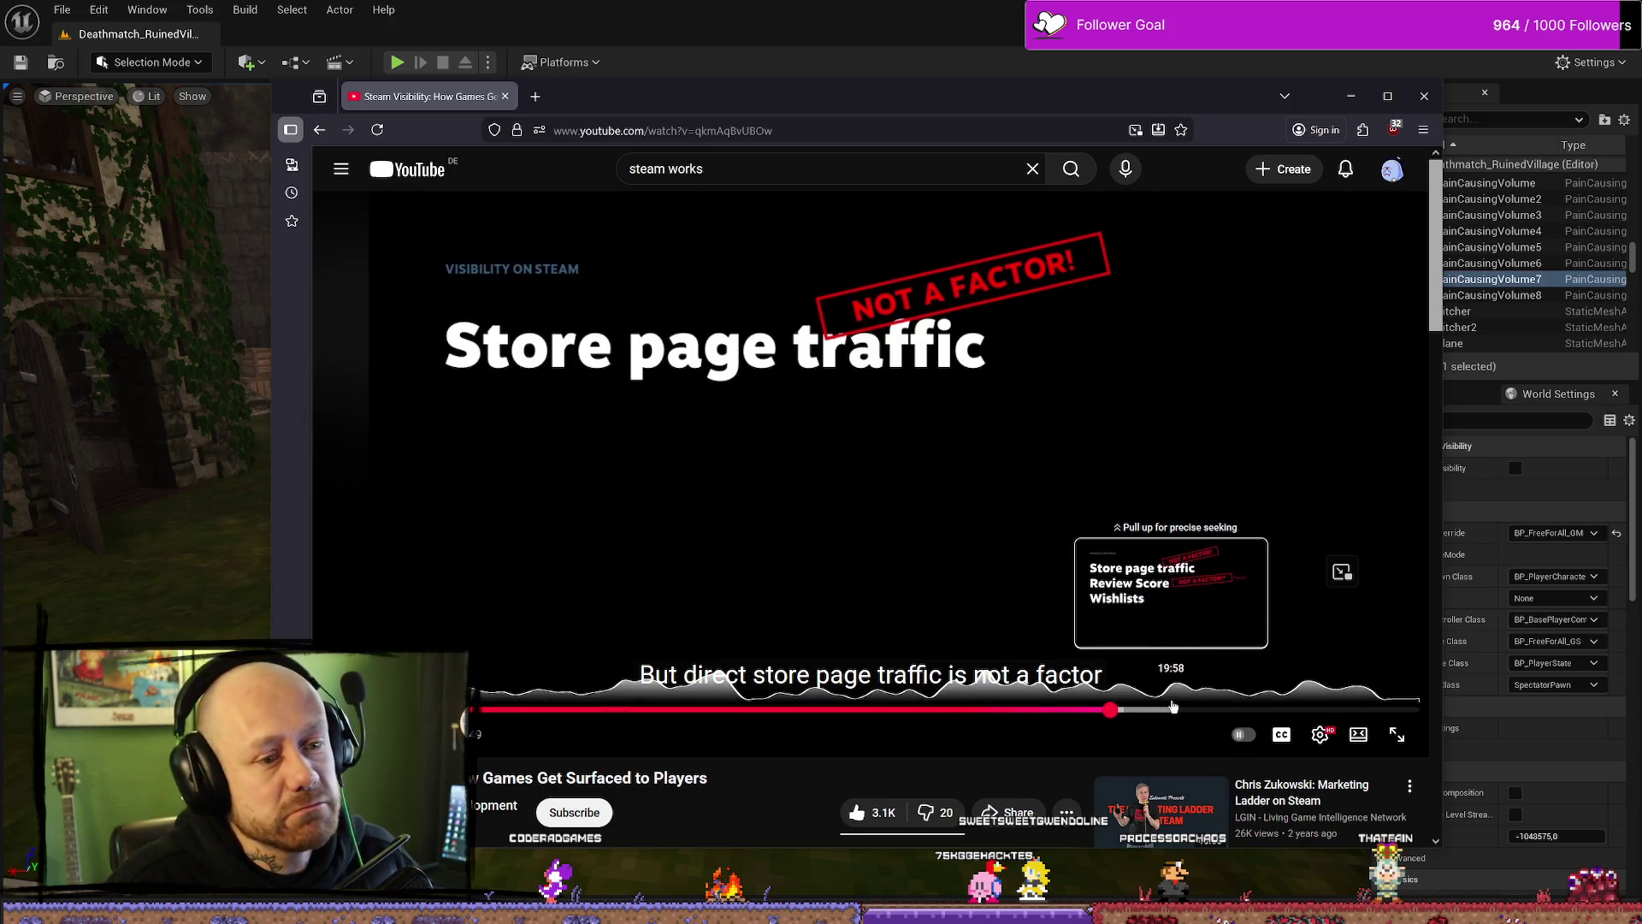
click(1173, 707)
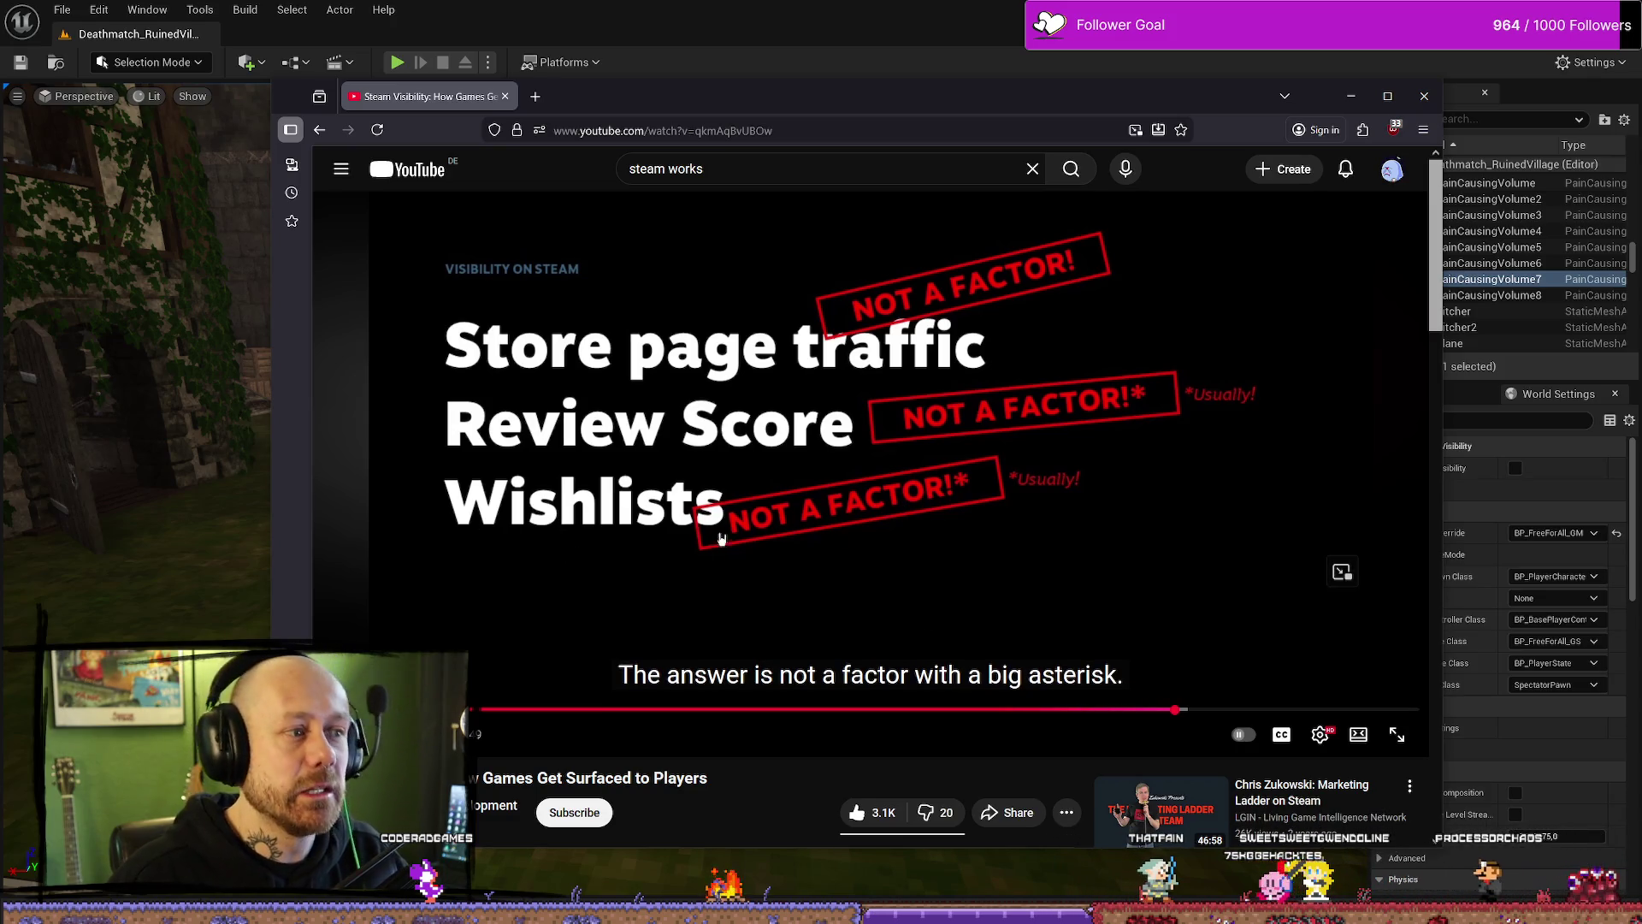
Step: Jump back to Popular Upcoming, then forward to the Localization 'IT'S A FACTOR' slide
click(718, 710)
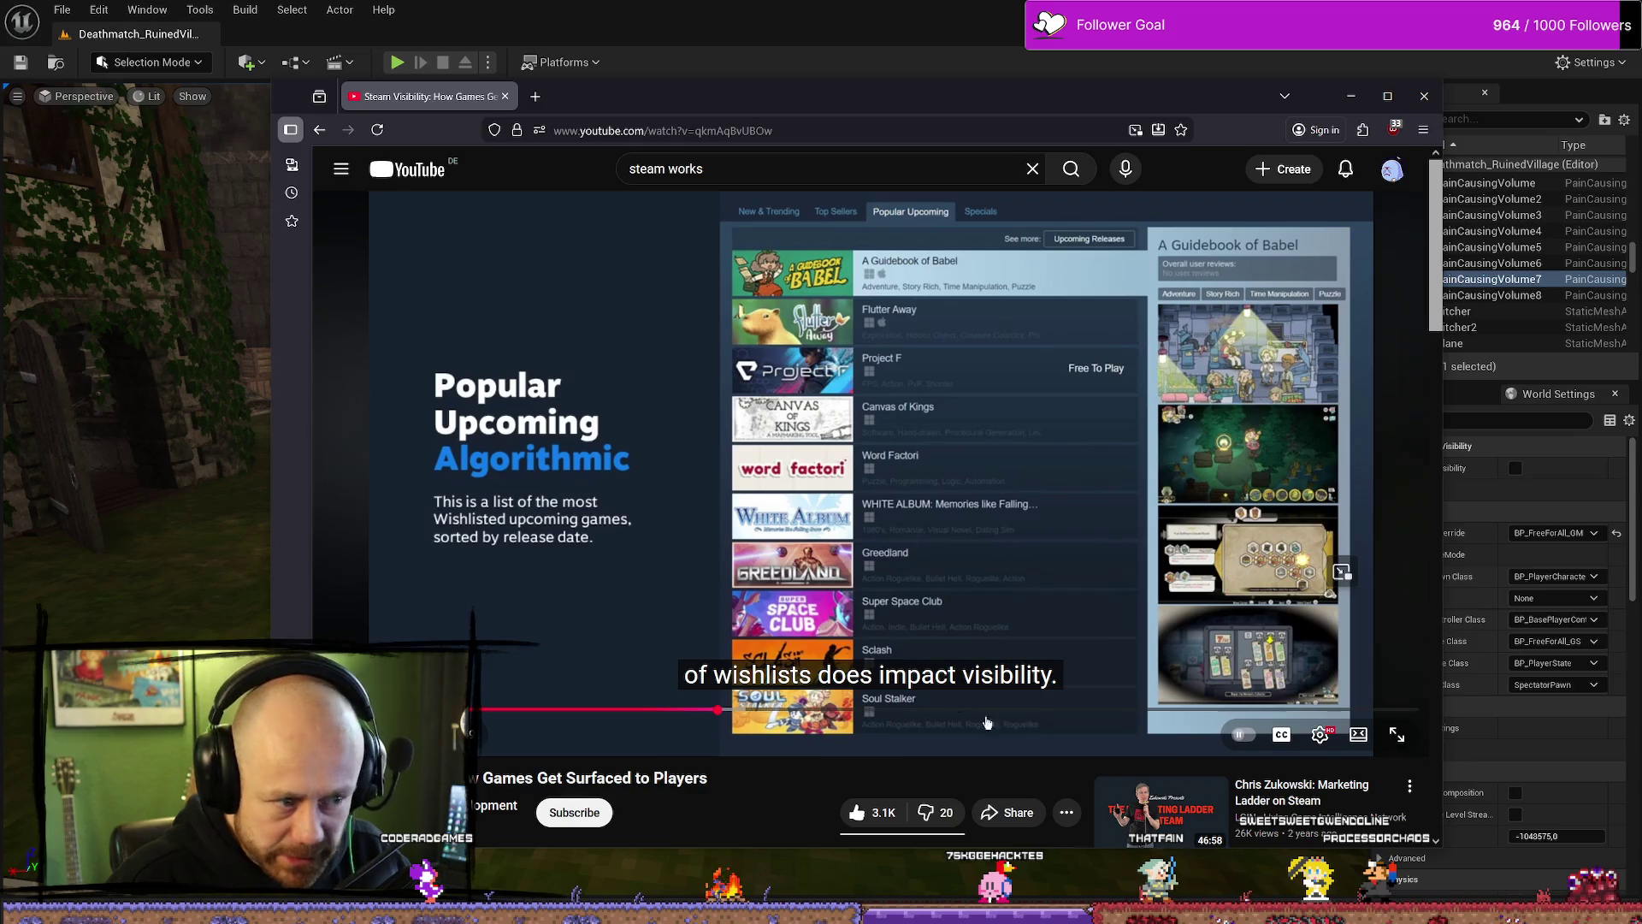
click(1247, 711)
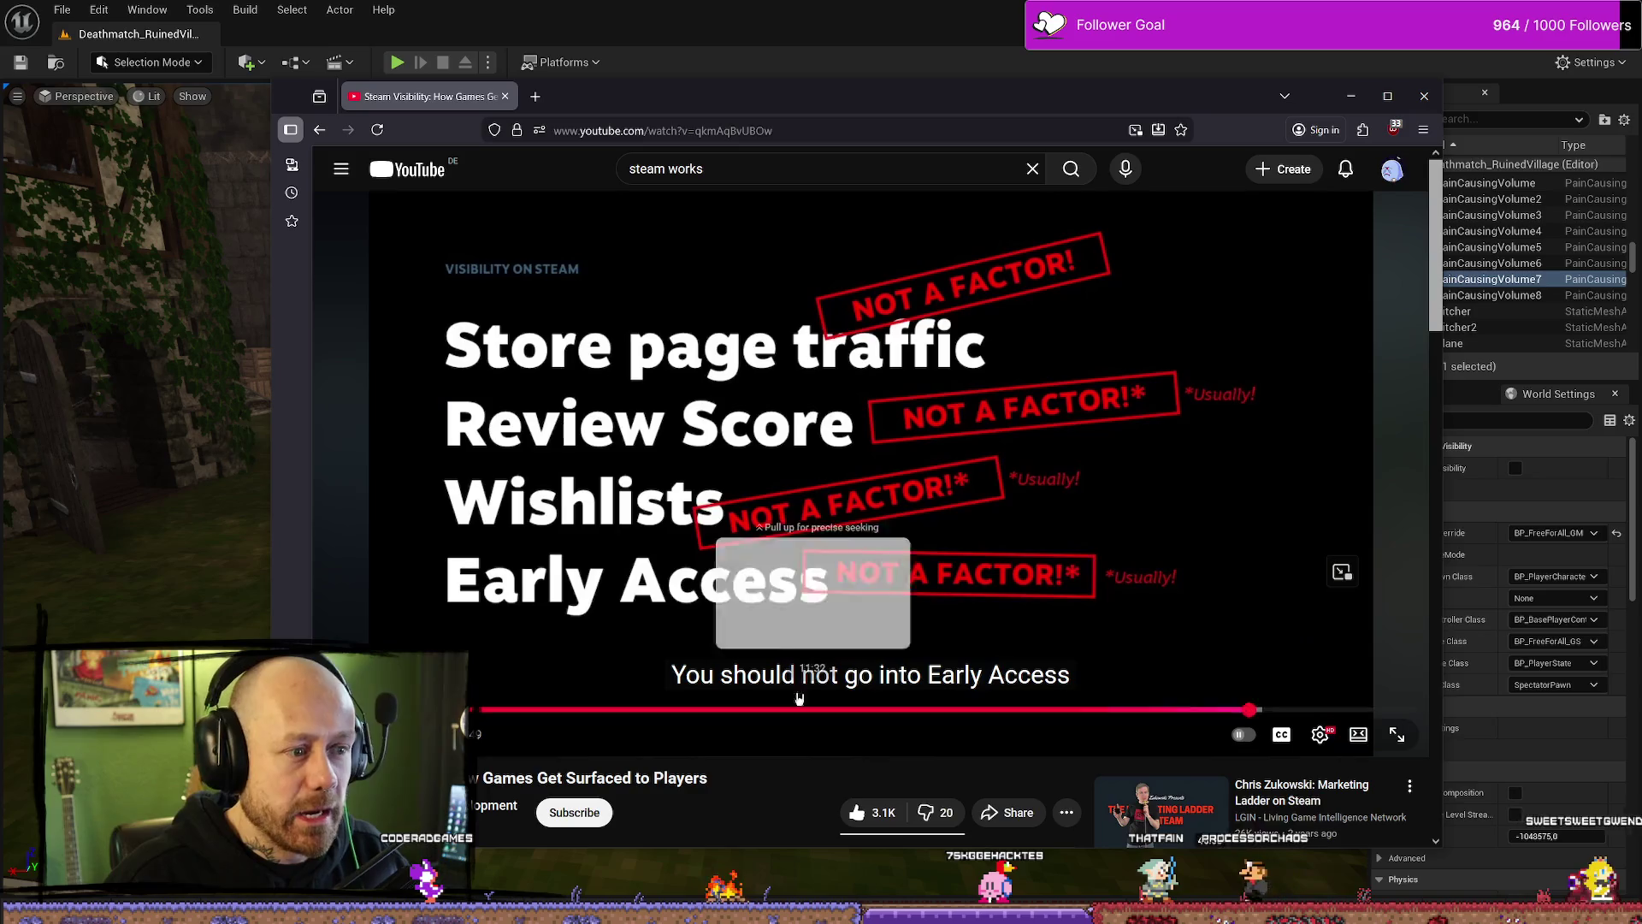
click(1287, 710)
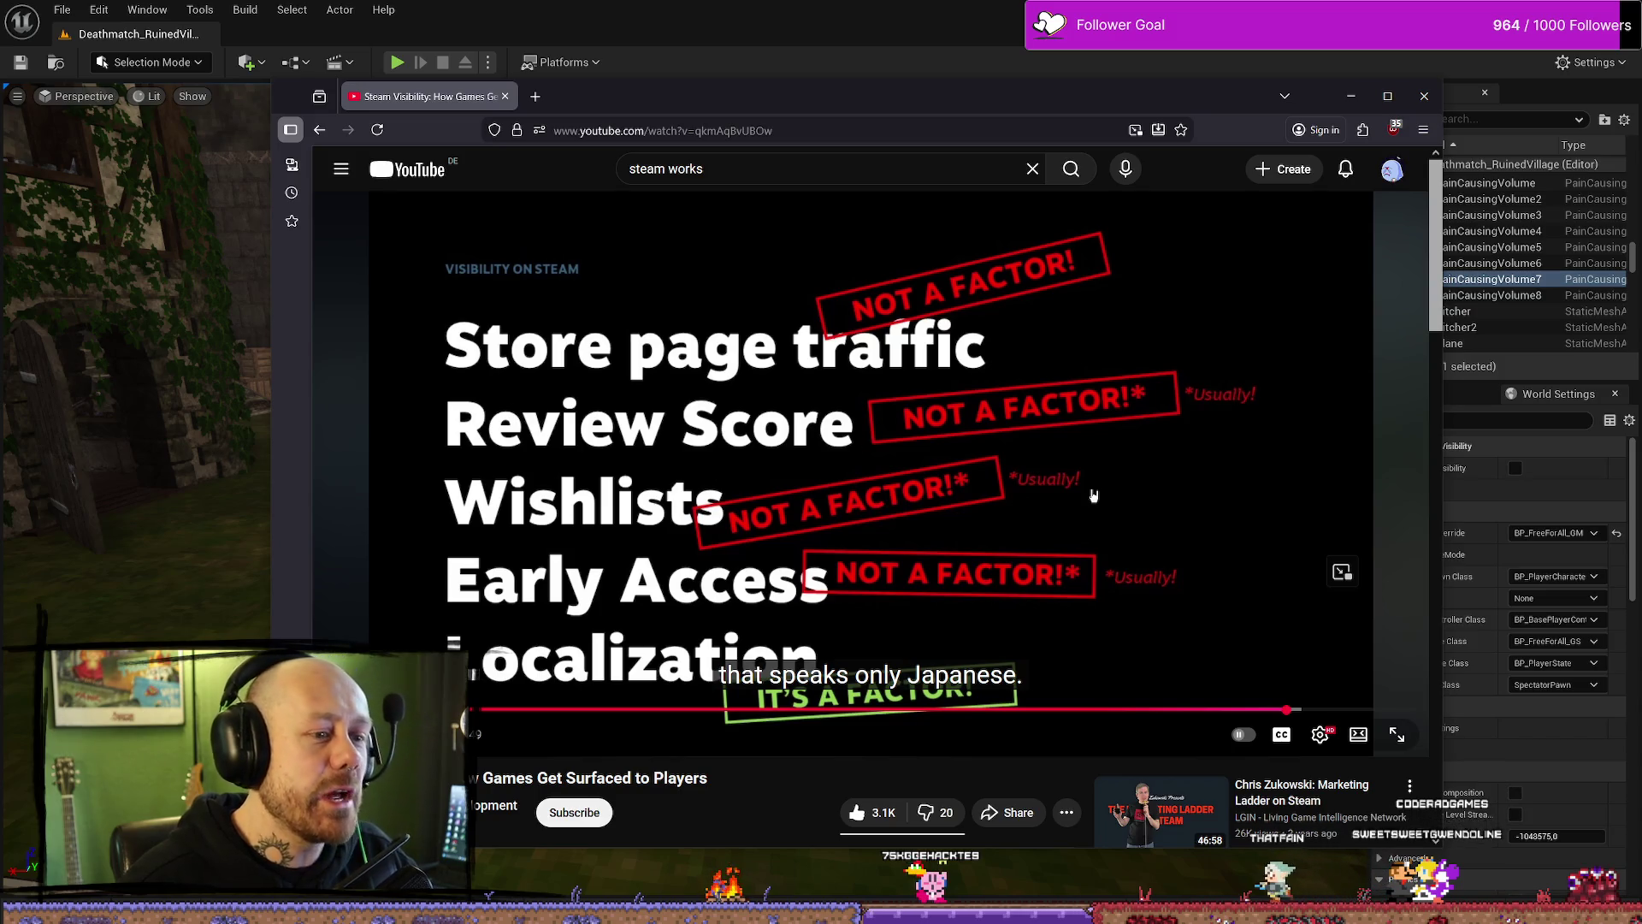
scroll(841, 498, down, 2)
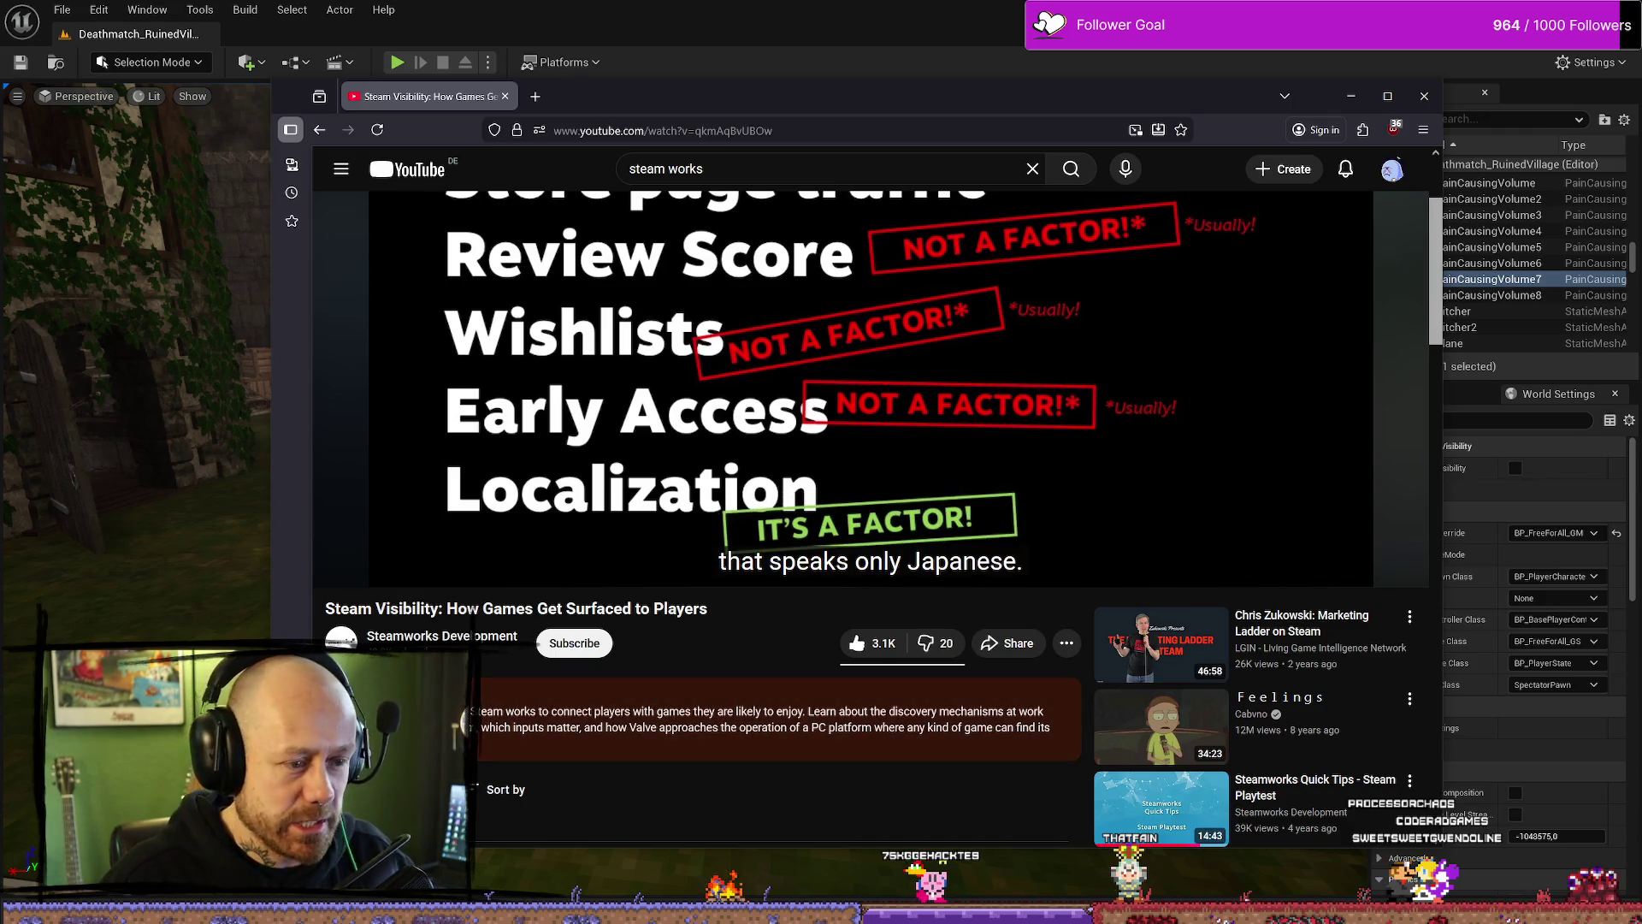
scroll(743, 530, up, 2)
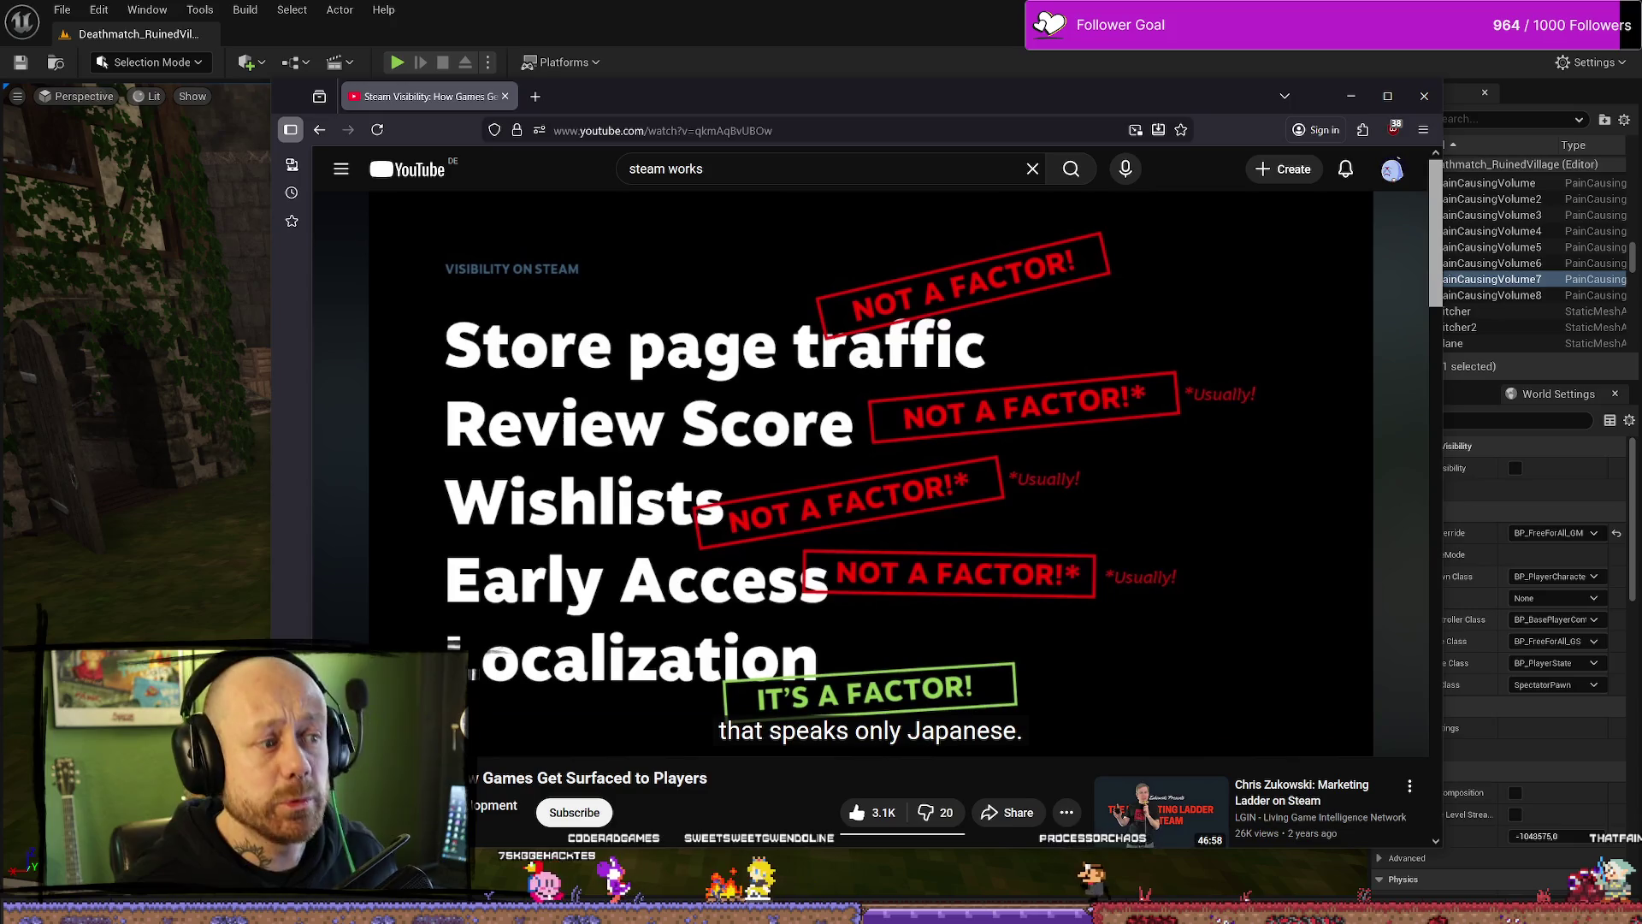
mouse_move(819, 436)
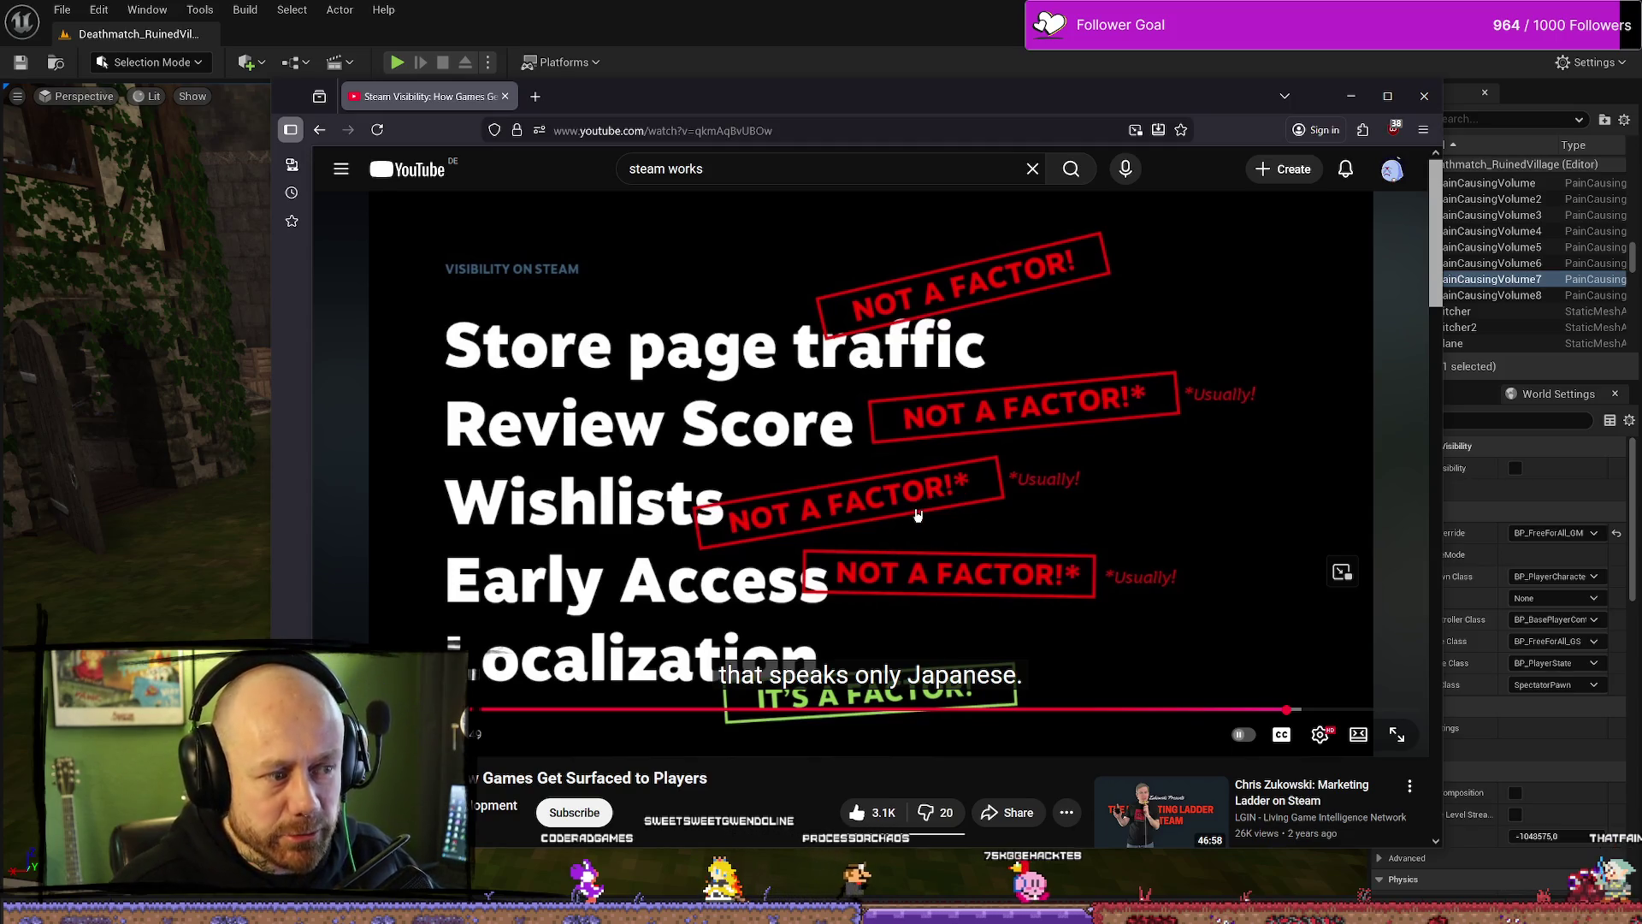
Step: Close the browser to return to the Unreal editor
scroll(1111, 385, down, 2)
scroll(1283, 599, up, 2)
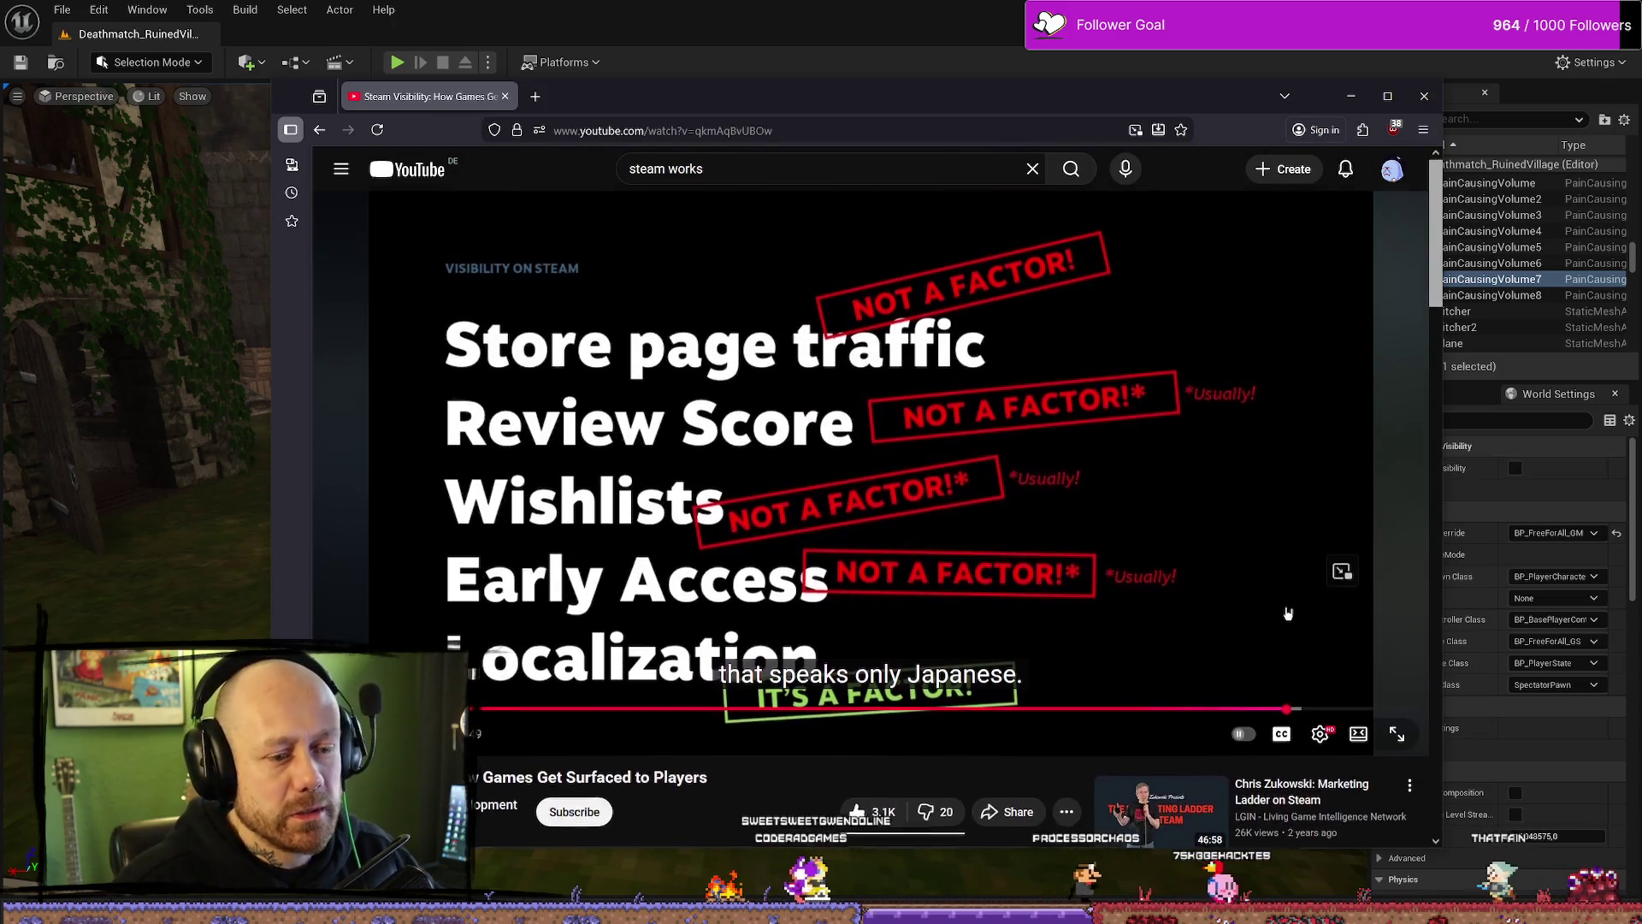
scroll(1287, 613, down, 2)
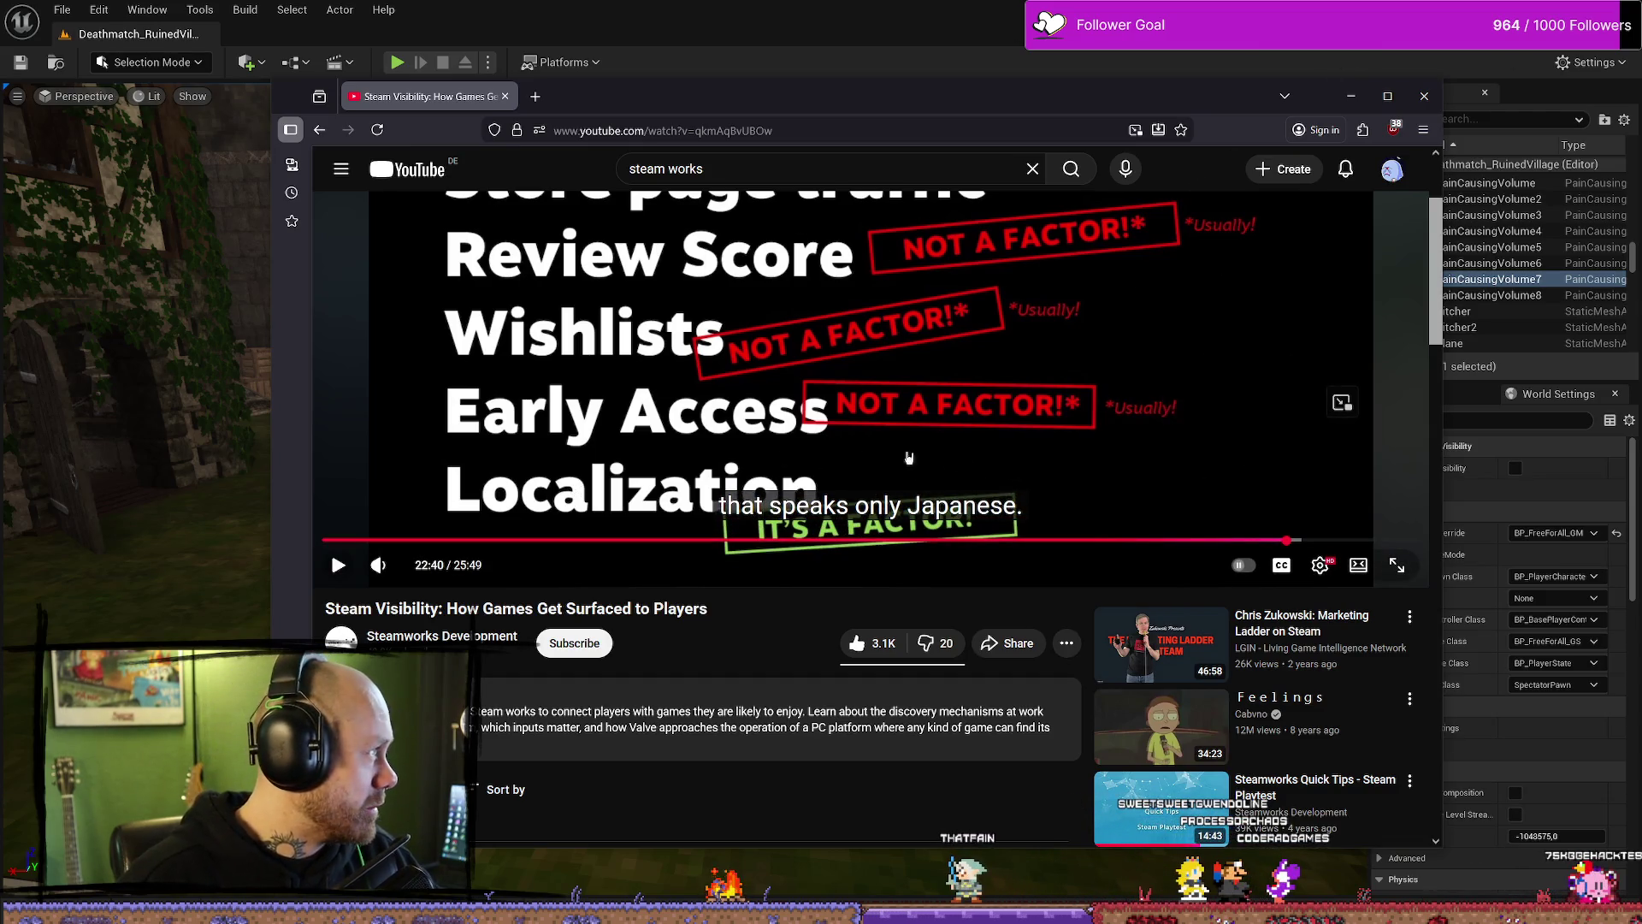
click(1416, 101)
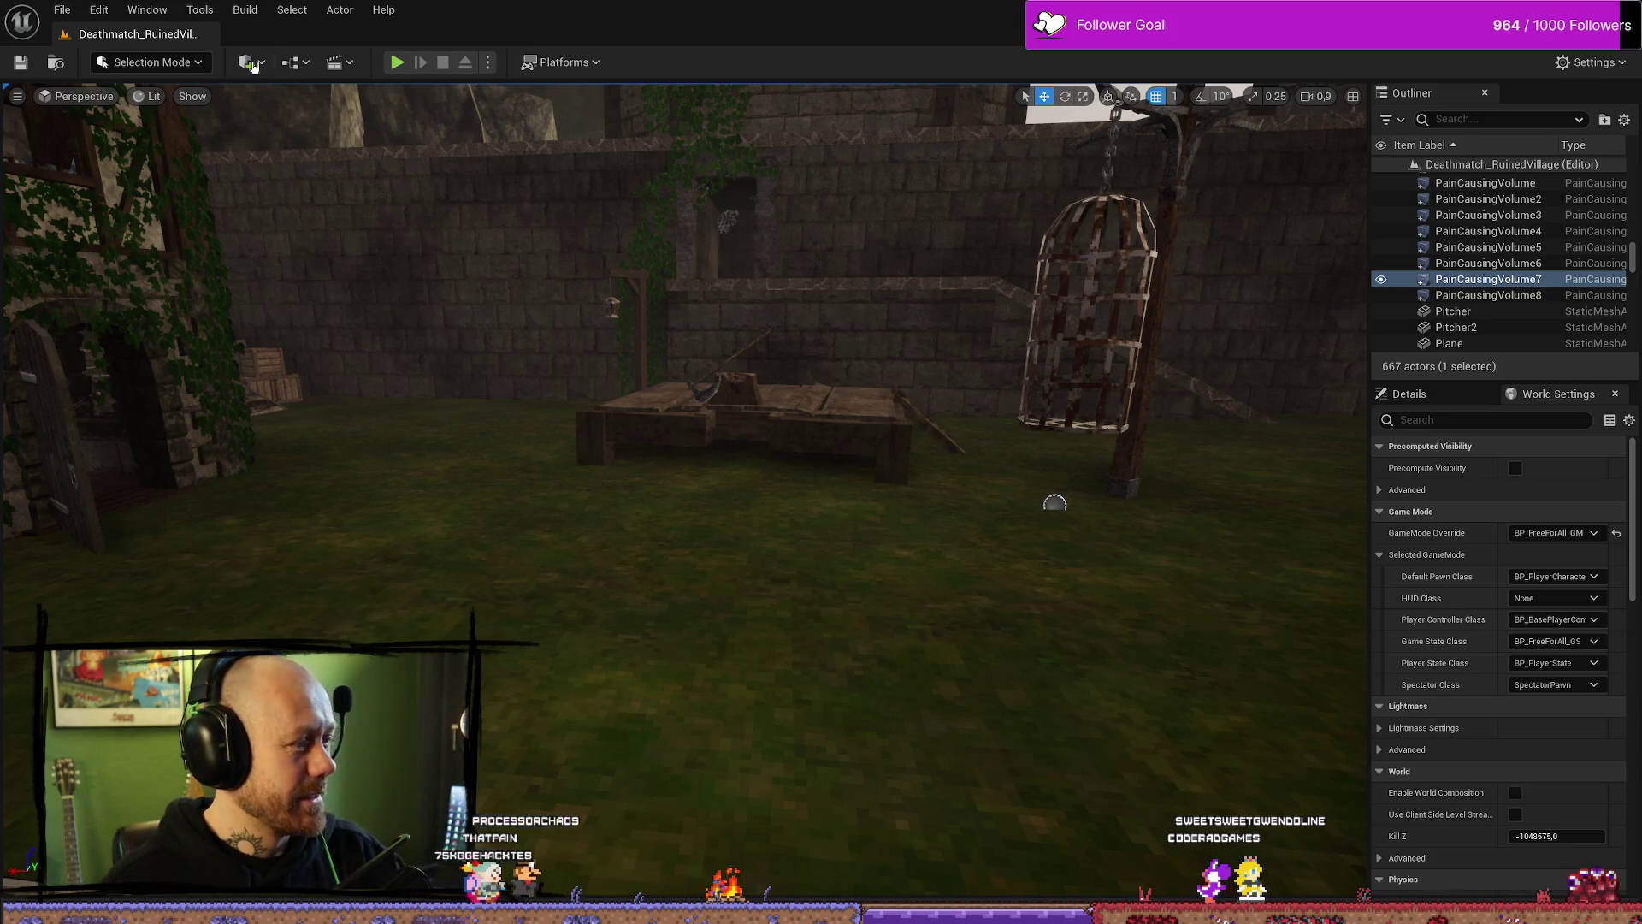
Step: Turn the view toward the hanging cage and post, then switch to File Explorer
drag(1027, 488, 1095, 445)
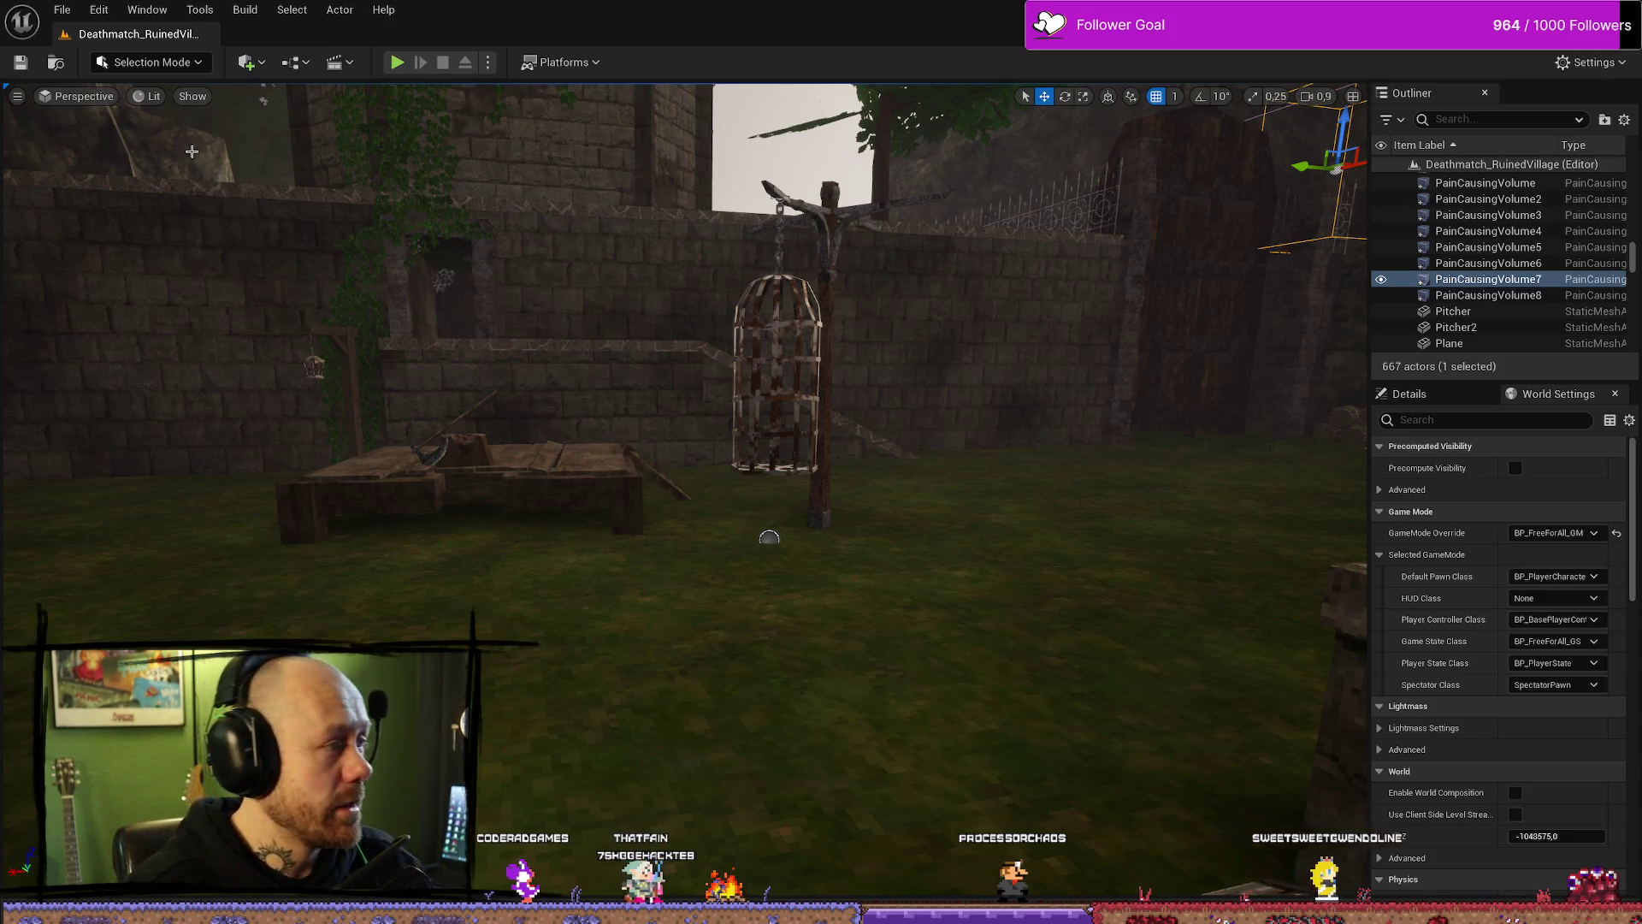
key(alt+Tab)
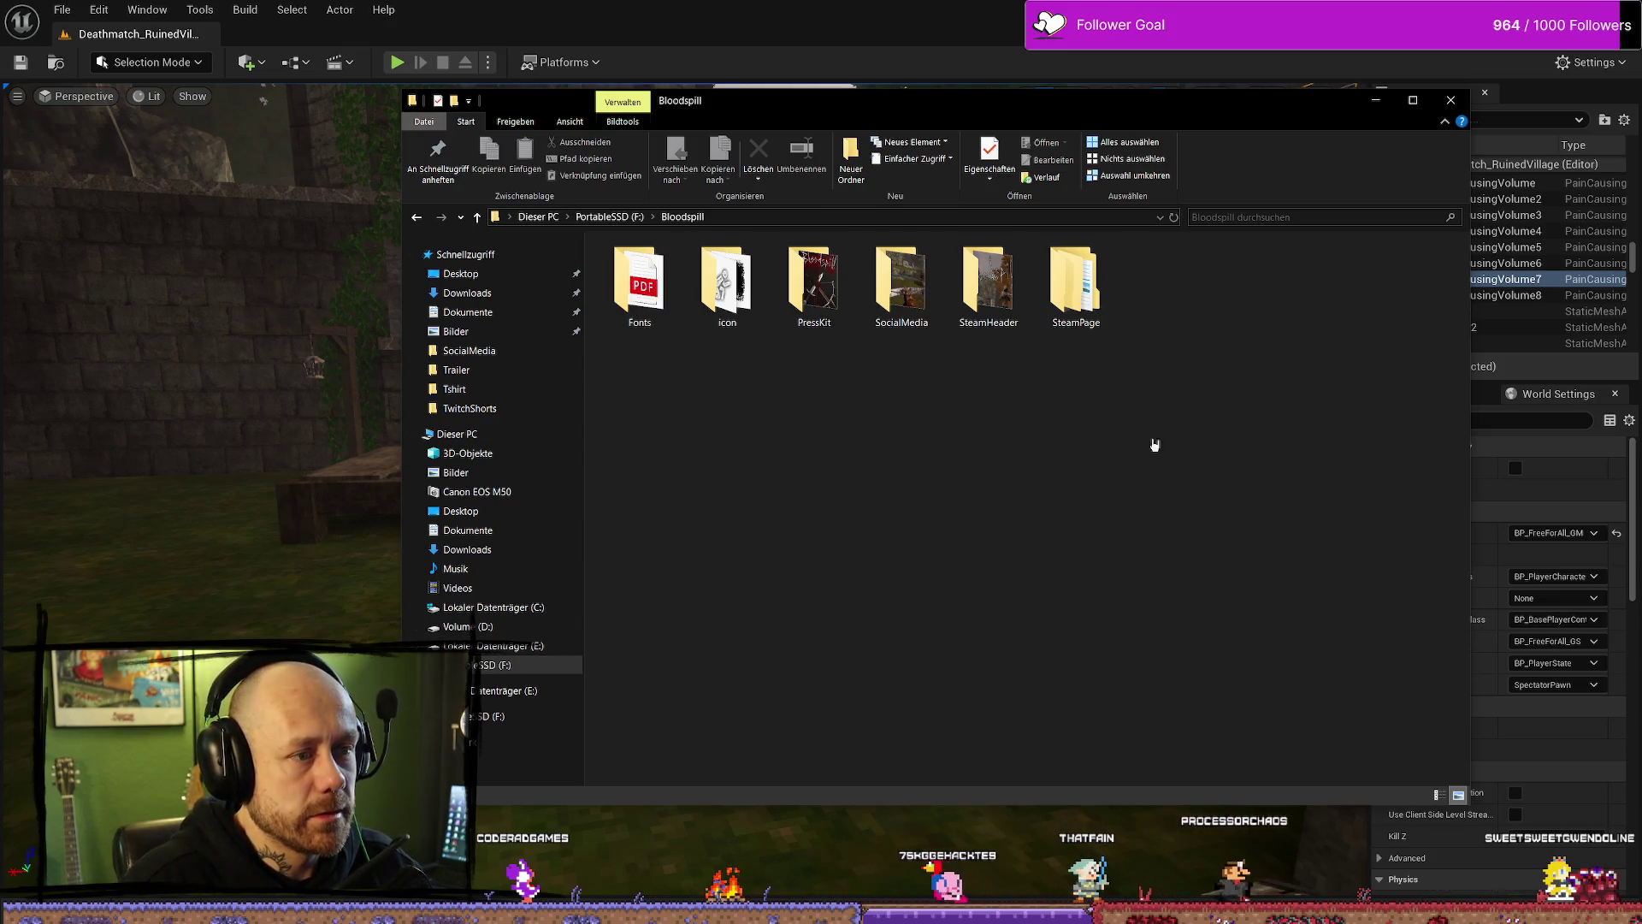
click(513, 646)
Step: Select the packaged Windows folder in D:\UnrealProjects\BloodspillPackaged\ForTesting
click(505, 664)
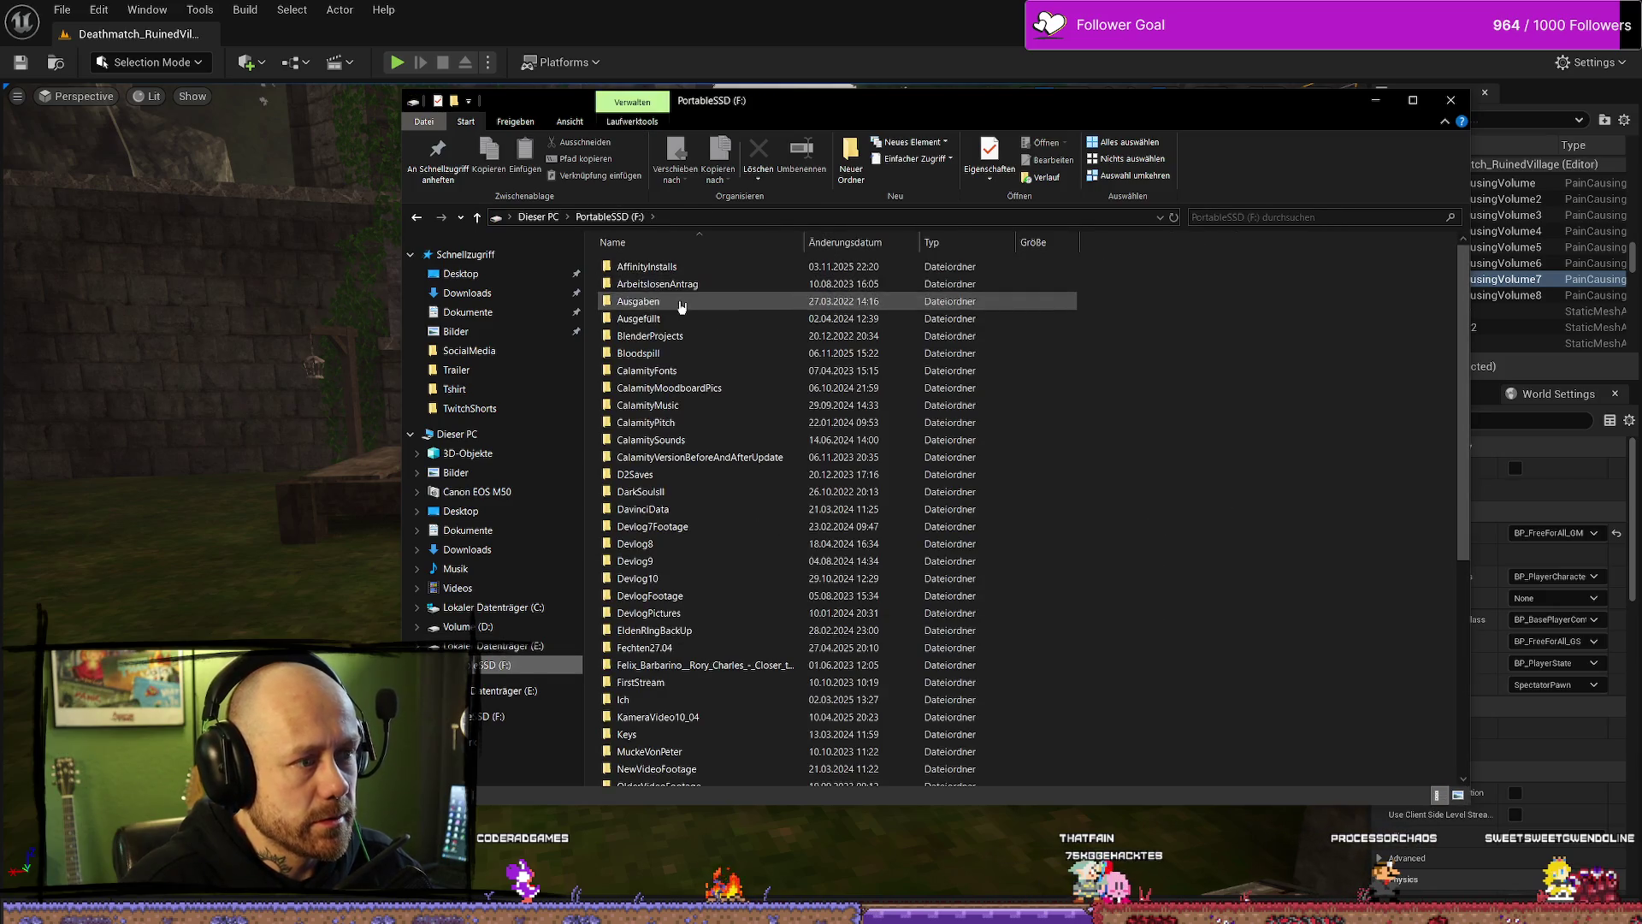
double_click(687, 352)
double_click(976, 337)
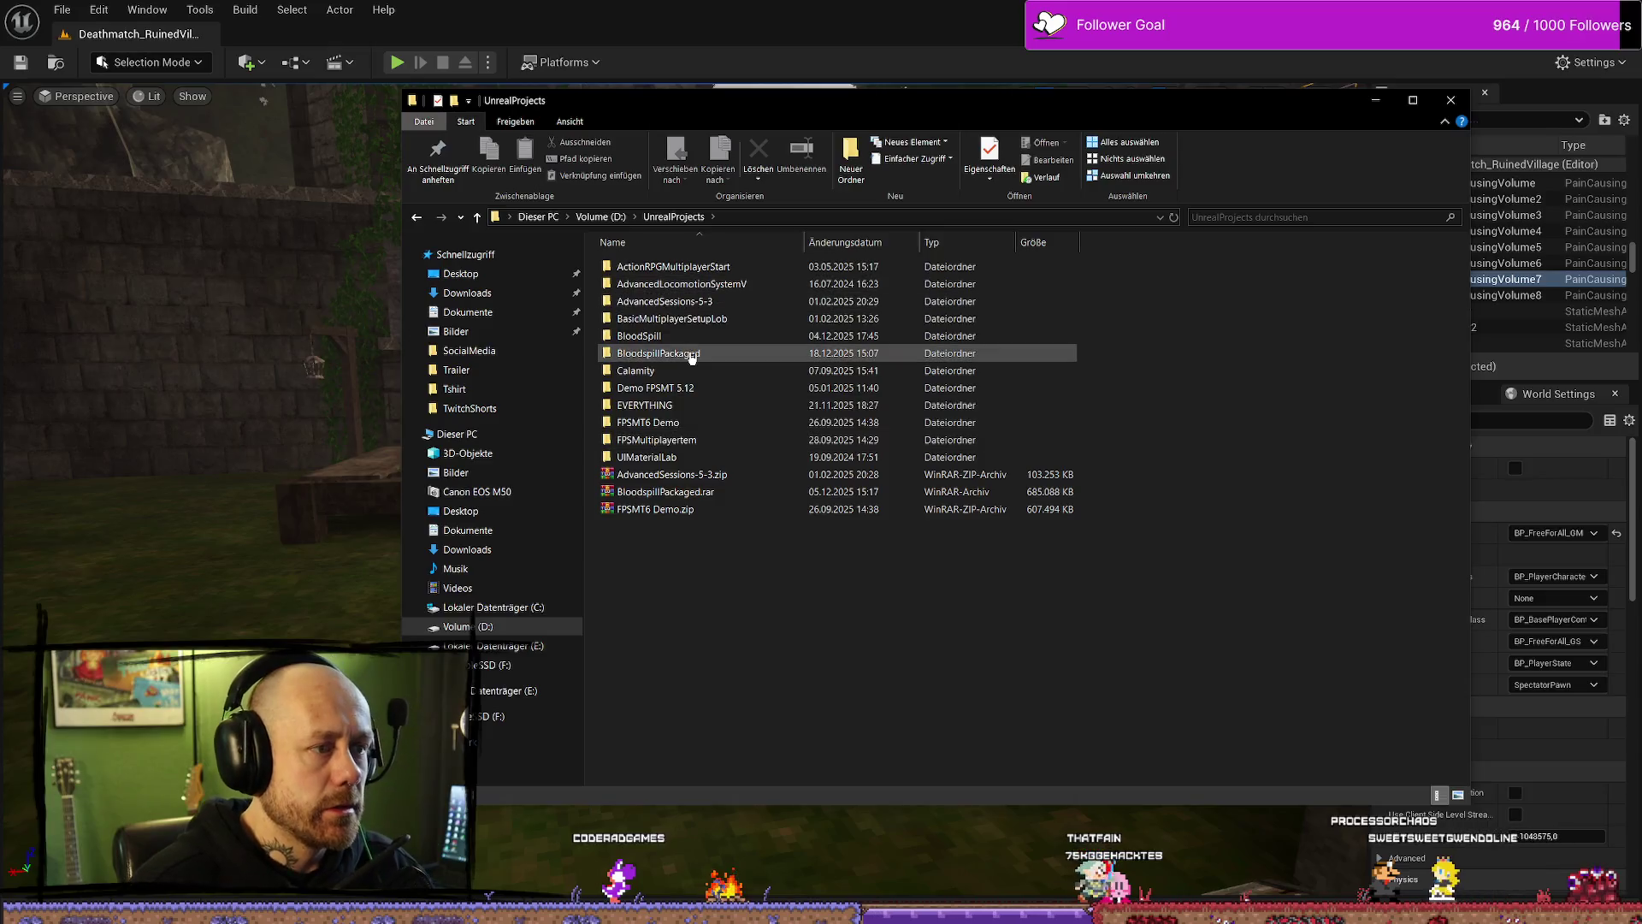
double_click(692, 355)
double_click(717, 301)
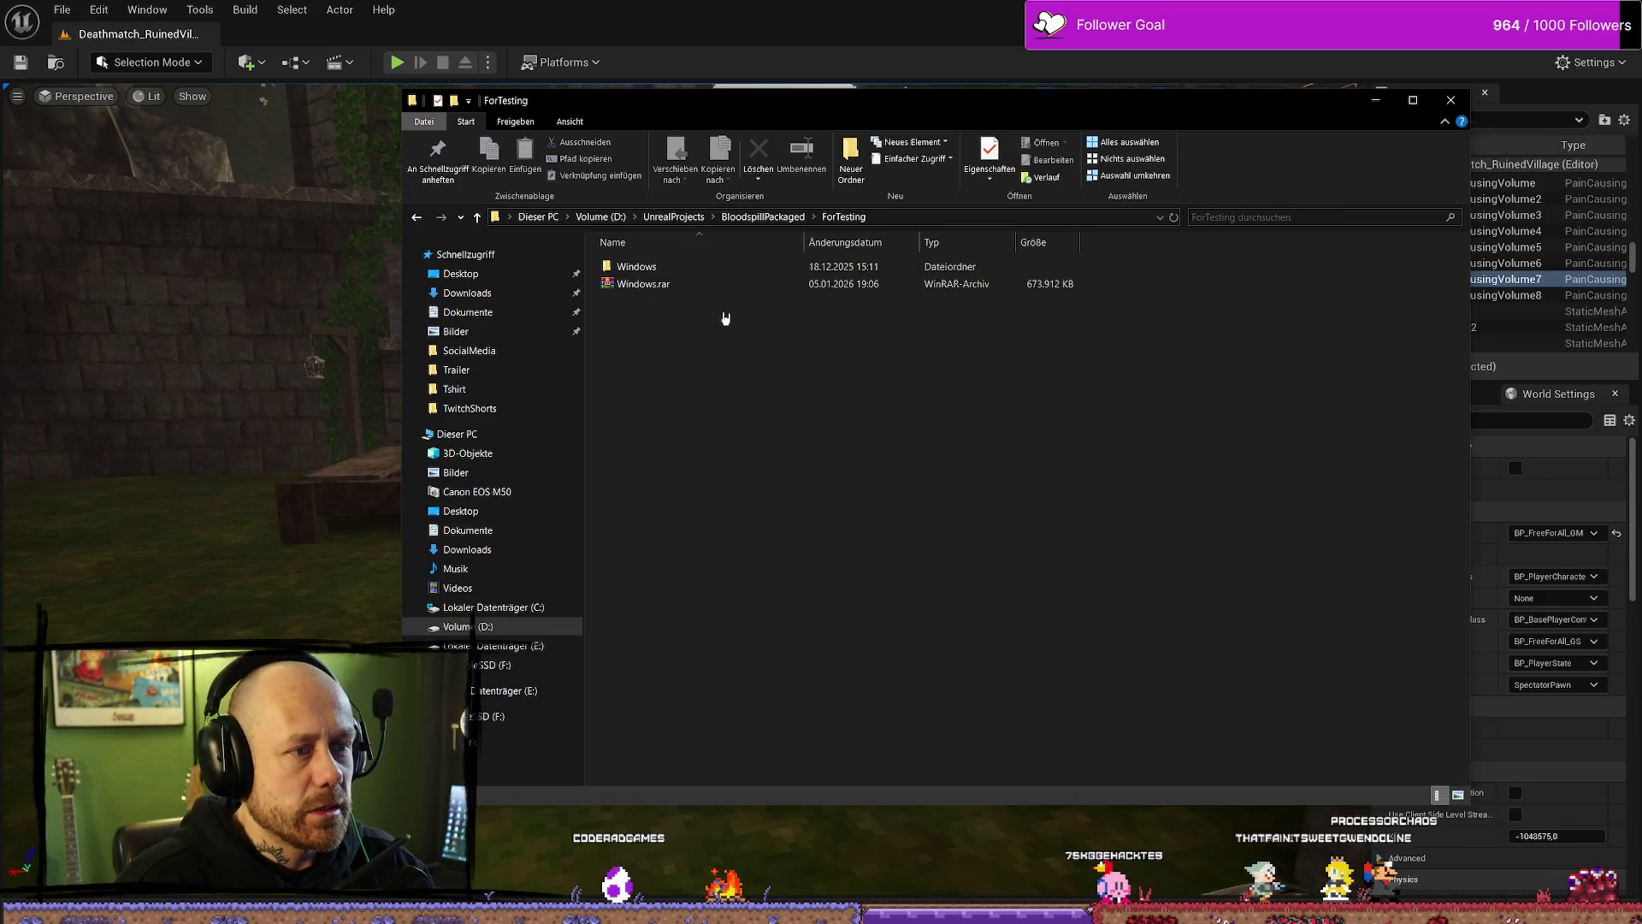
click(745, 269)
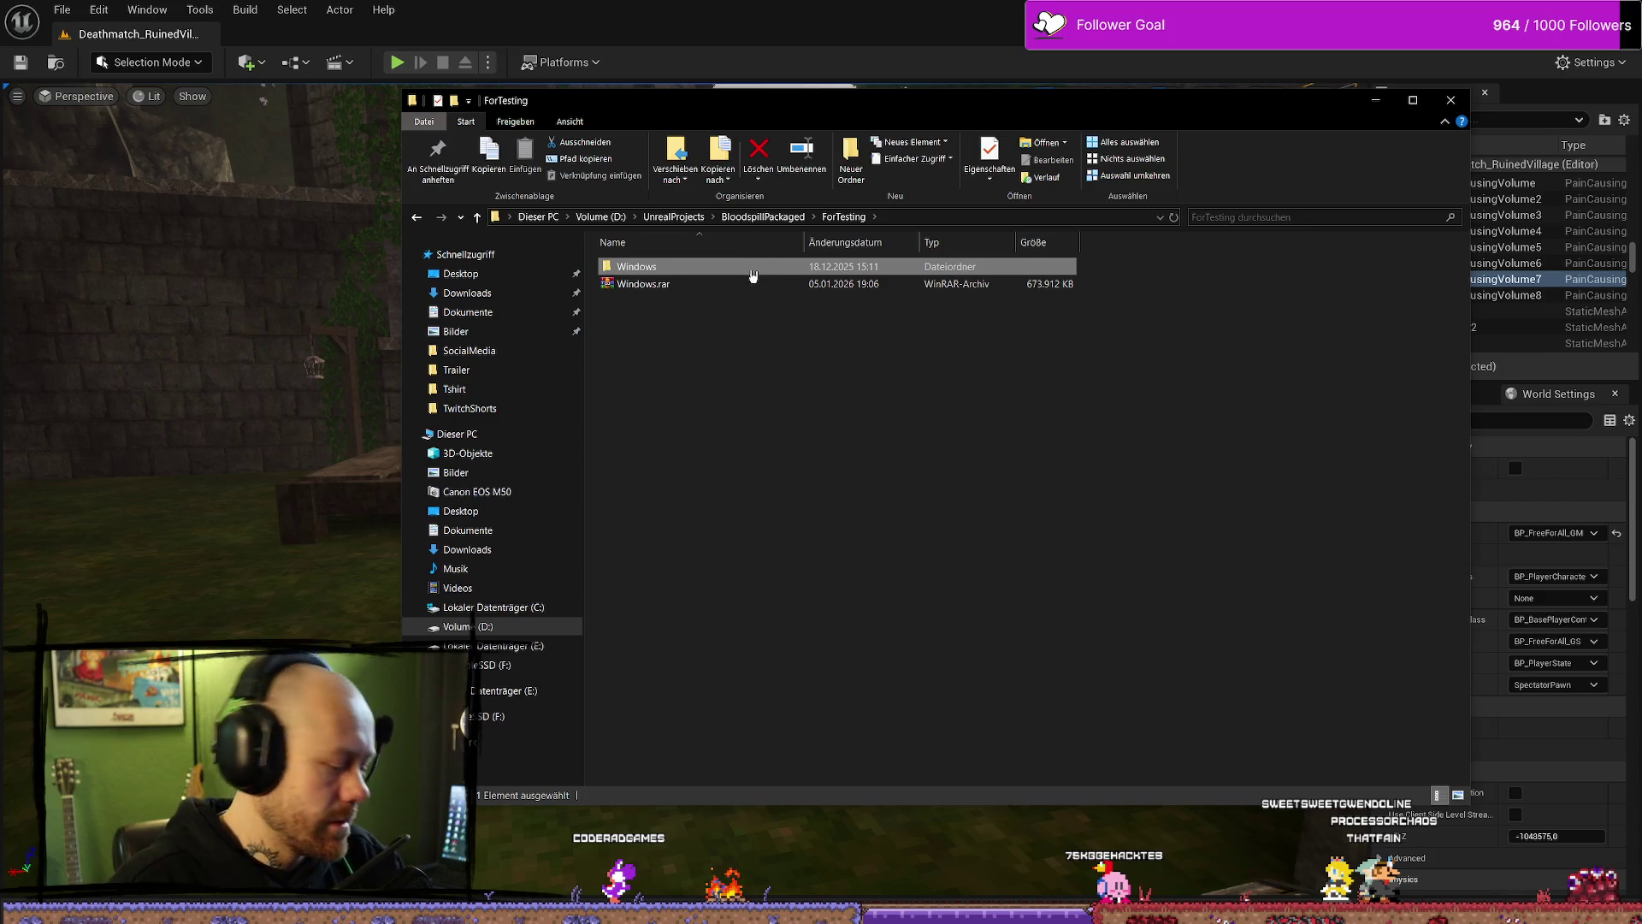
Step: Paste the Windows build folder into F:\Bloodspill with Einfügen
click(547, 664)
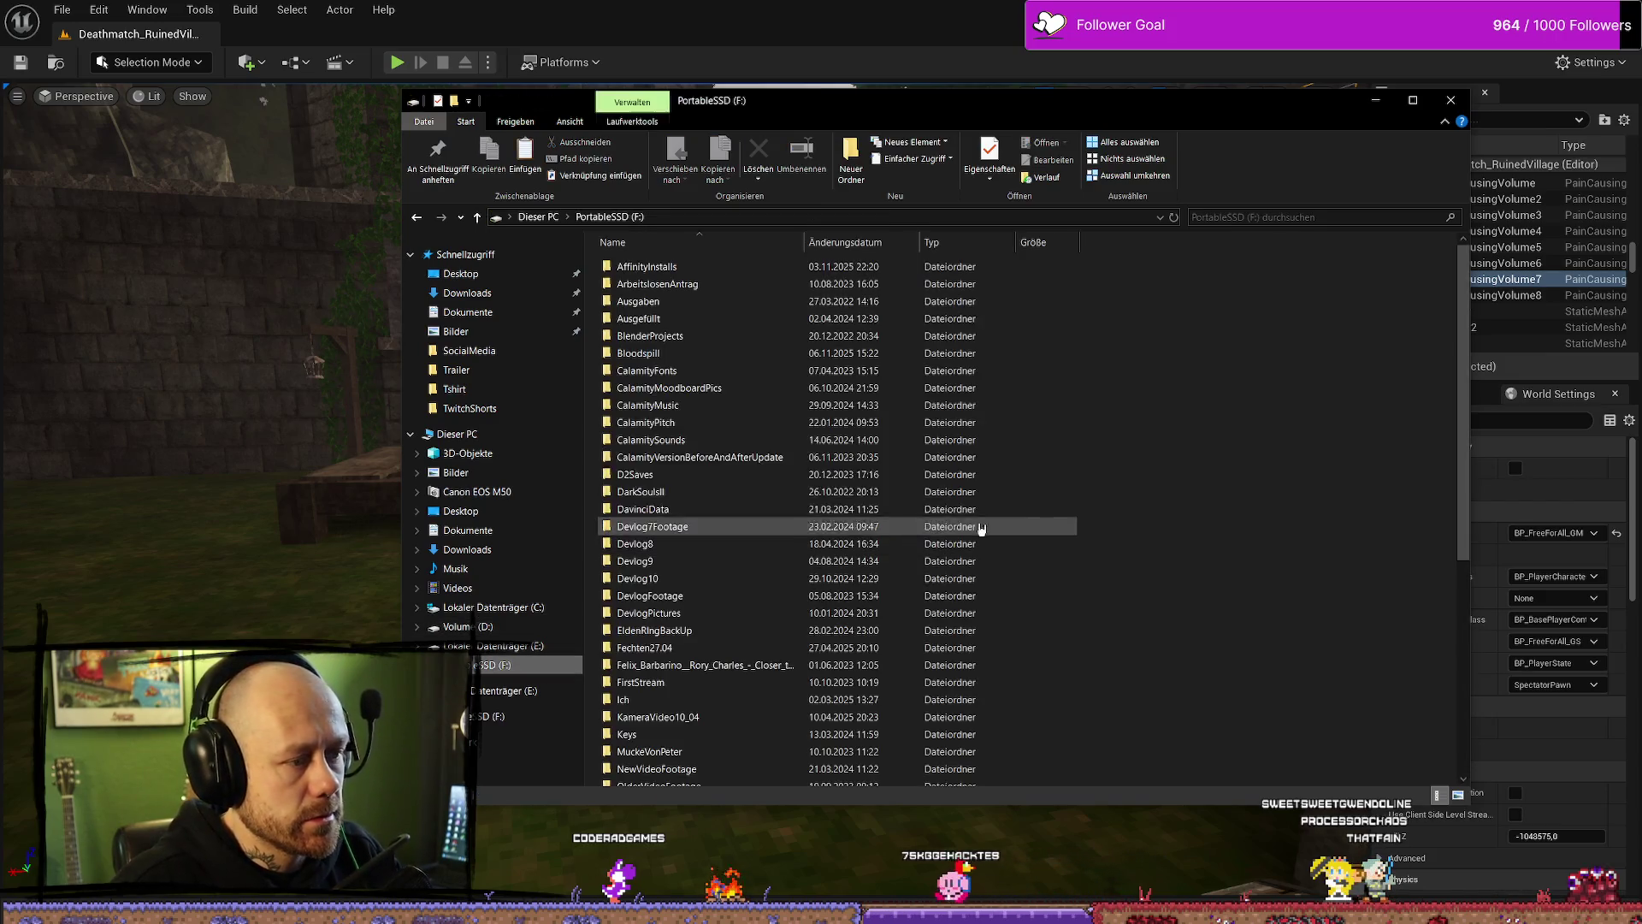
double_click(706, 353)
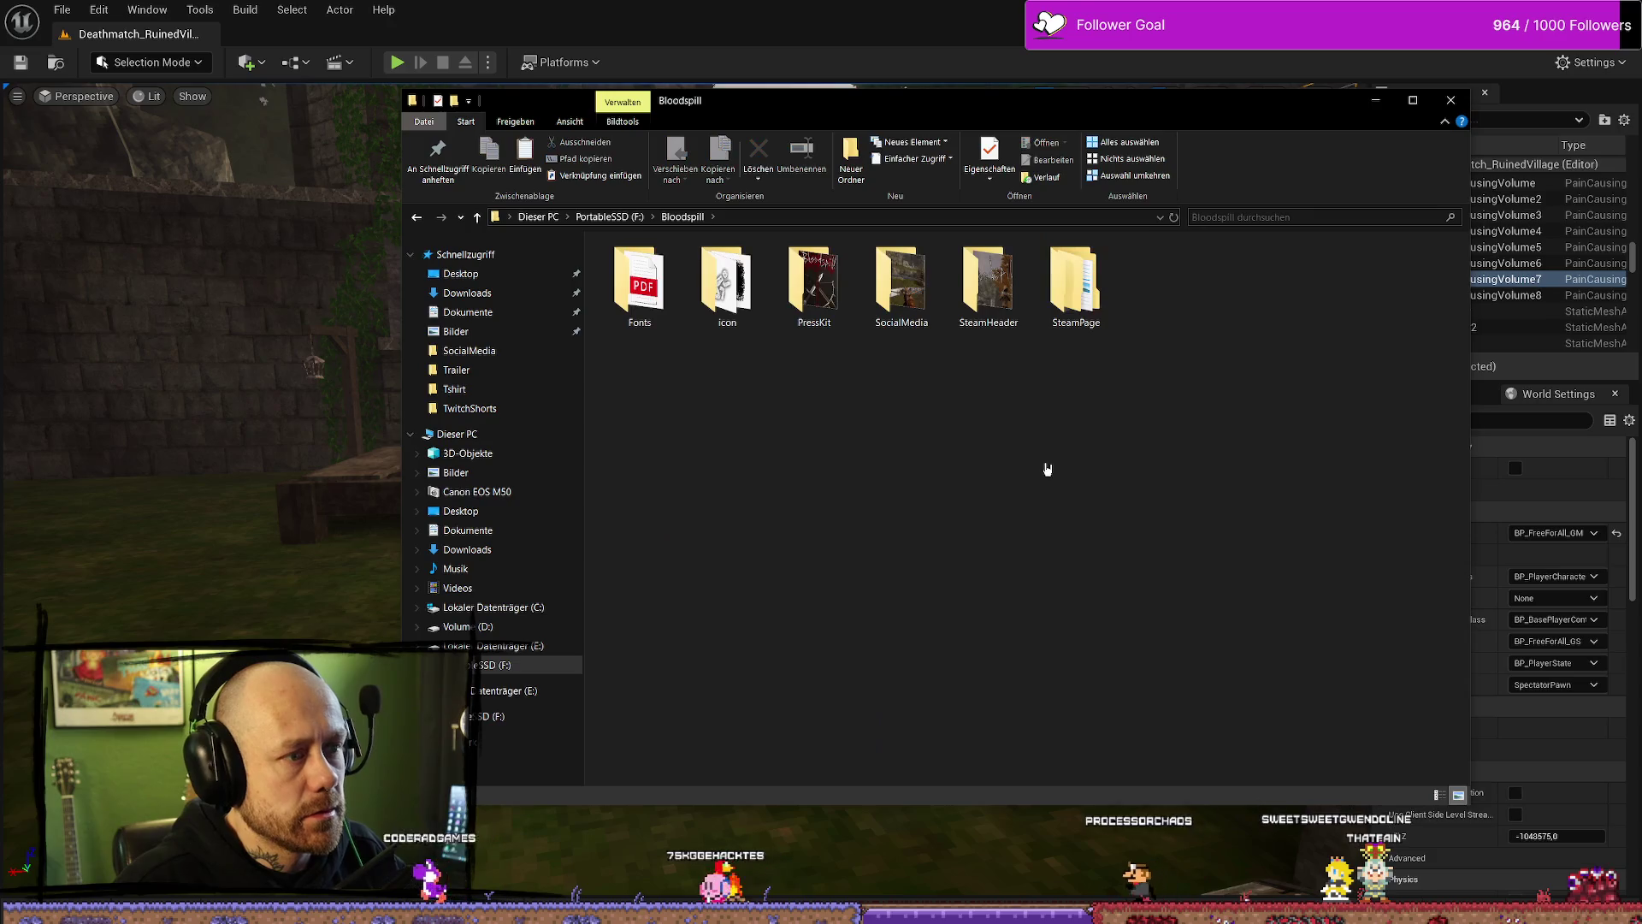
right_click(1045, 464)
click(1112, 577)
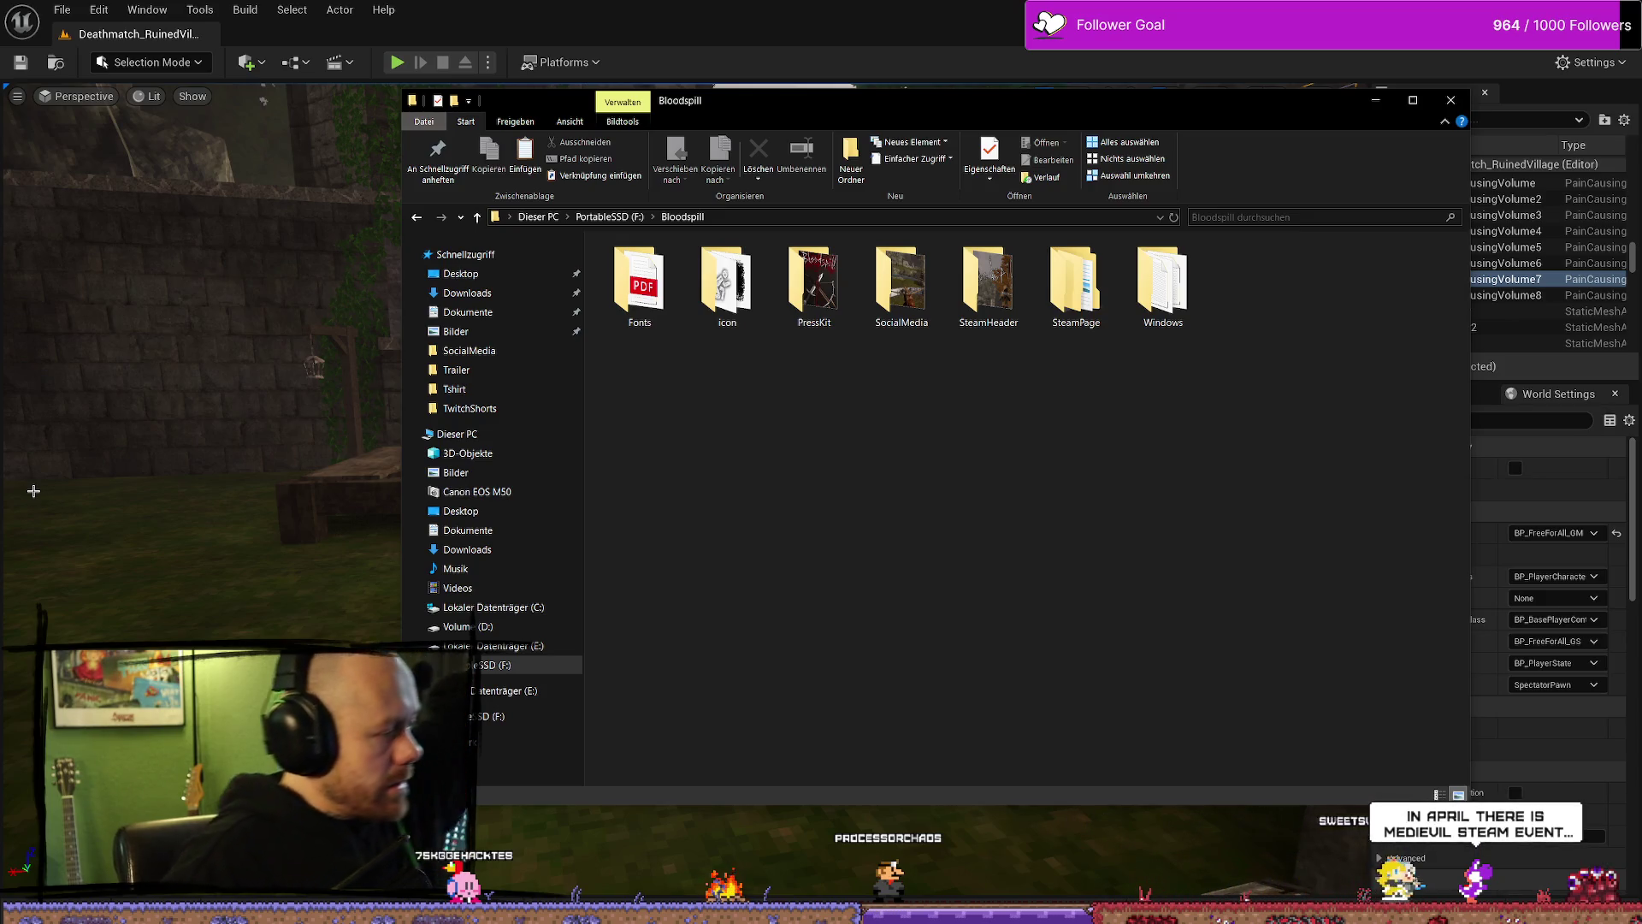
Step: Close the File Explorer window to bring the Unreal editor back into view
key(alt+F4)
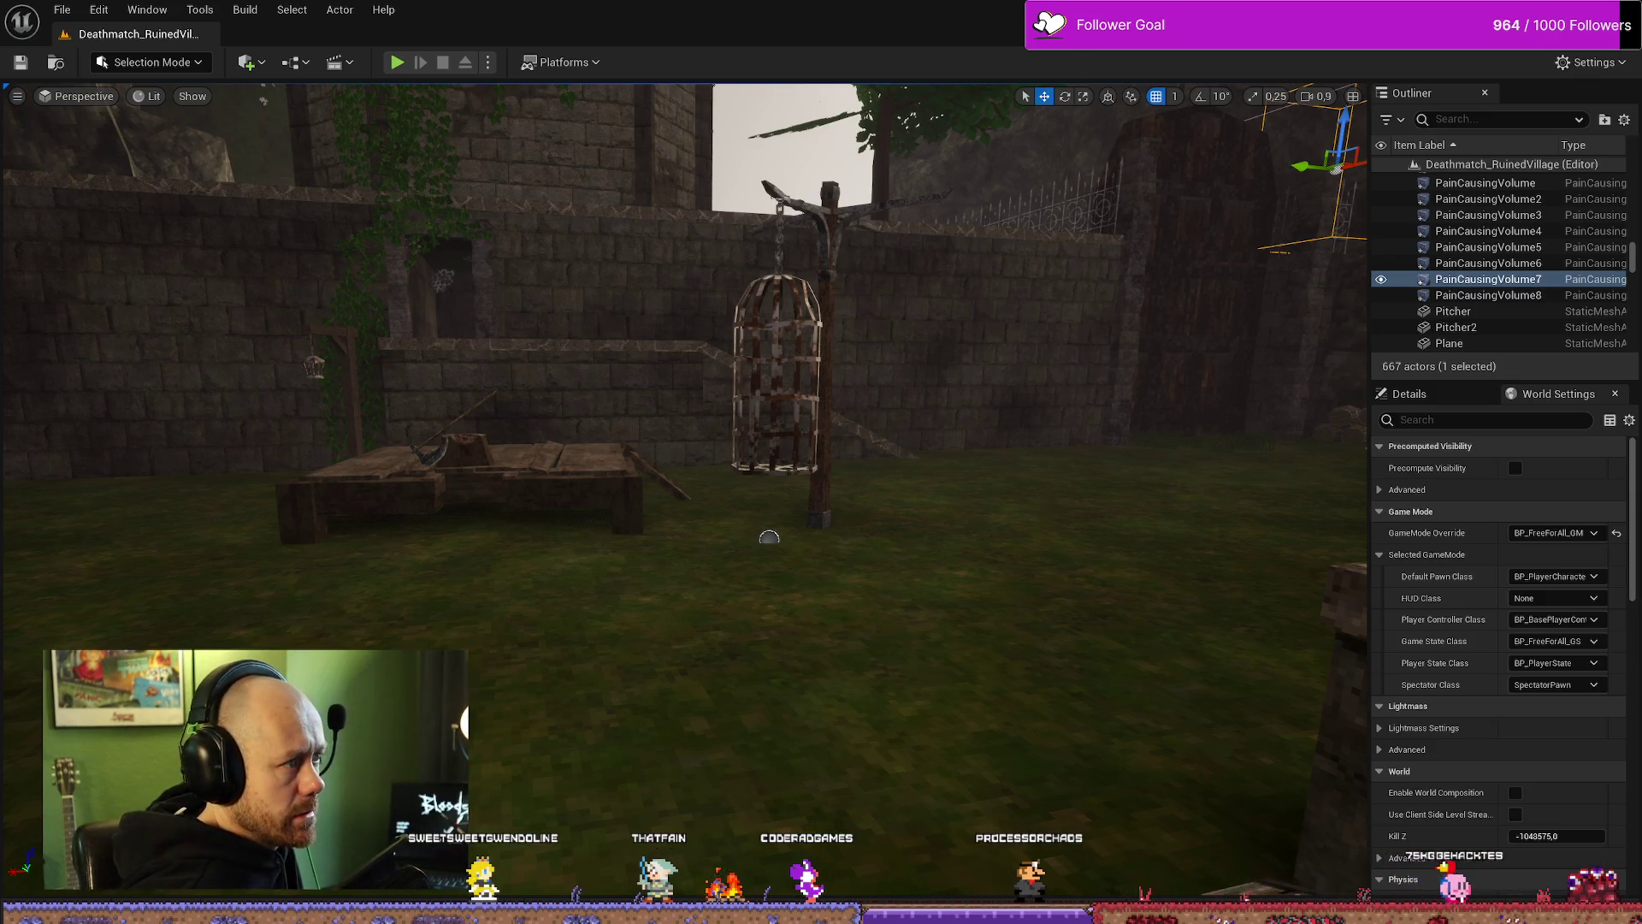
key(super+e)
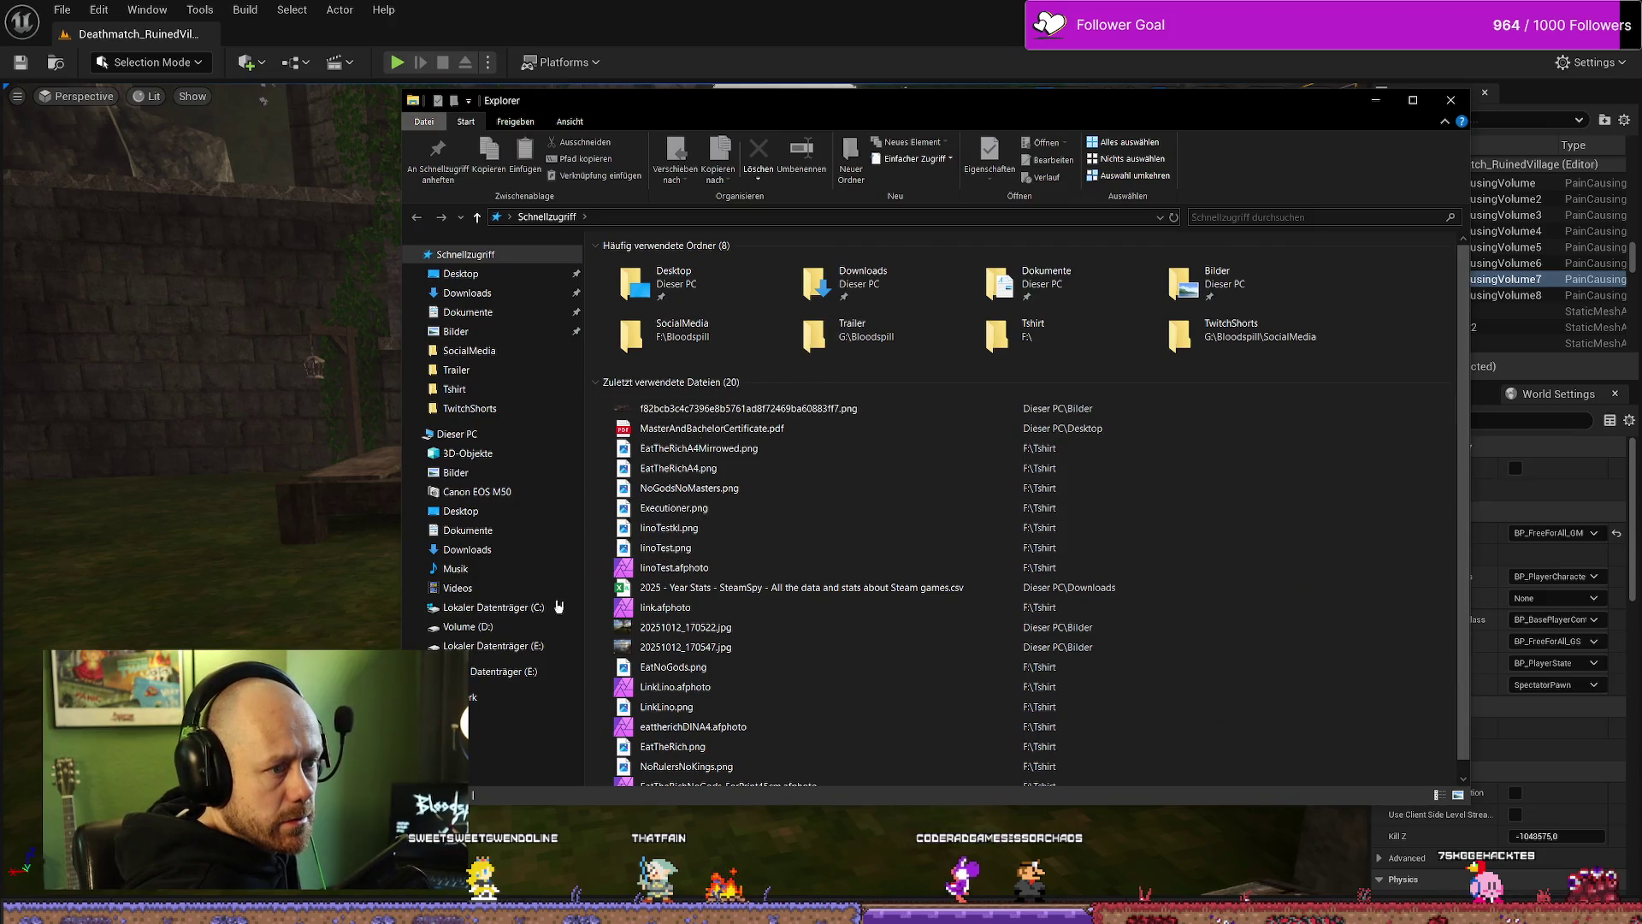
Step: Browse the drives to D:\UnrealProjects\BloodspillPackaged
click(526, 672)
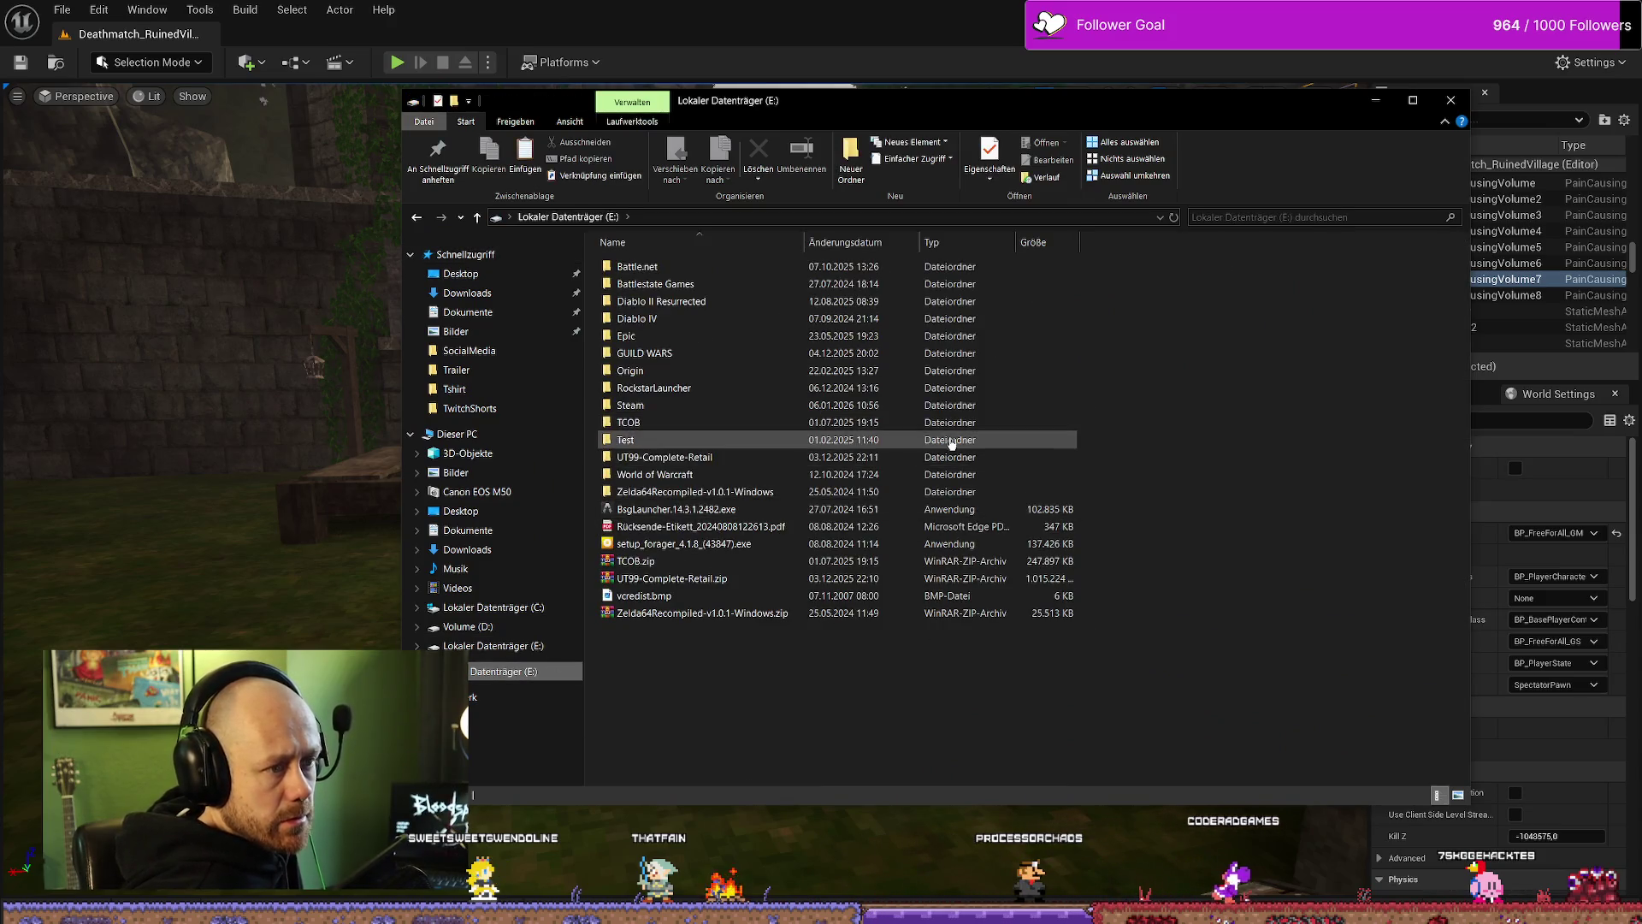
click(523, 631)
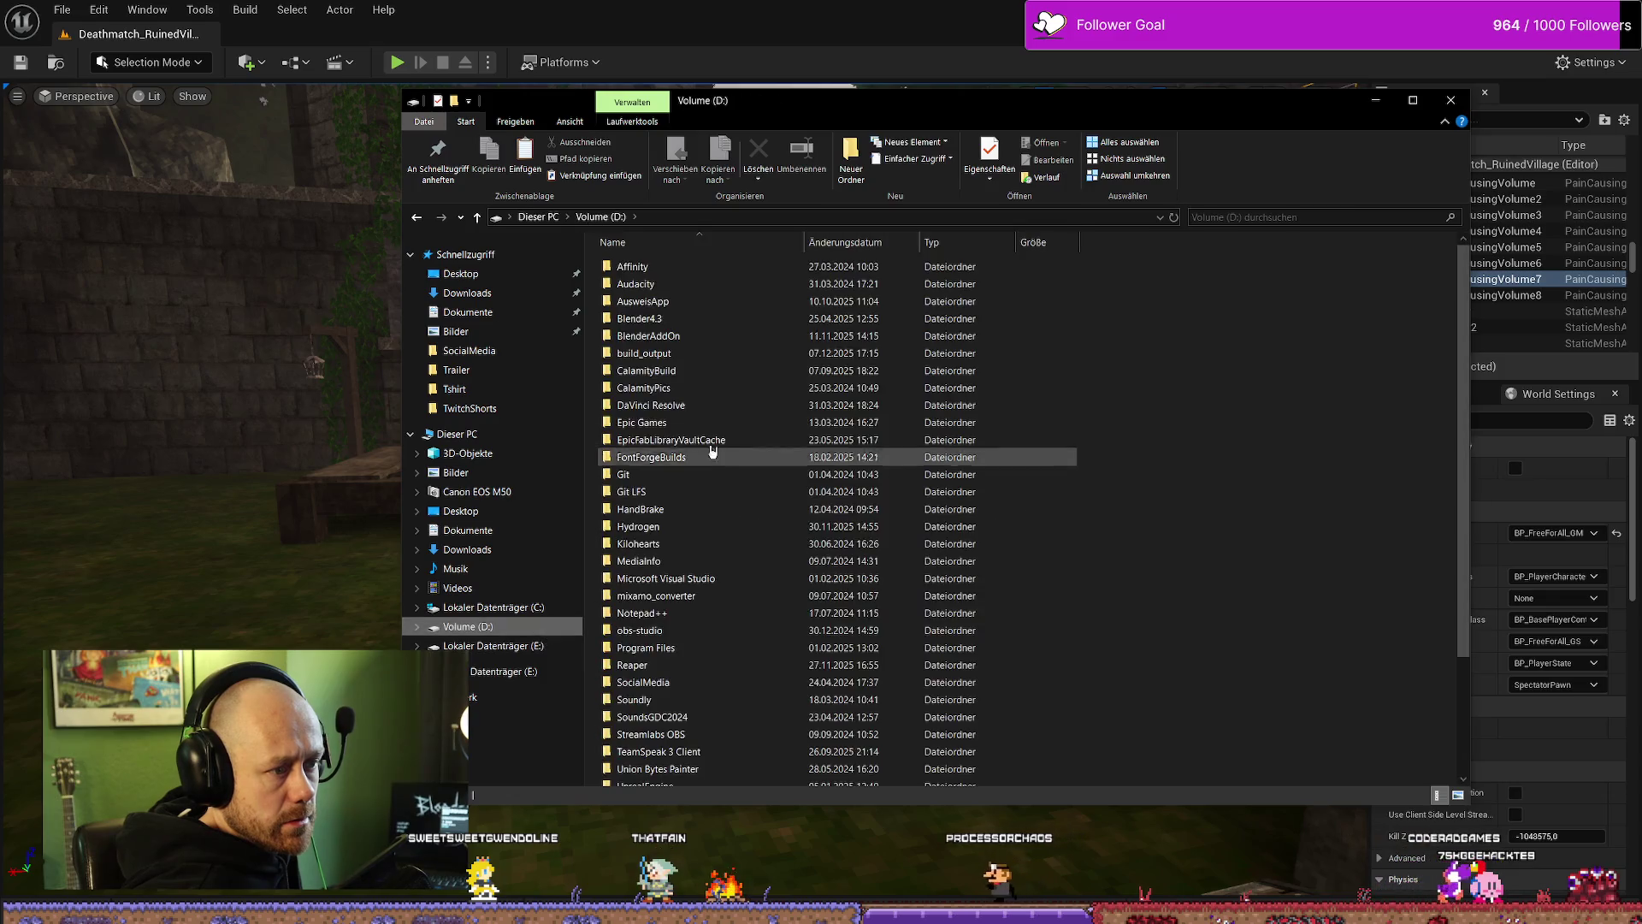
scroll(710, 565, down, 3)
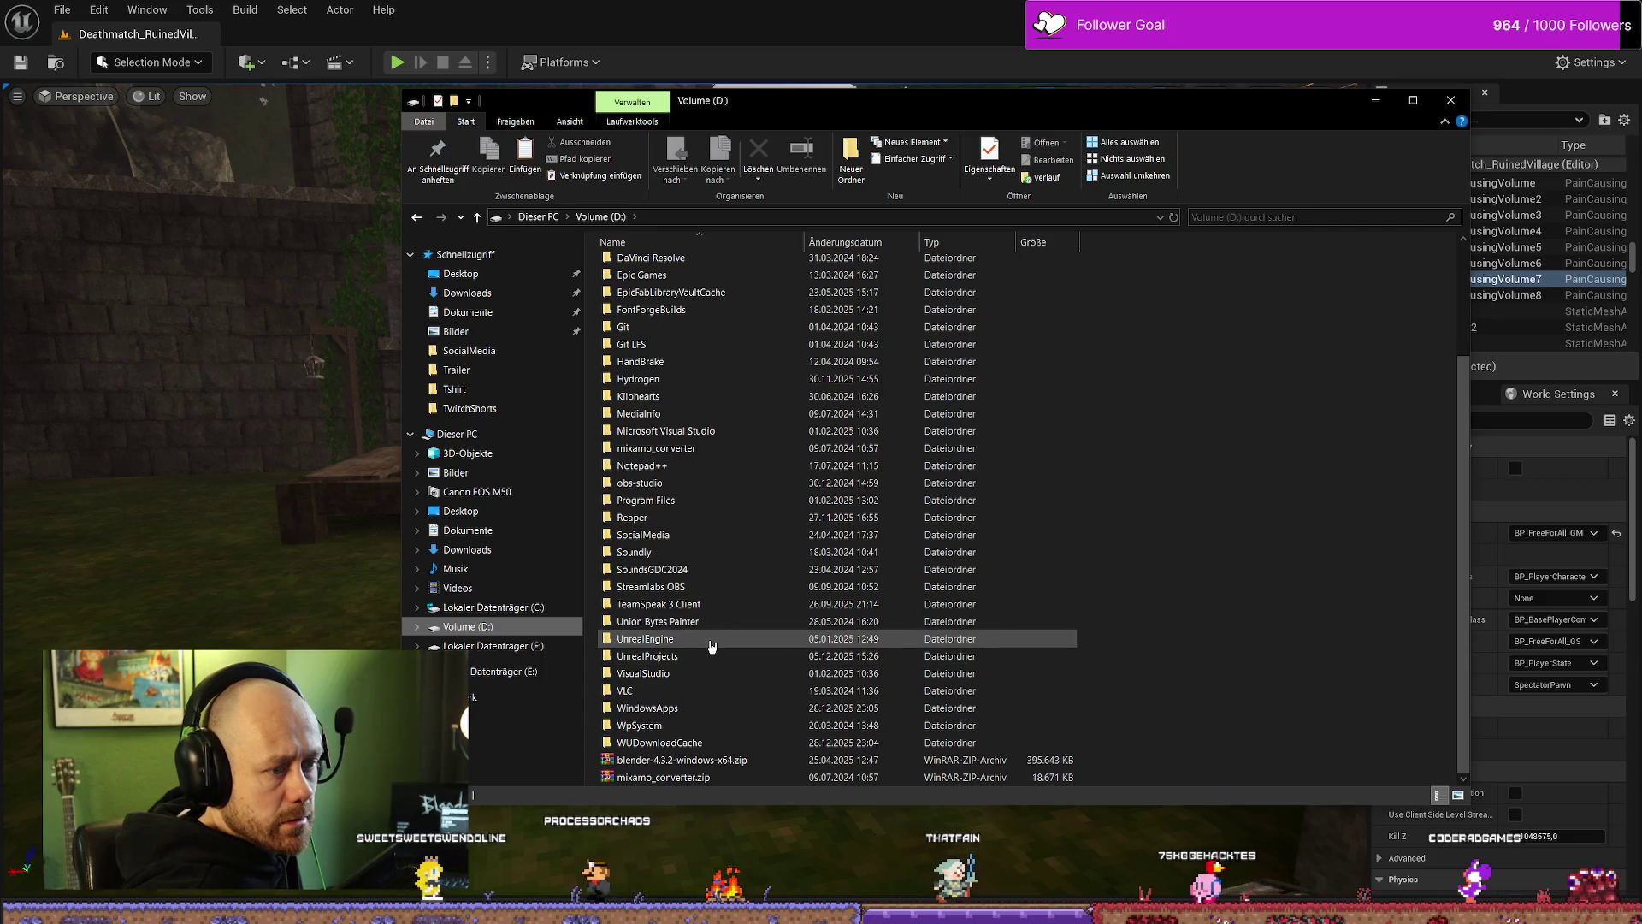
double_click(710, 642)
key(alt+Left)
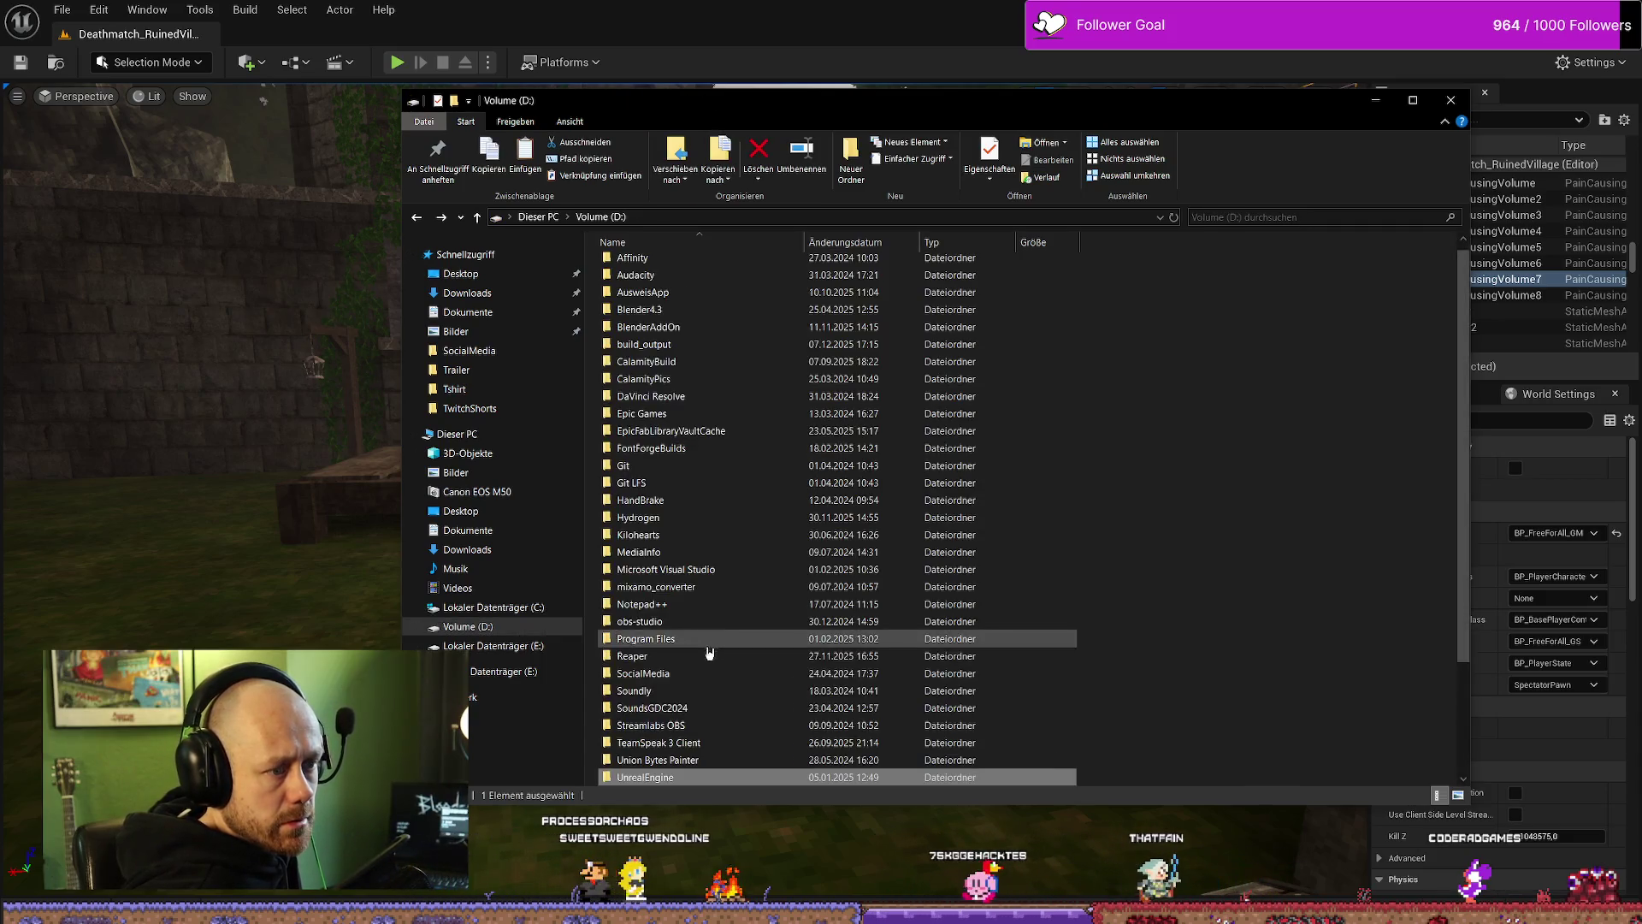
double_click(710, 656)
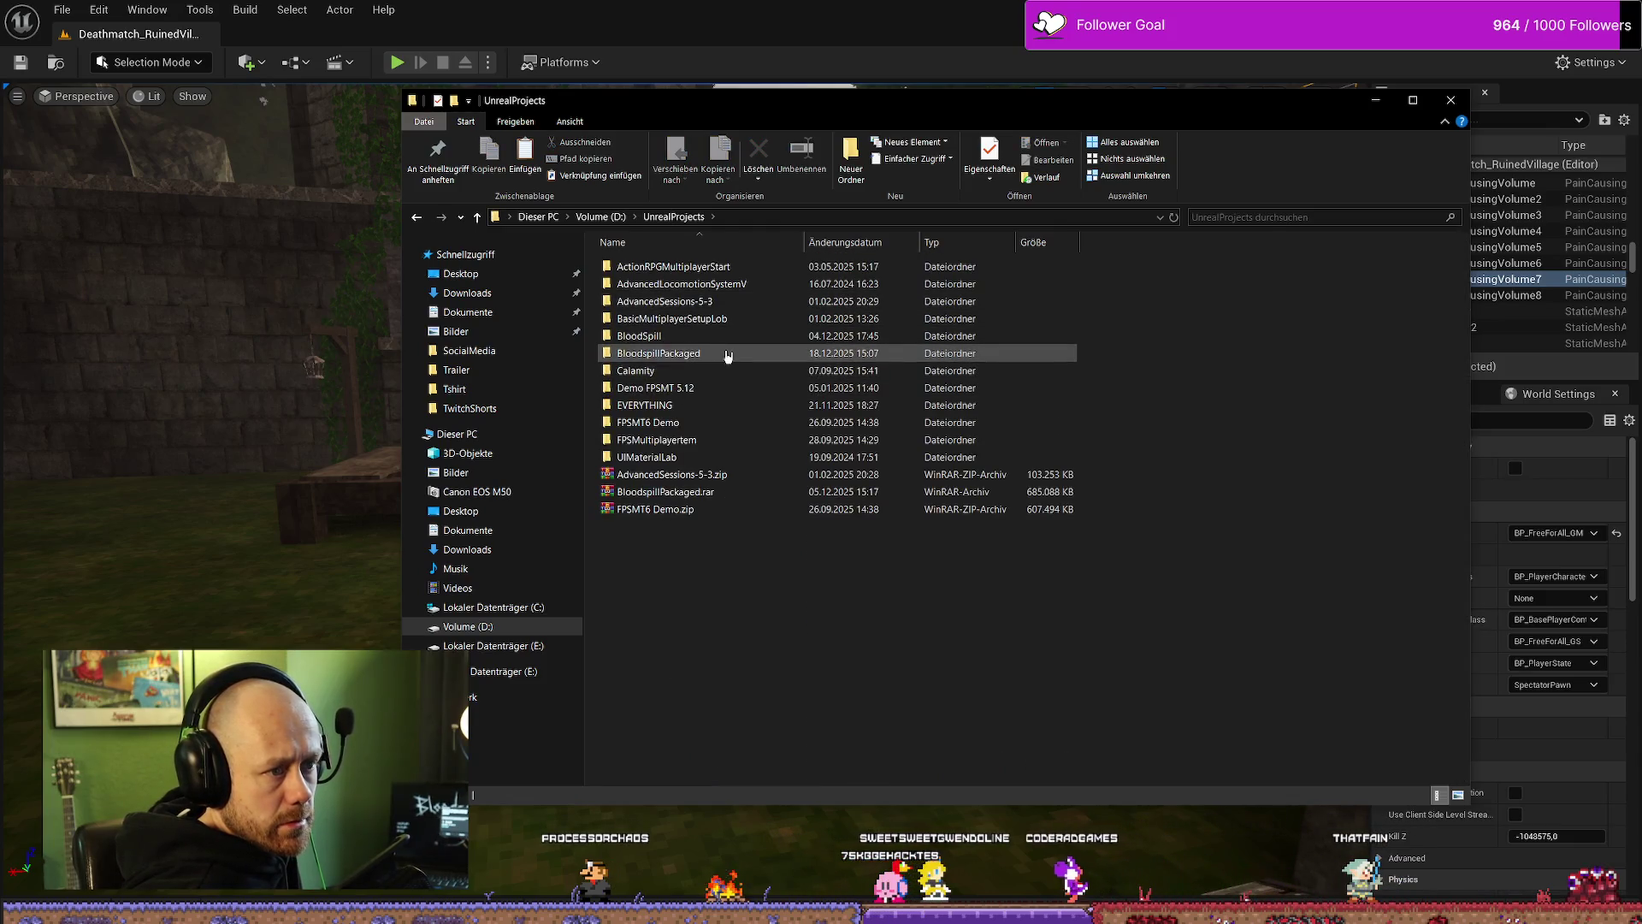
double_click(710, 354)
Step: Open ForTesting\Windows and launch Bloodspill.exe
double_click(675, 303)
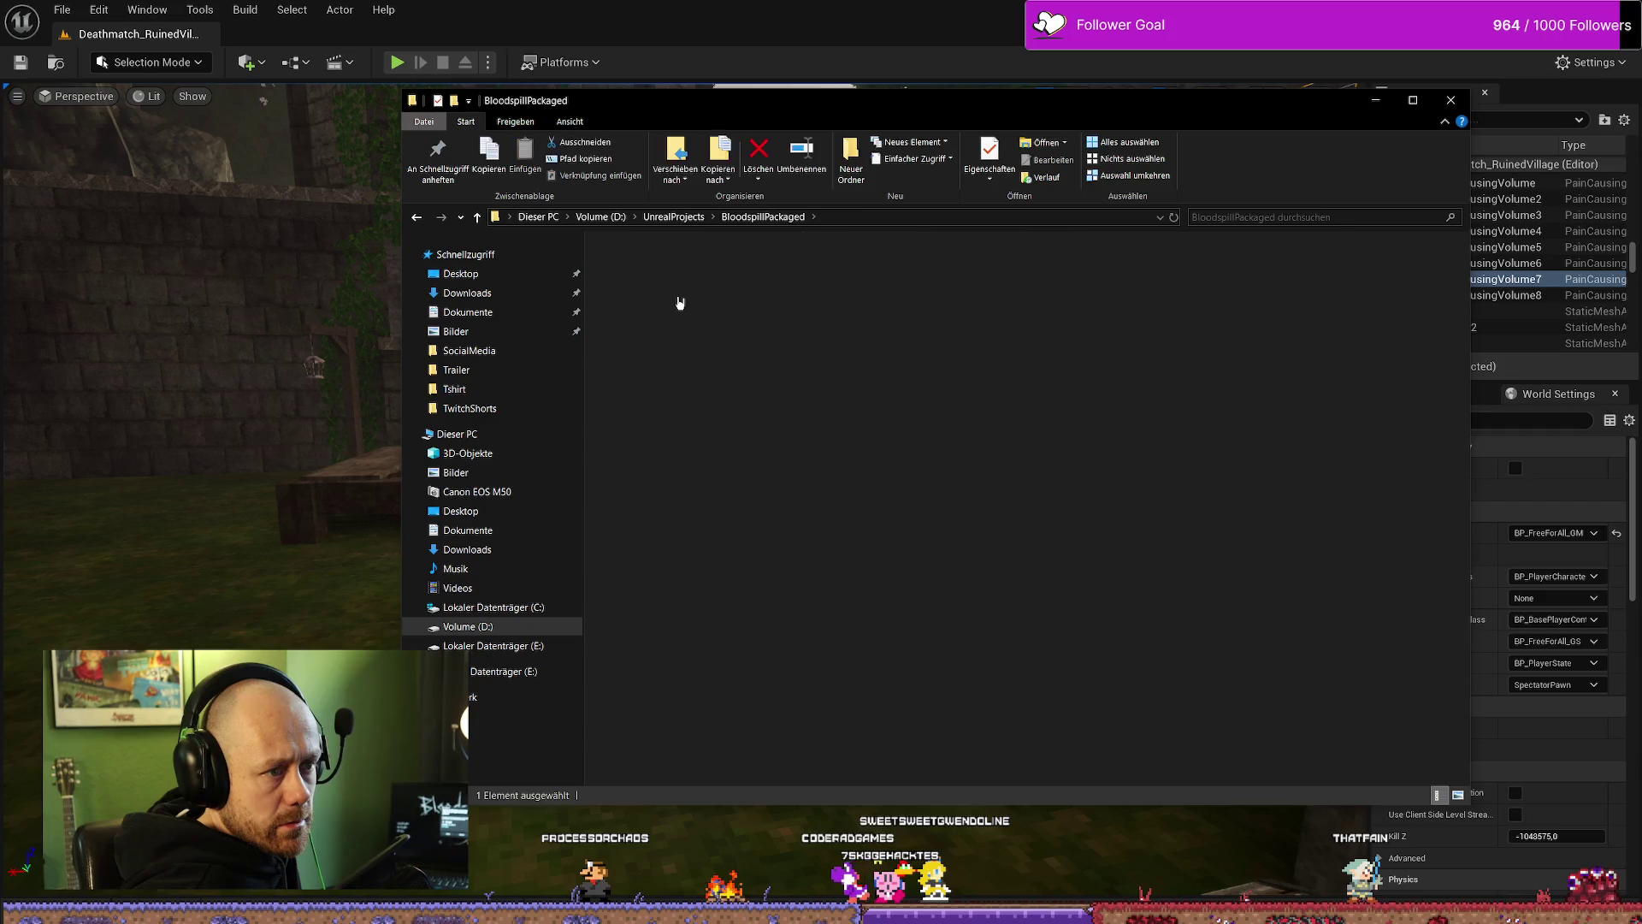
double_click(682, 270)
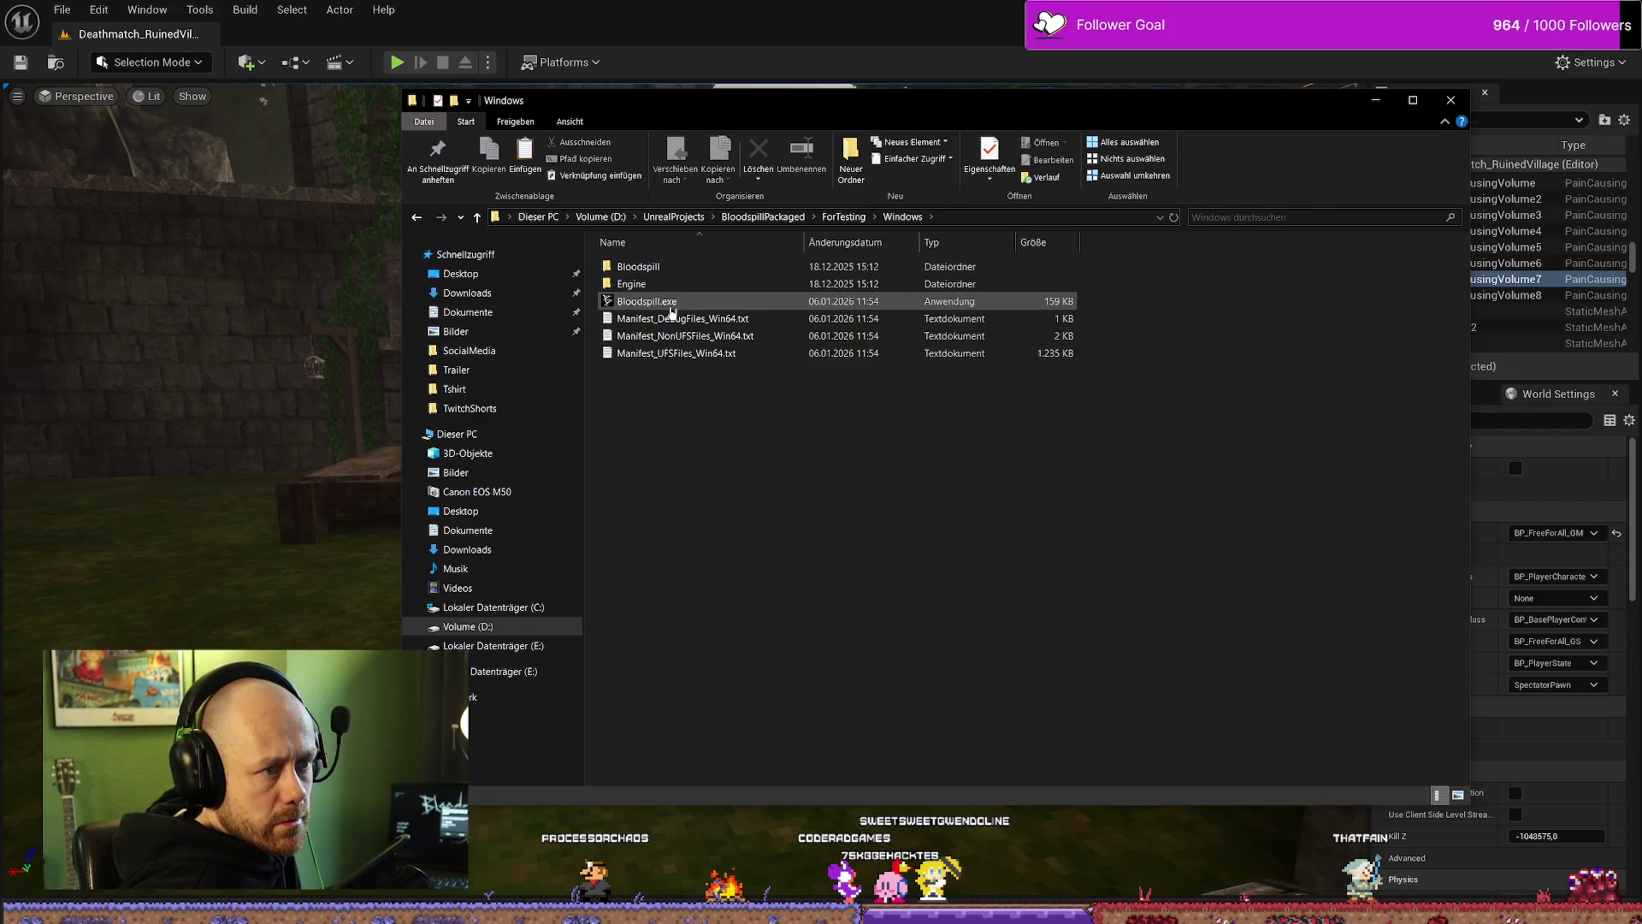
click(688, 304)
click(1379, 108)
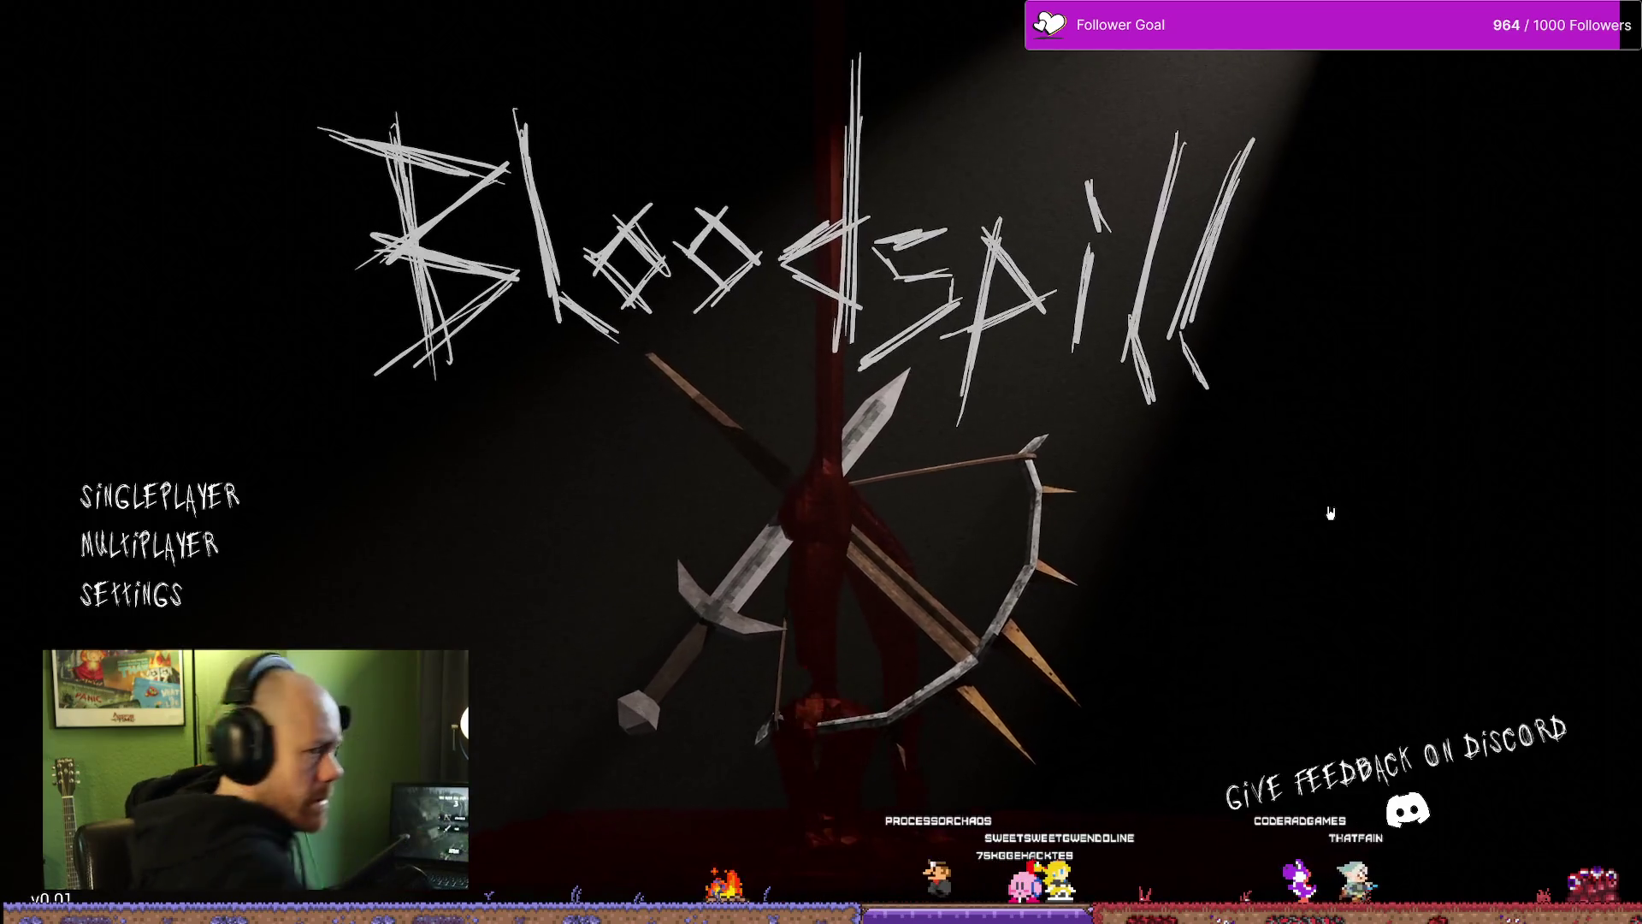
Step: Join the listed server via Multiplayer > Join Game to enter the Ruined Village deathmatch
click(192, 551)
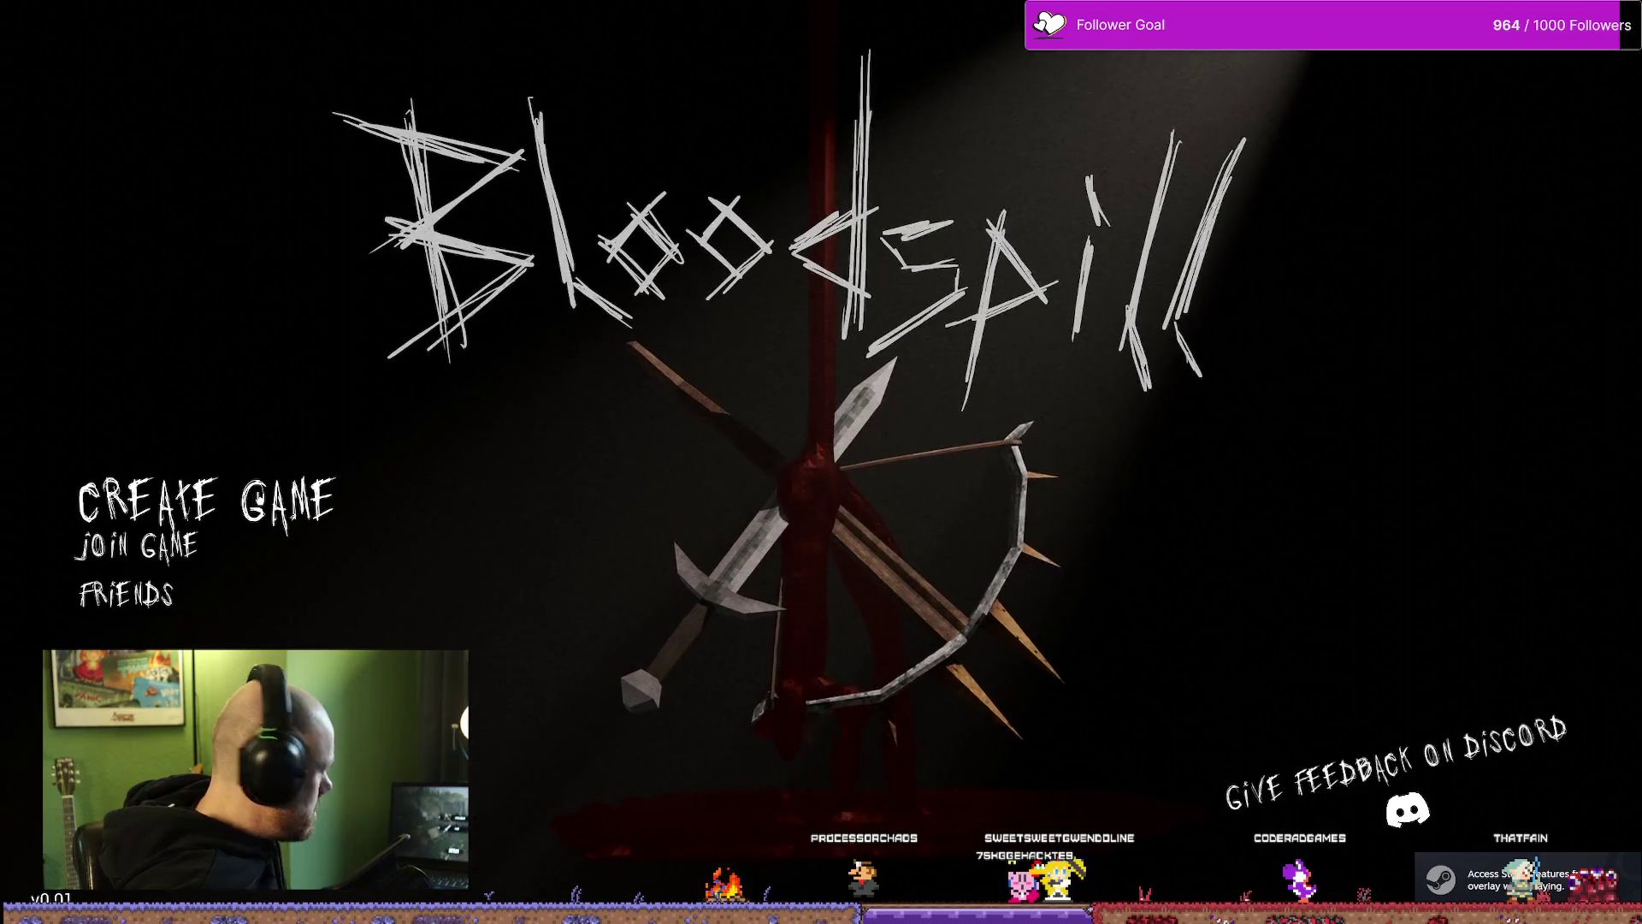
click(231, 542)
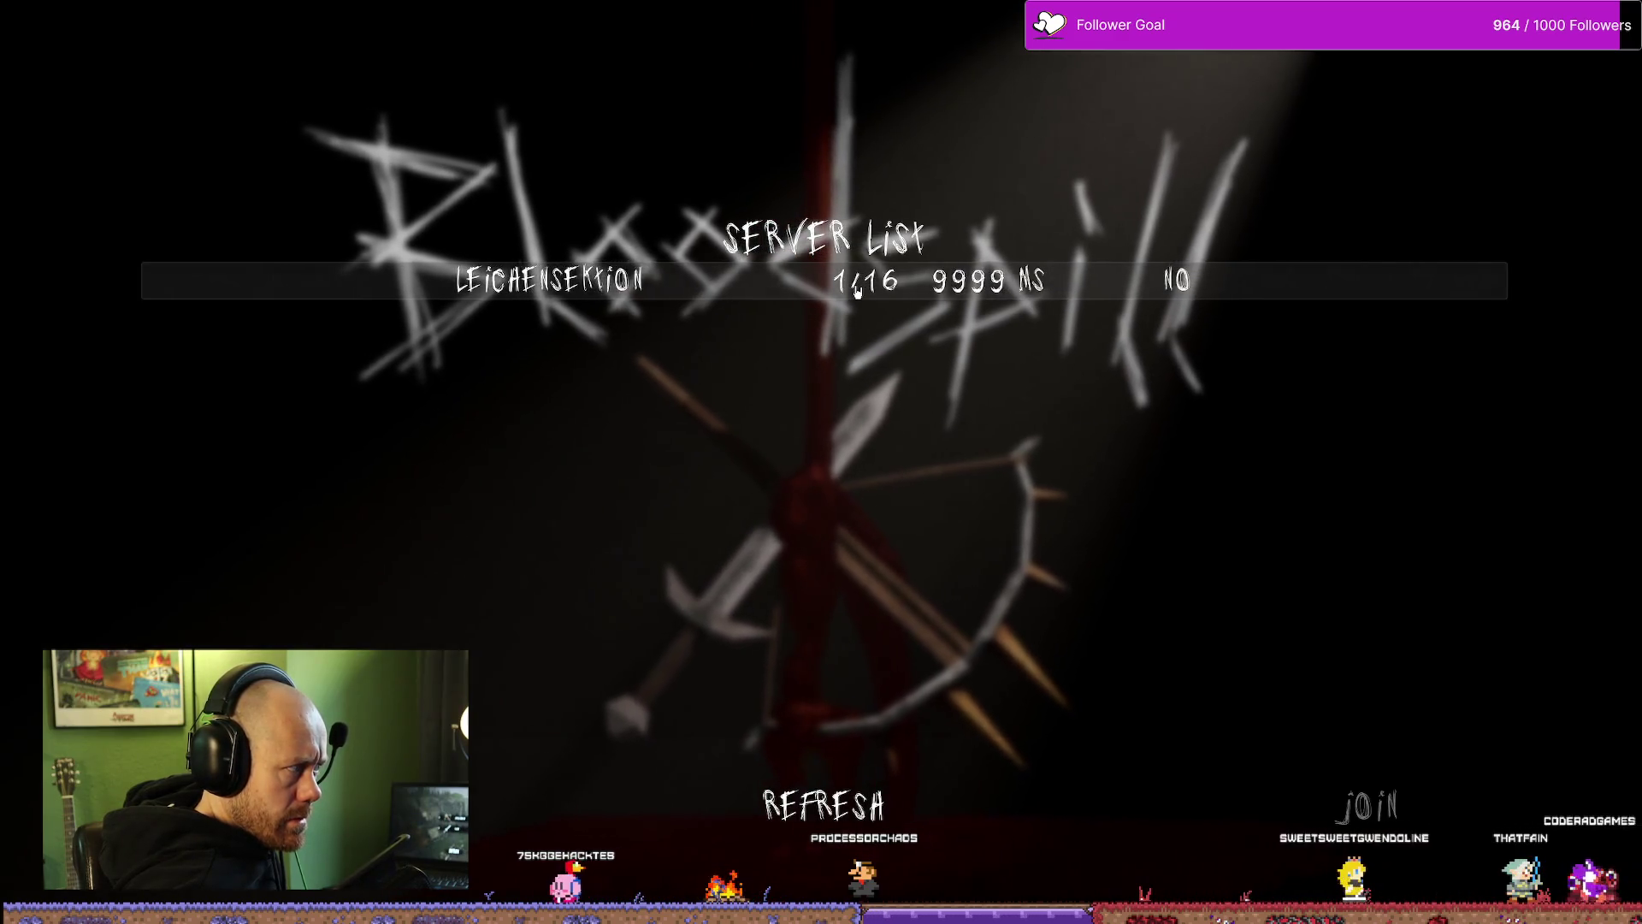
click(1385, 804)
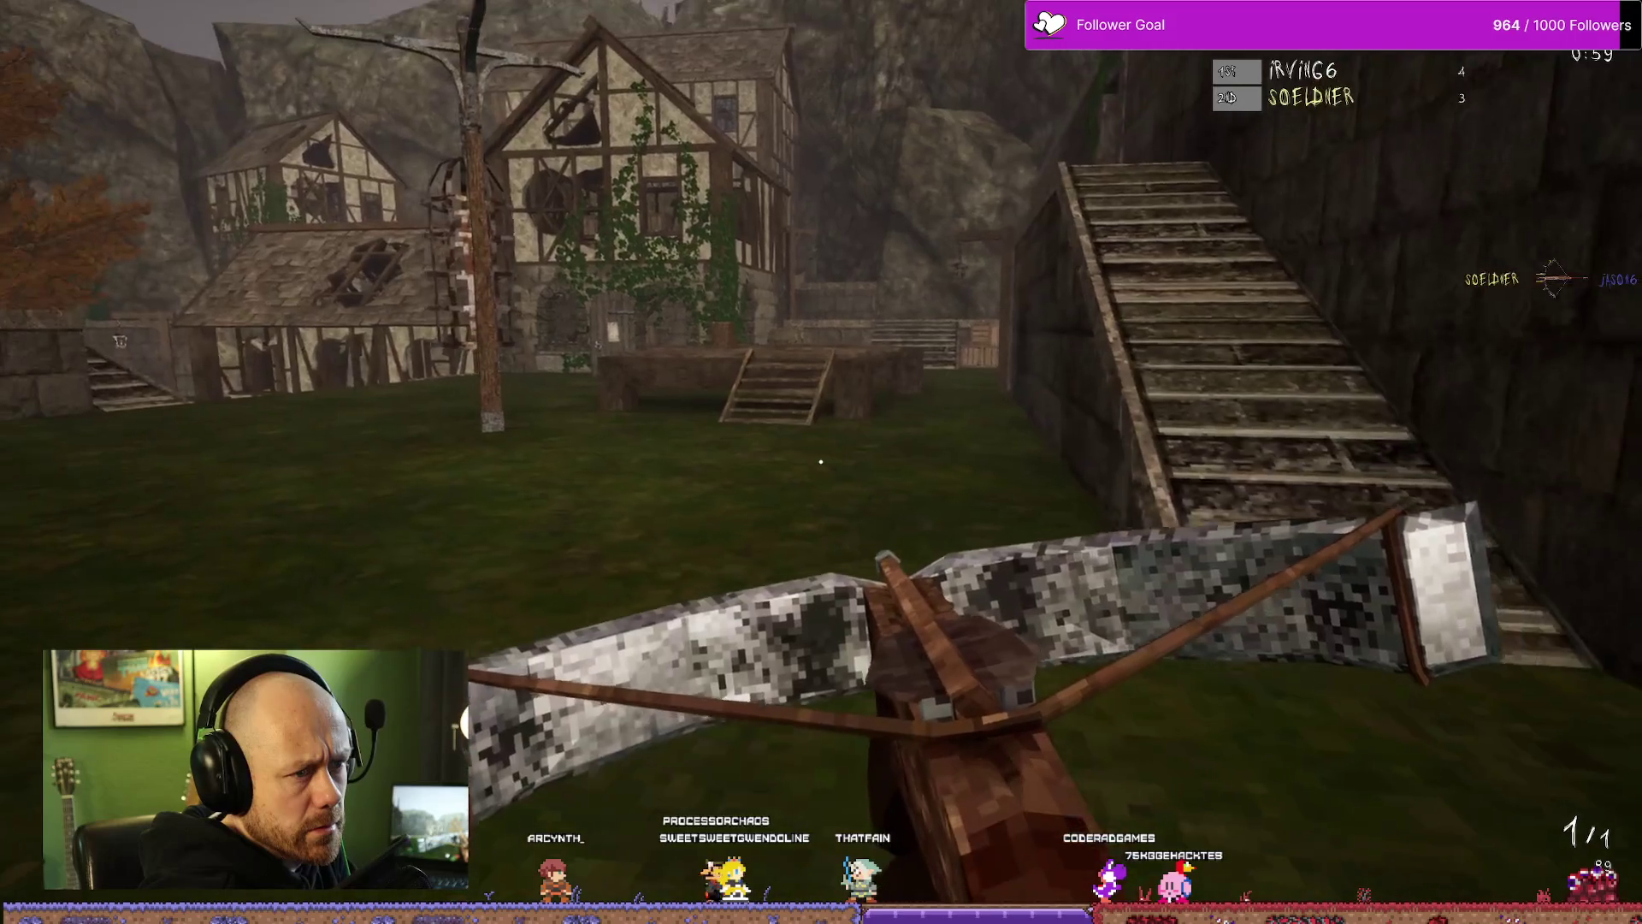
Step: Respawn into the deathmatch after being killed and check the scoreboard
key(w)
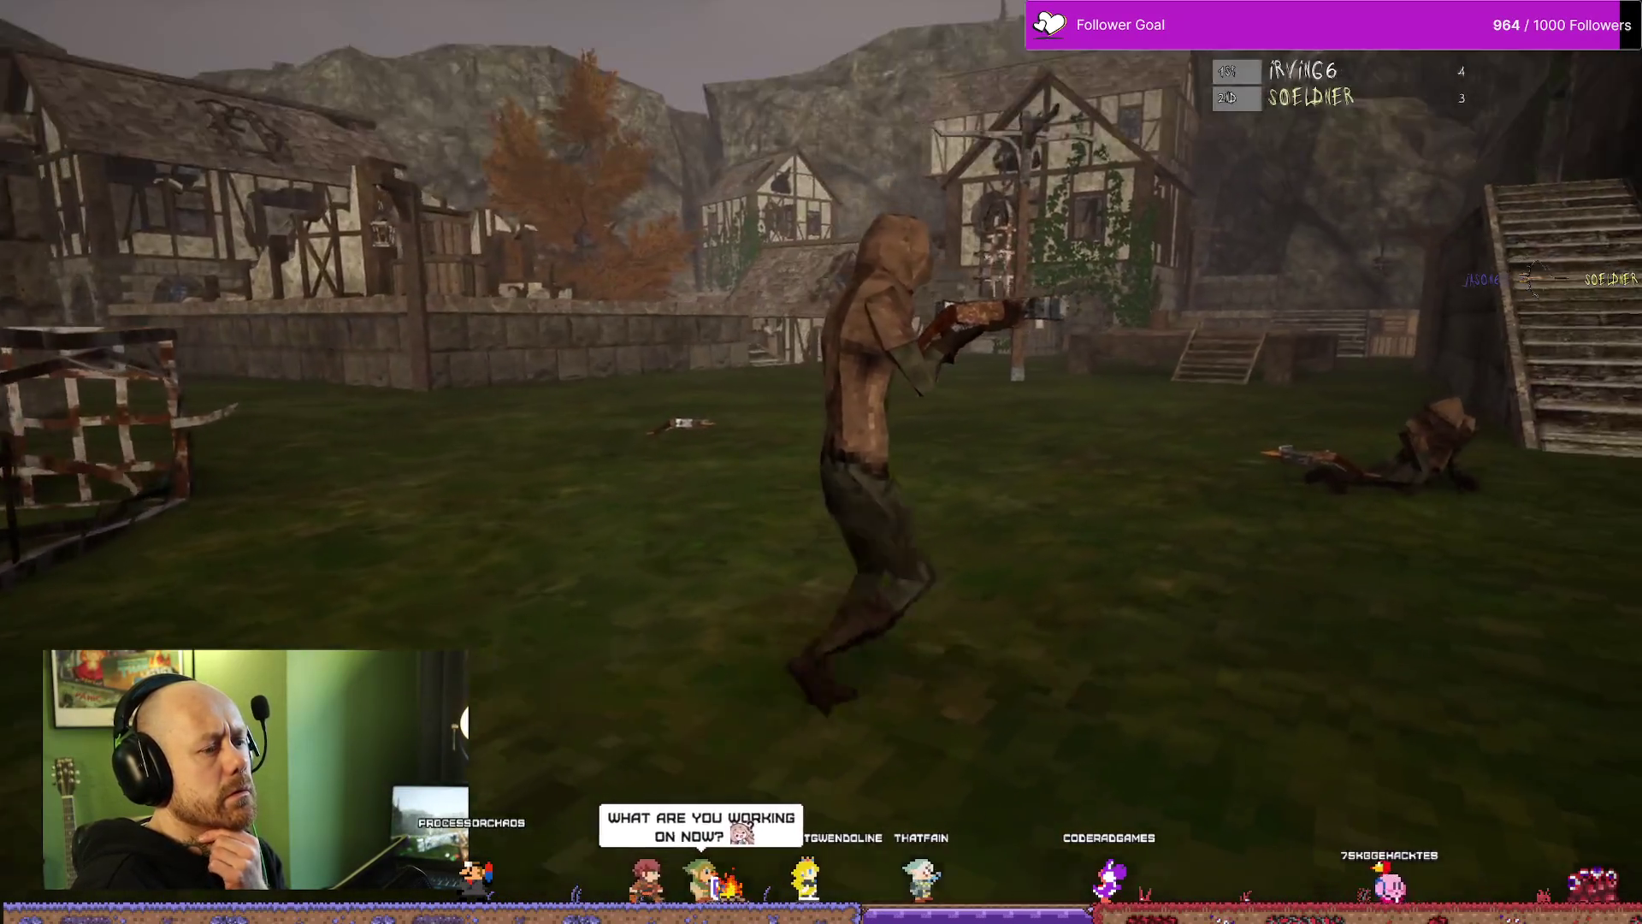
click(820, 462)
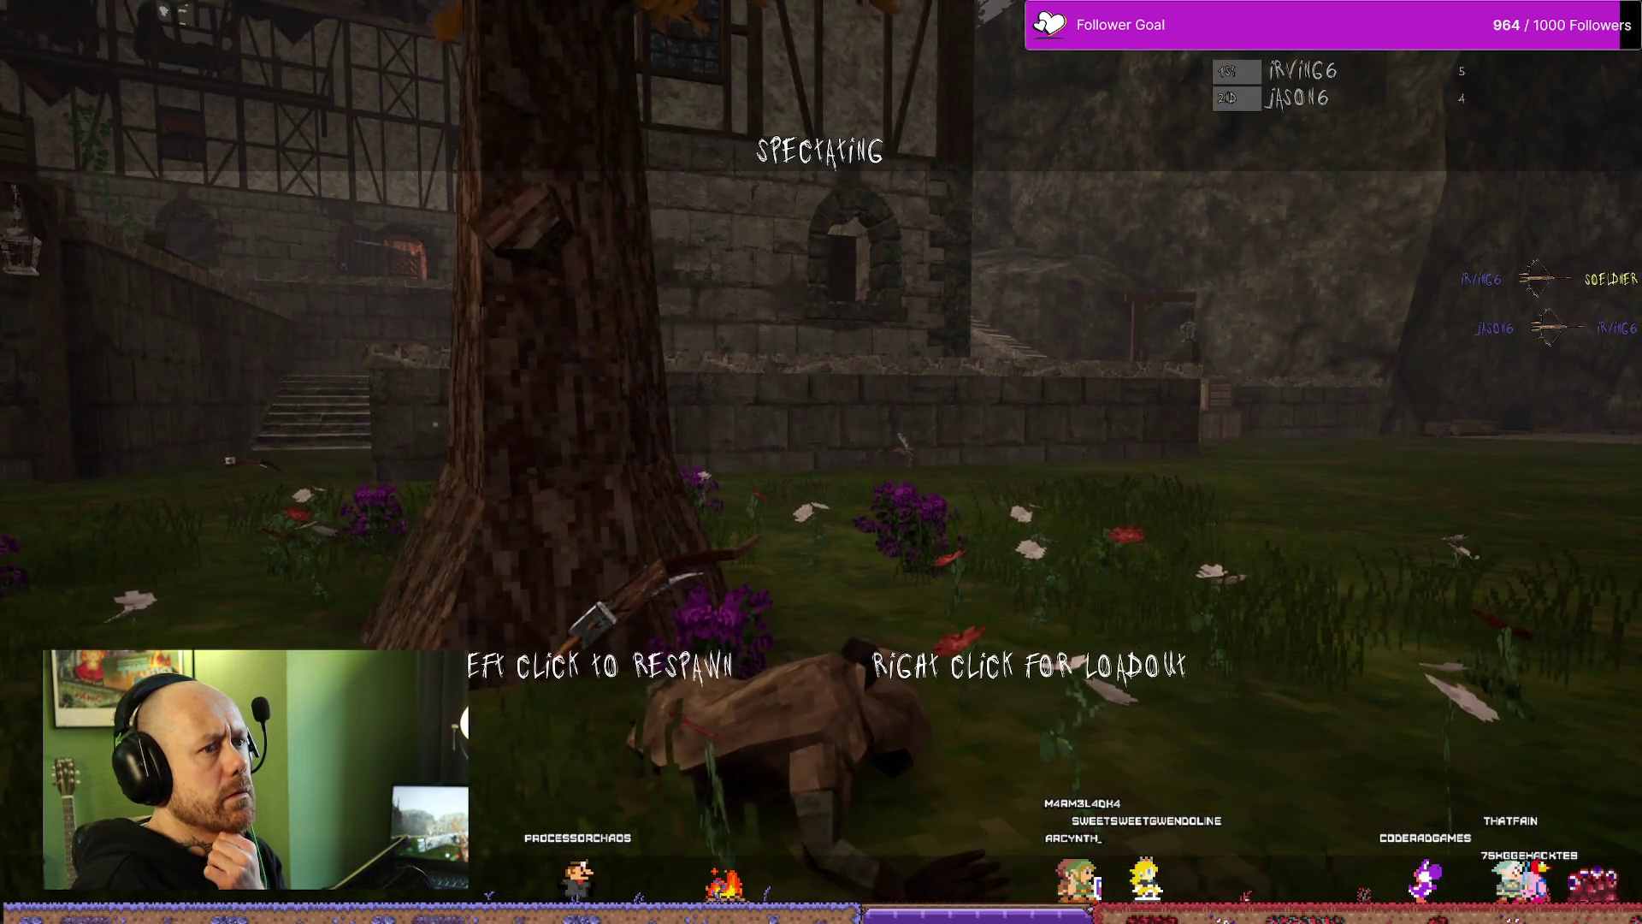
click(820, 462)
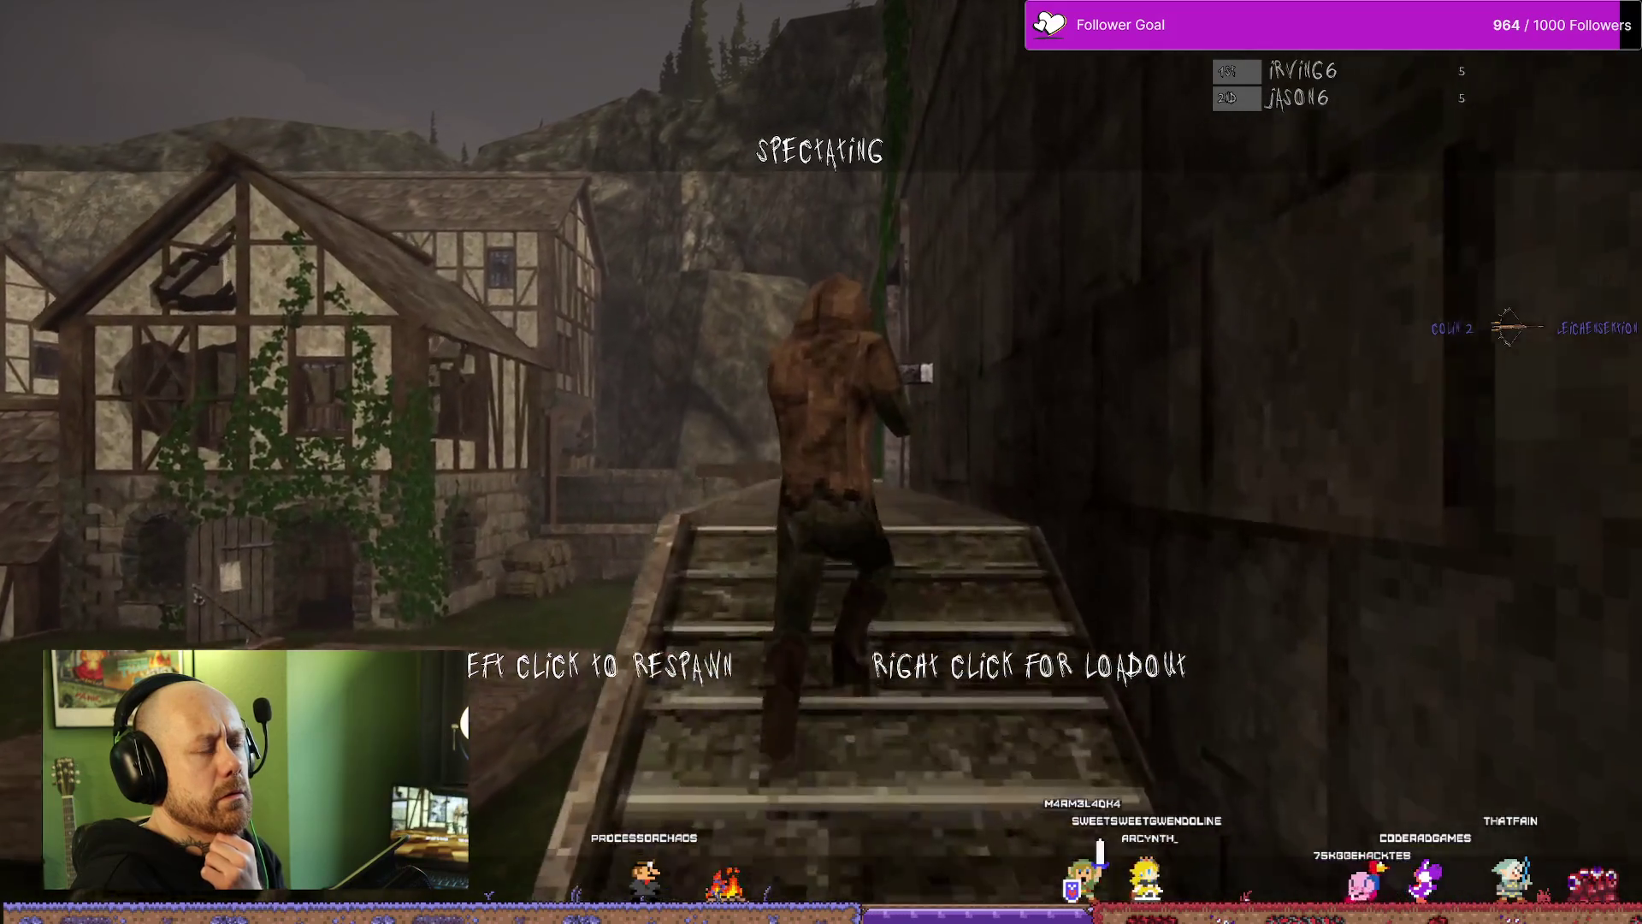
click(822, 462)
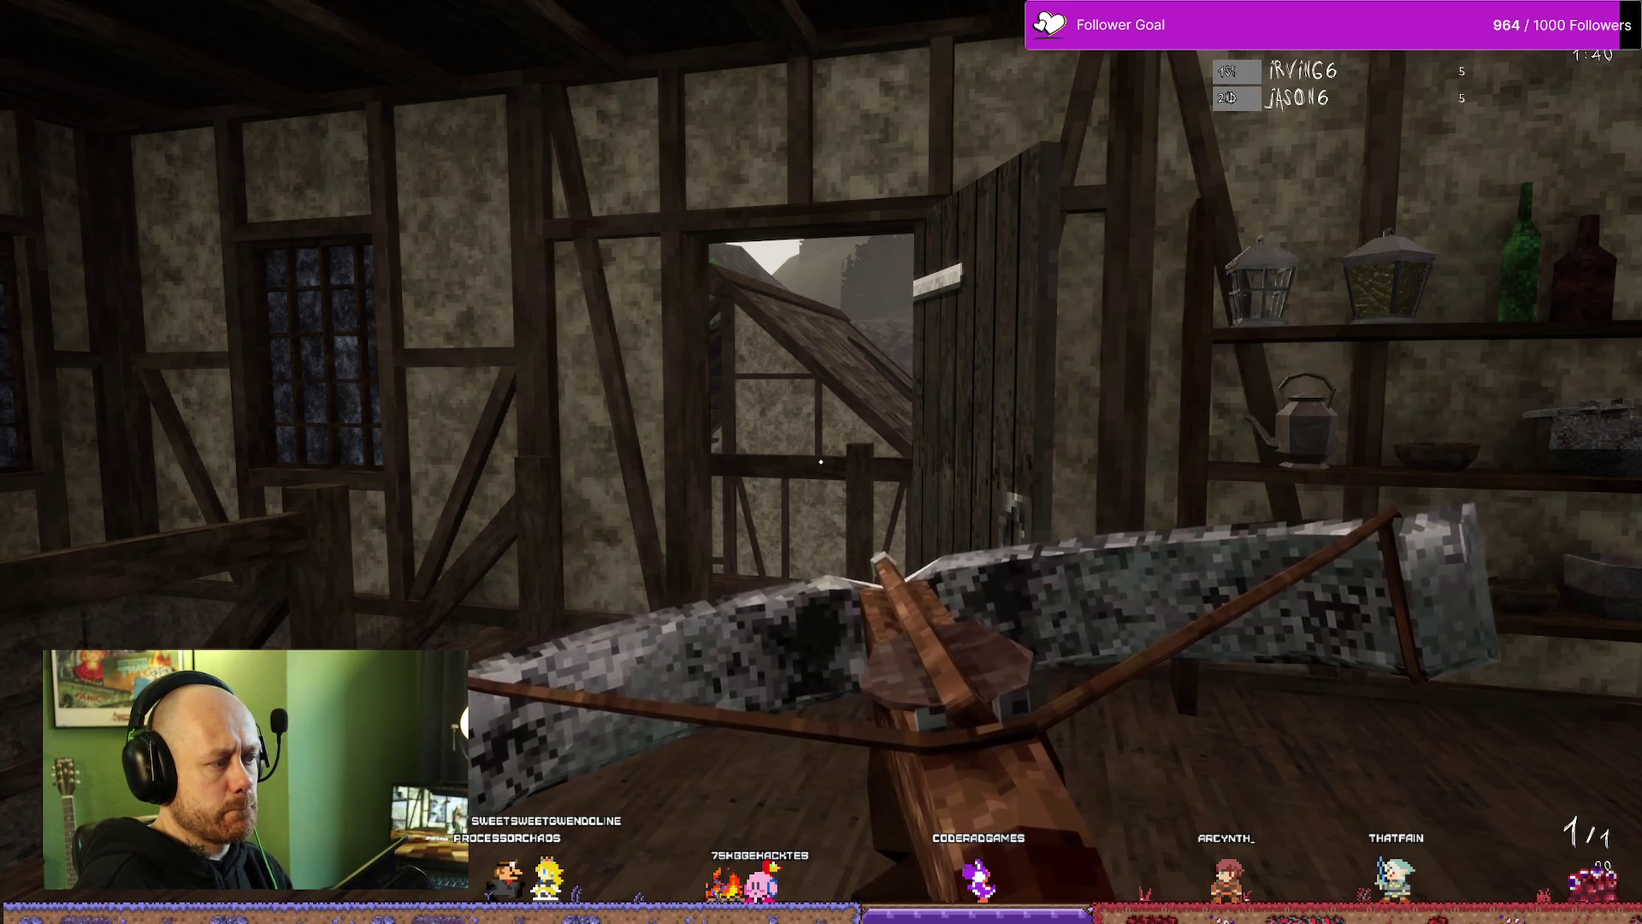
key(Tab)
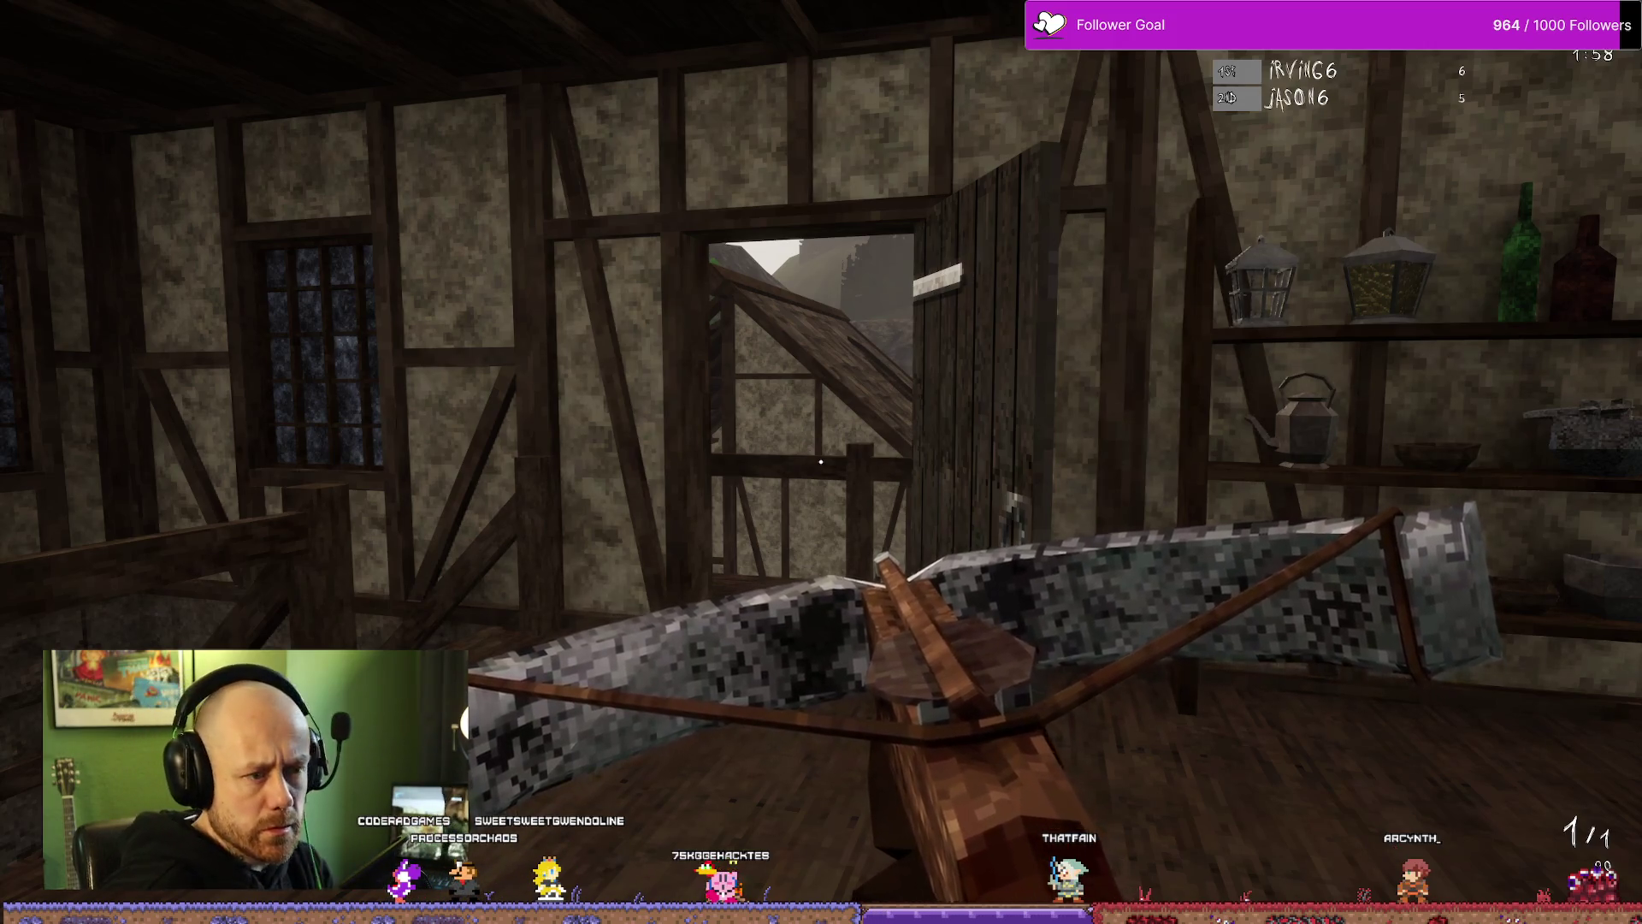
Step: Shoot an enemy outside the window with the crossbow for +100, then reload
key(w)
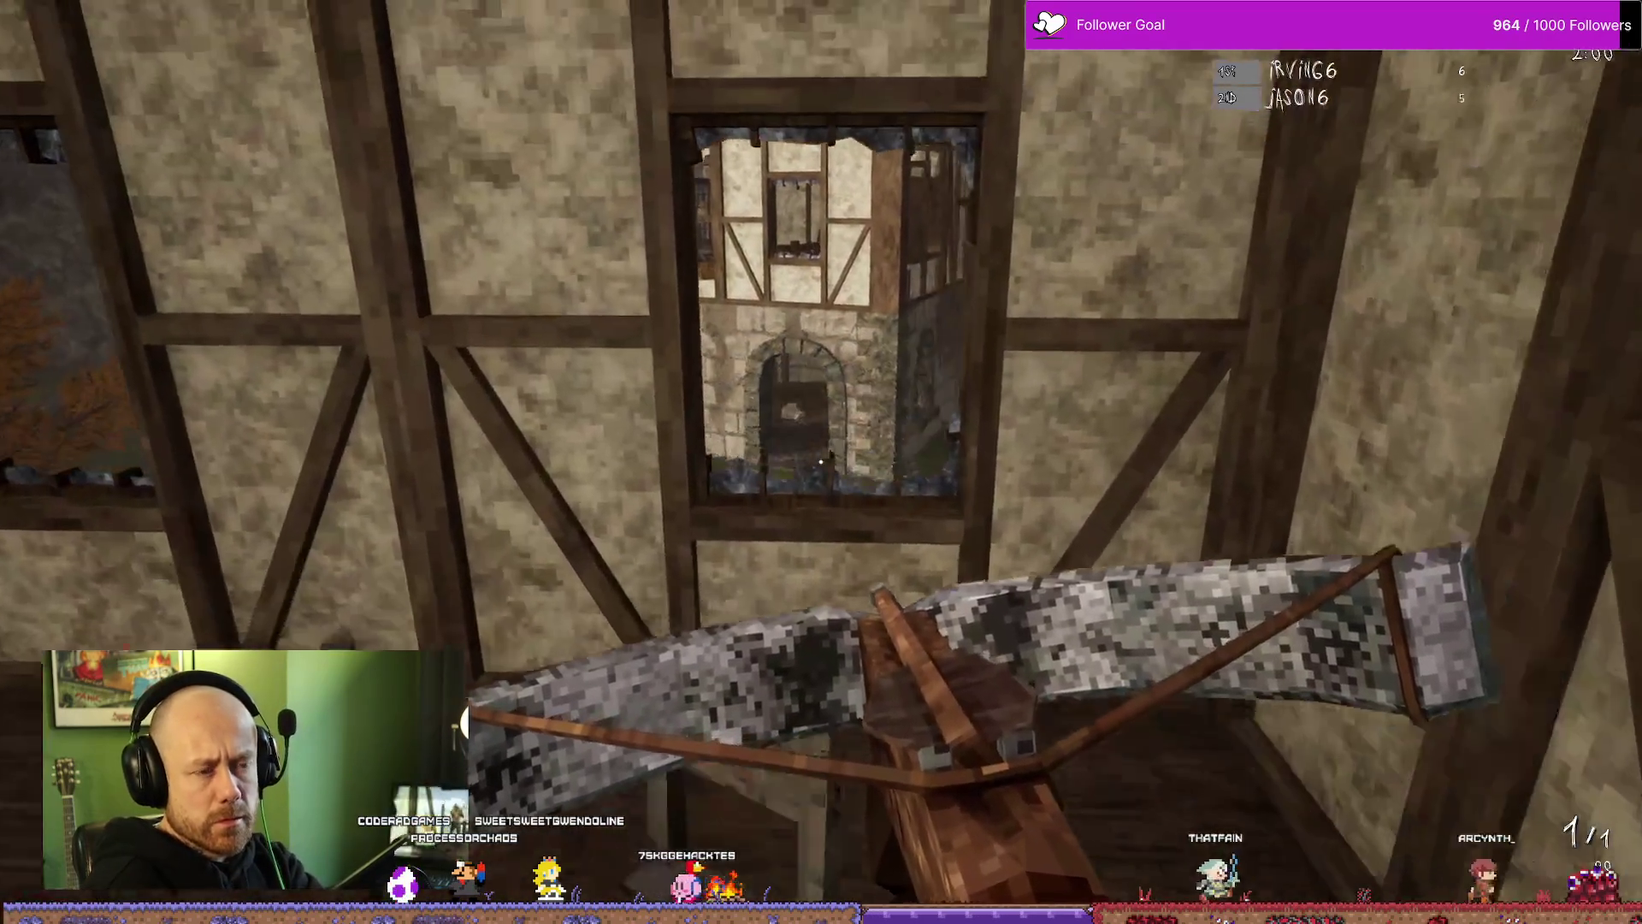
click(821, 462)
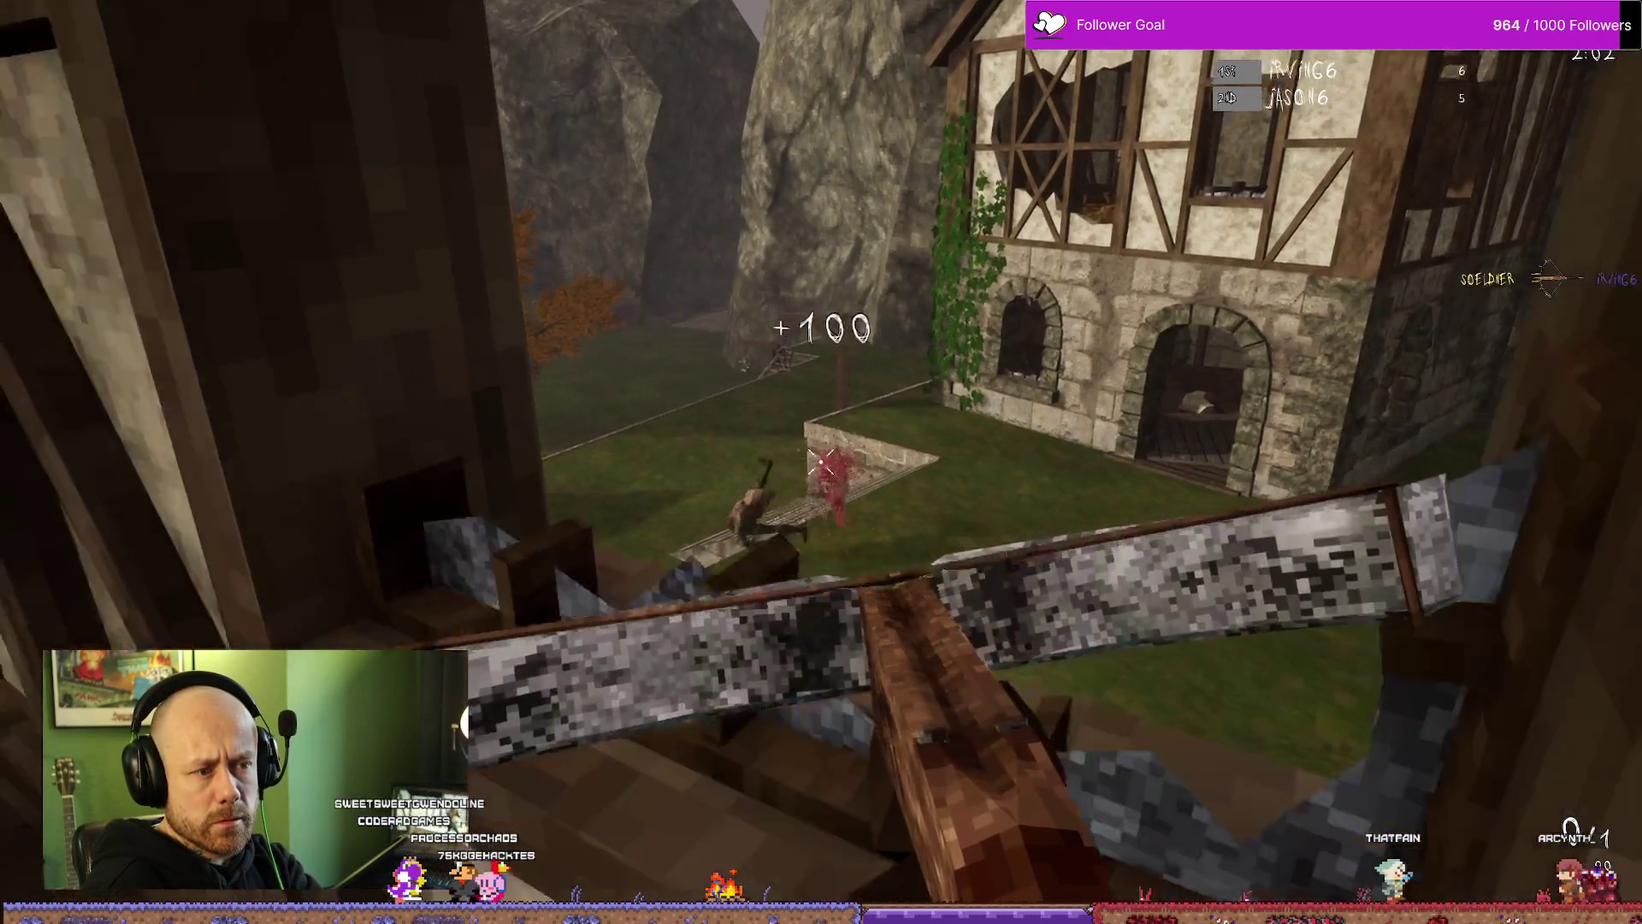
key(r)
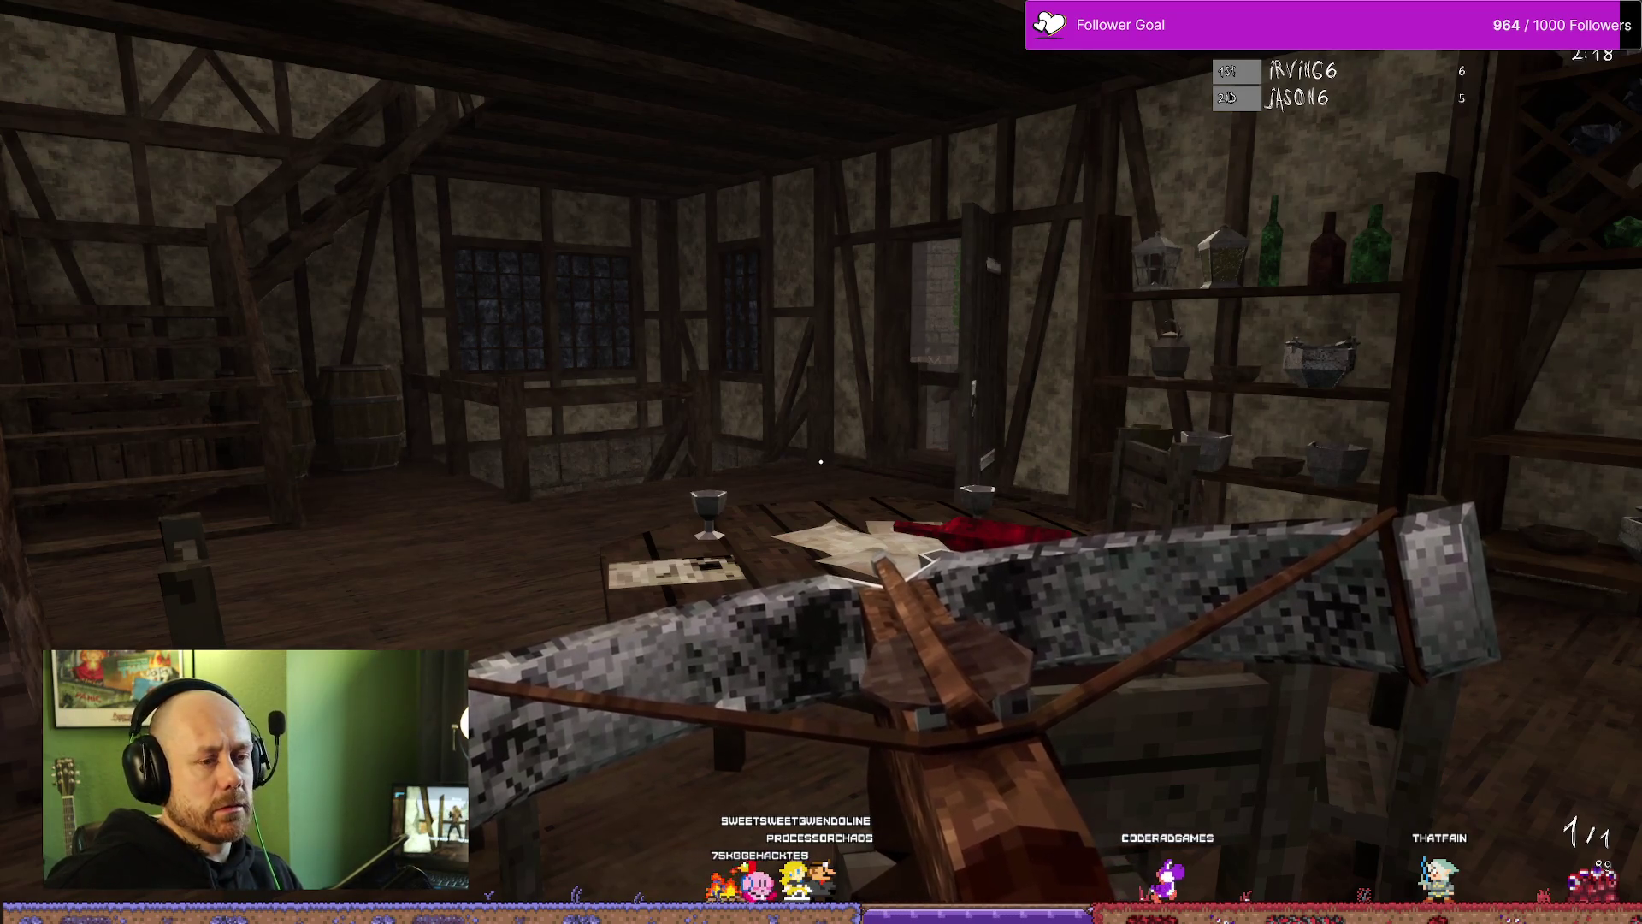
Step: Check the scoreboard, then quit the match from the pause menu and confirm leaving
key(Tab)
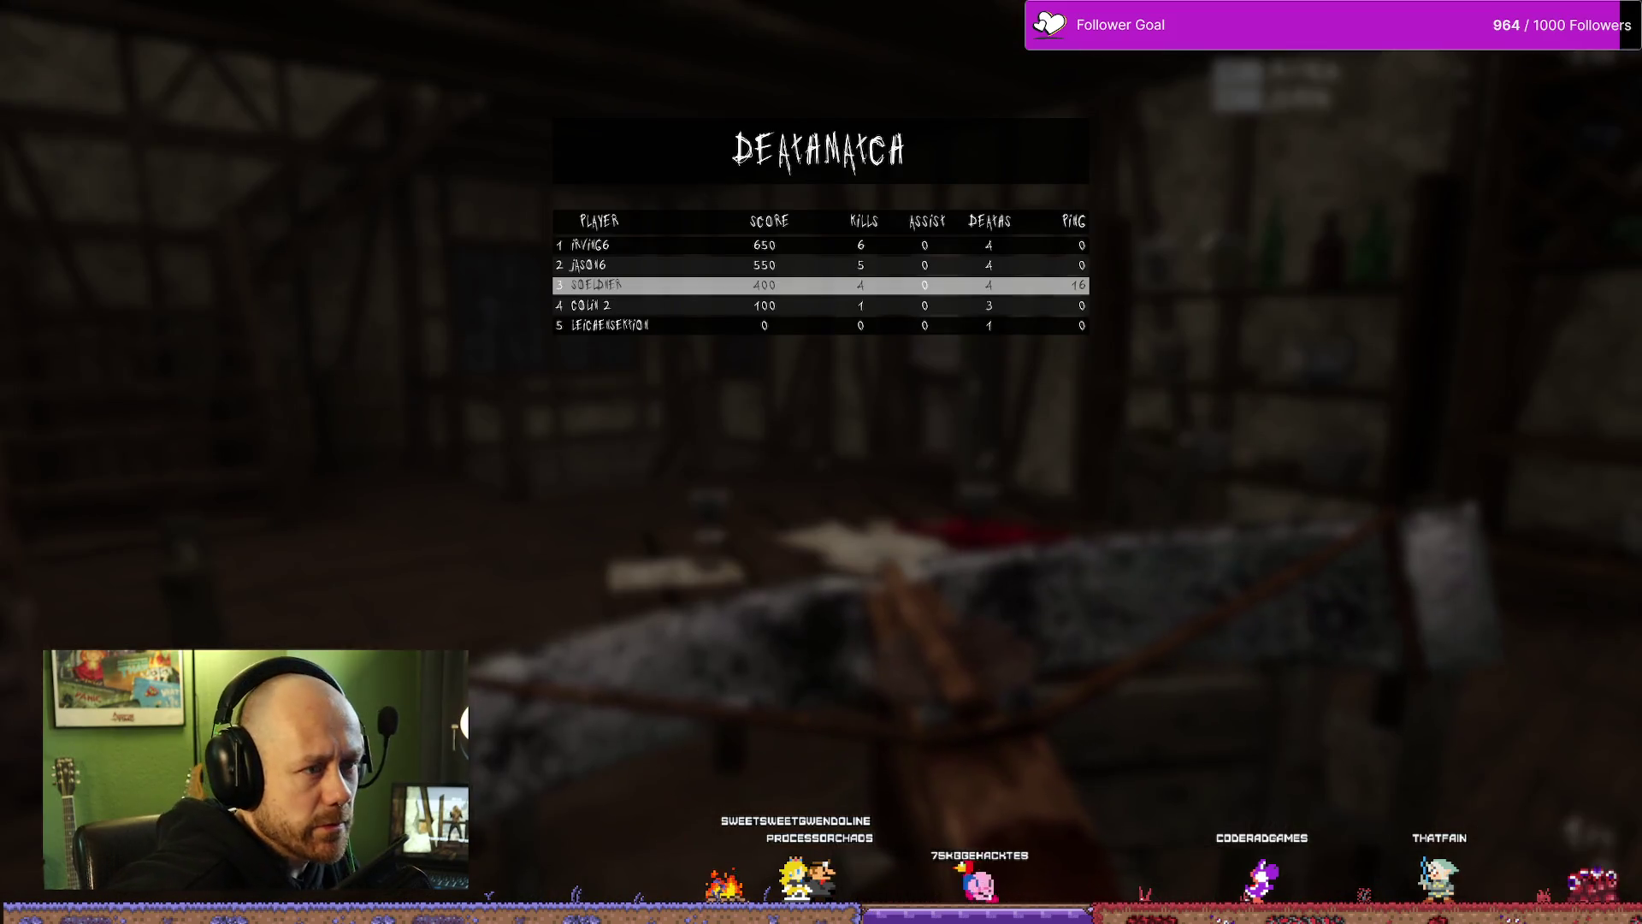
key(Escape)
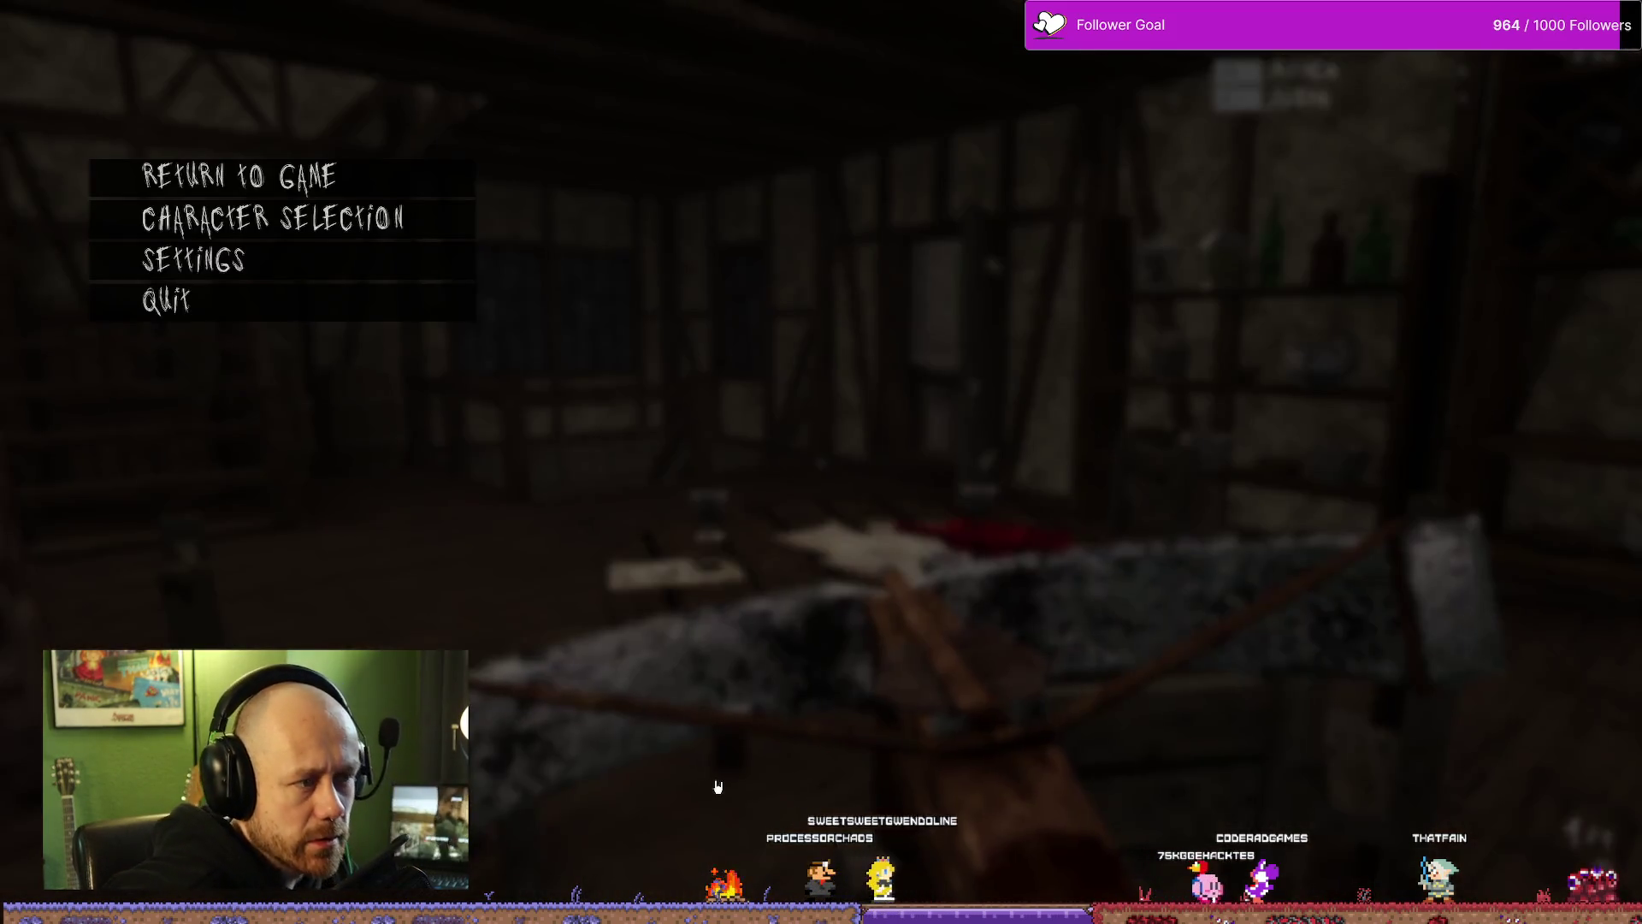
click(265, 309)
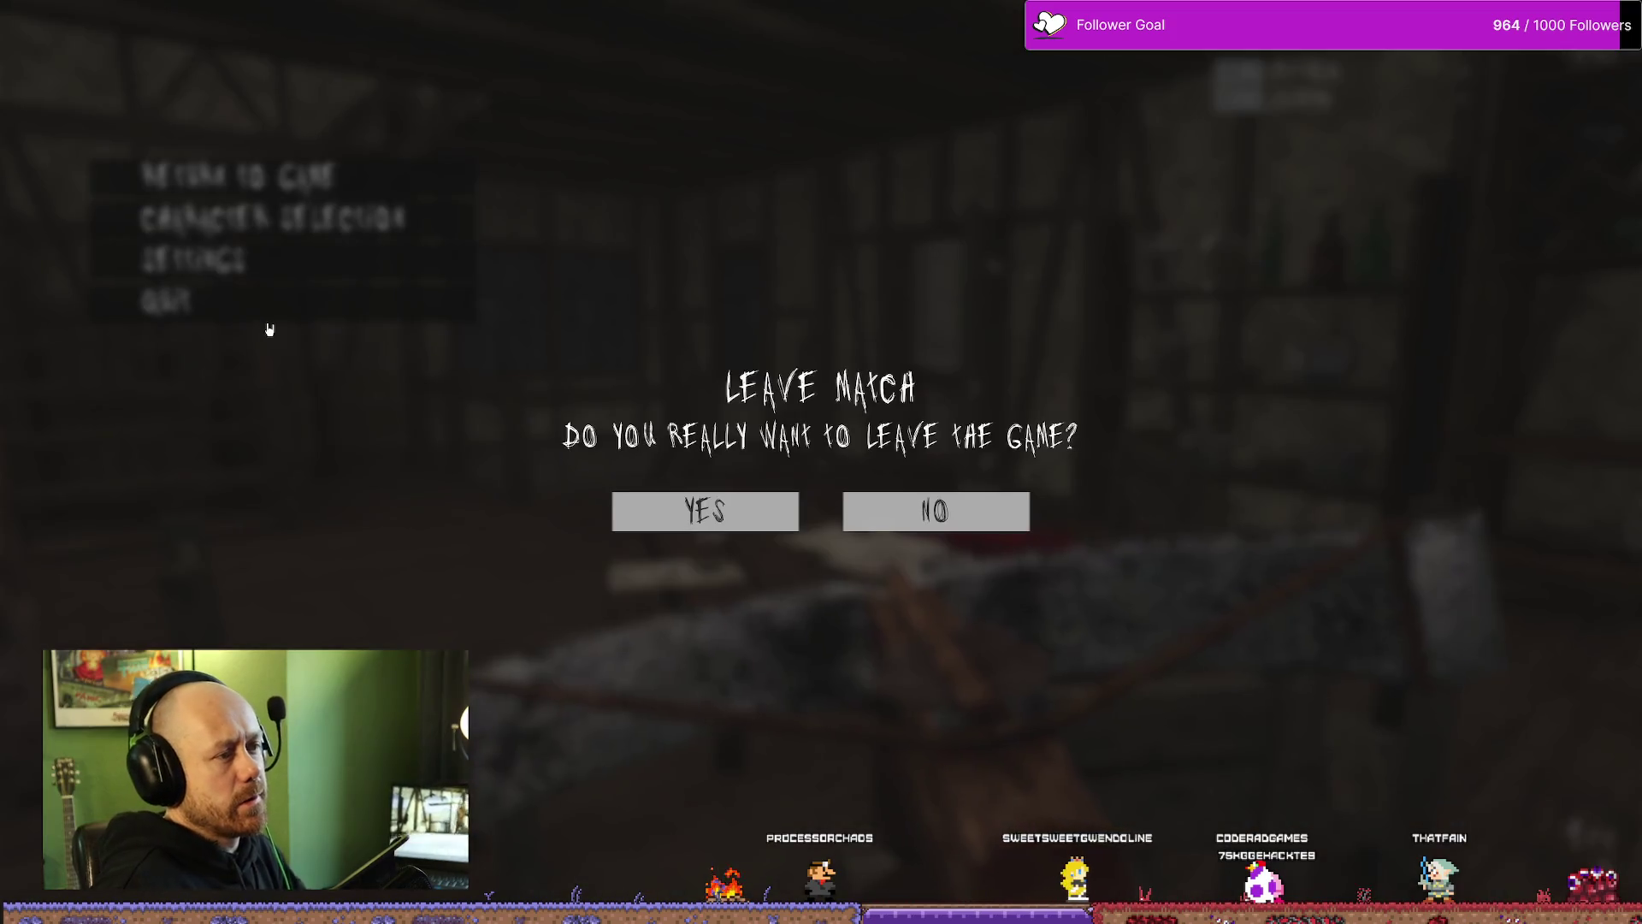
click(718, 532)
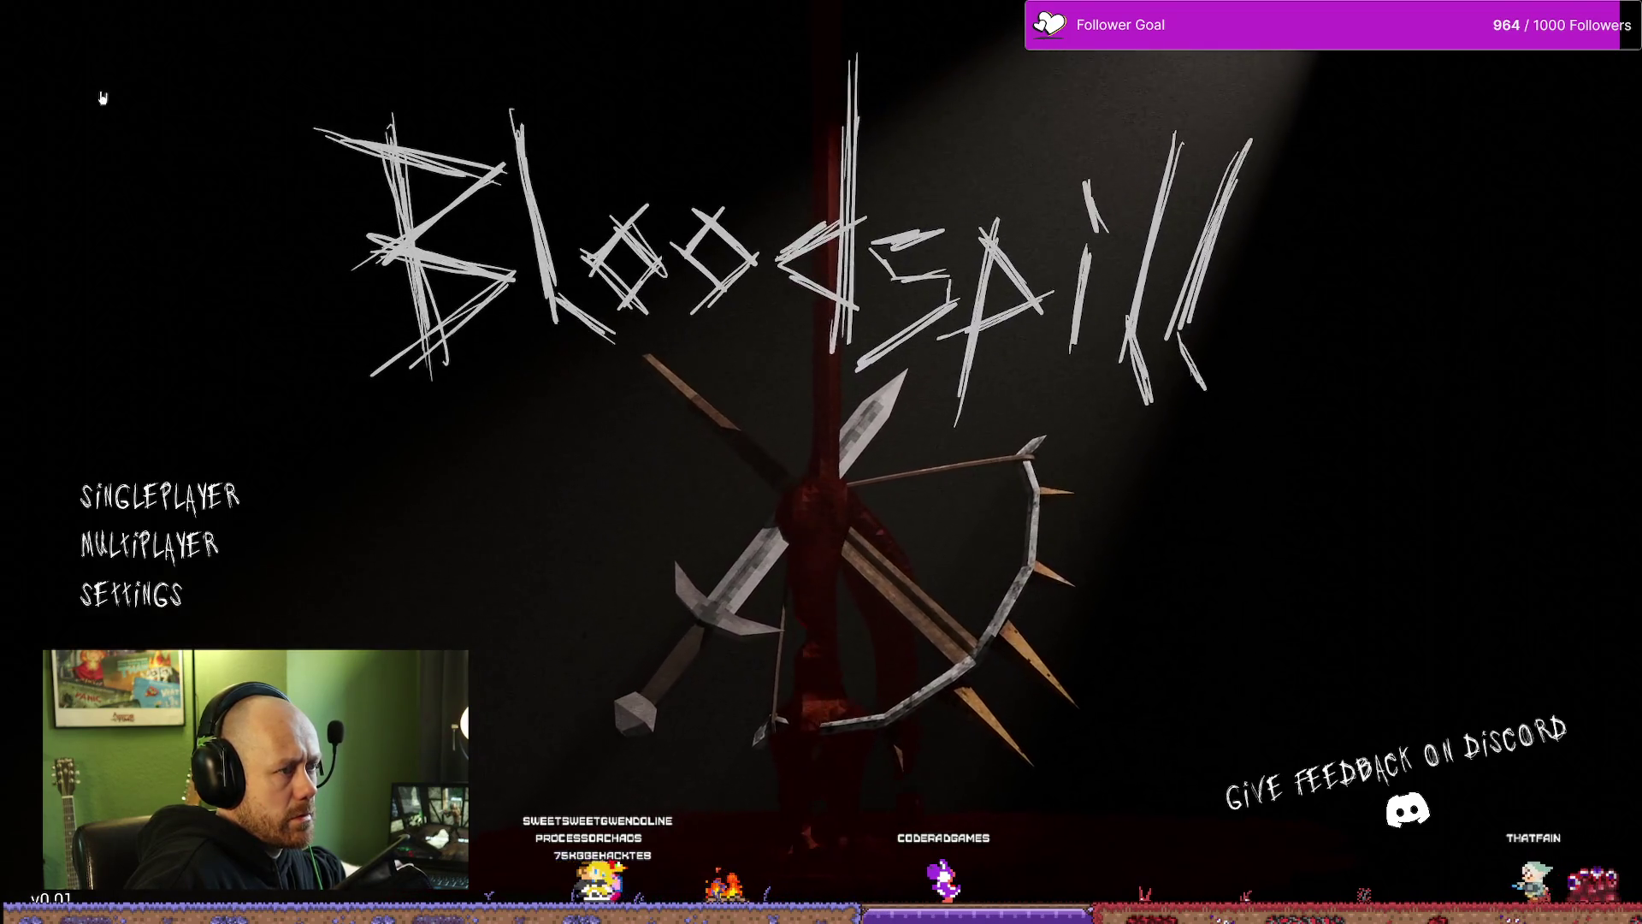
mouse_move(37, 102)
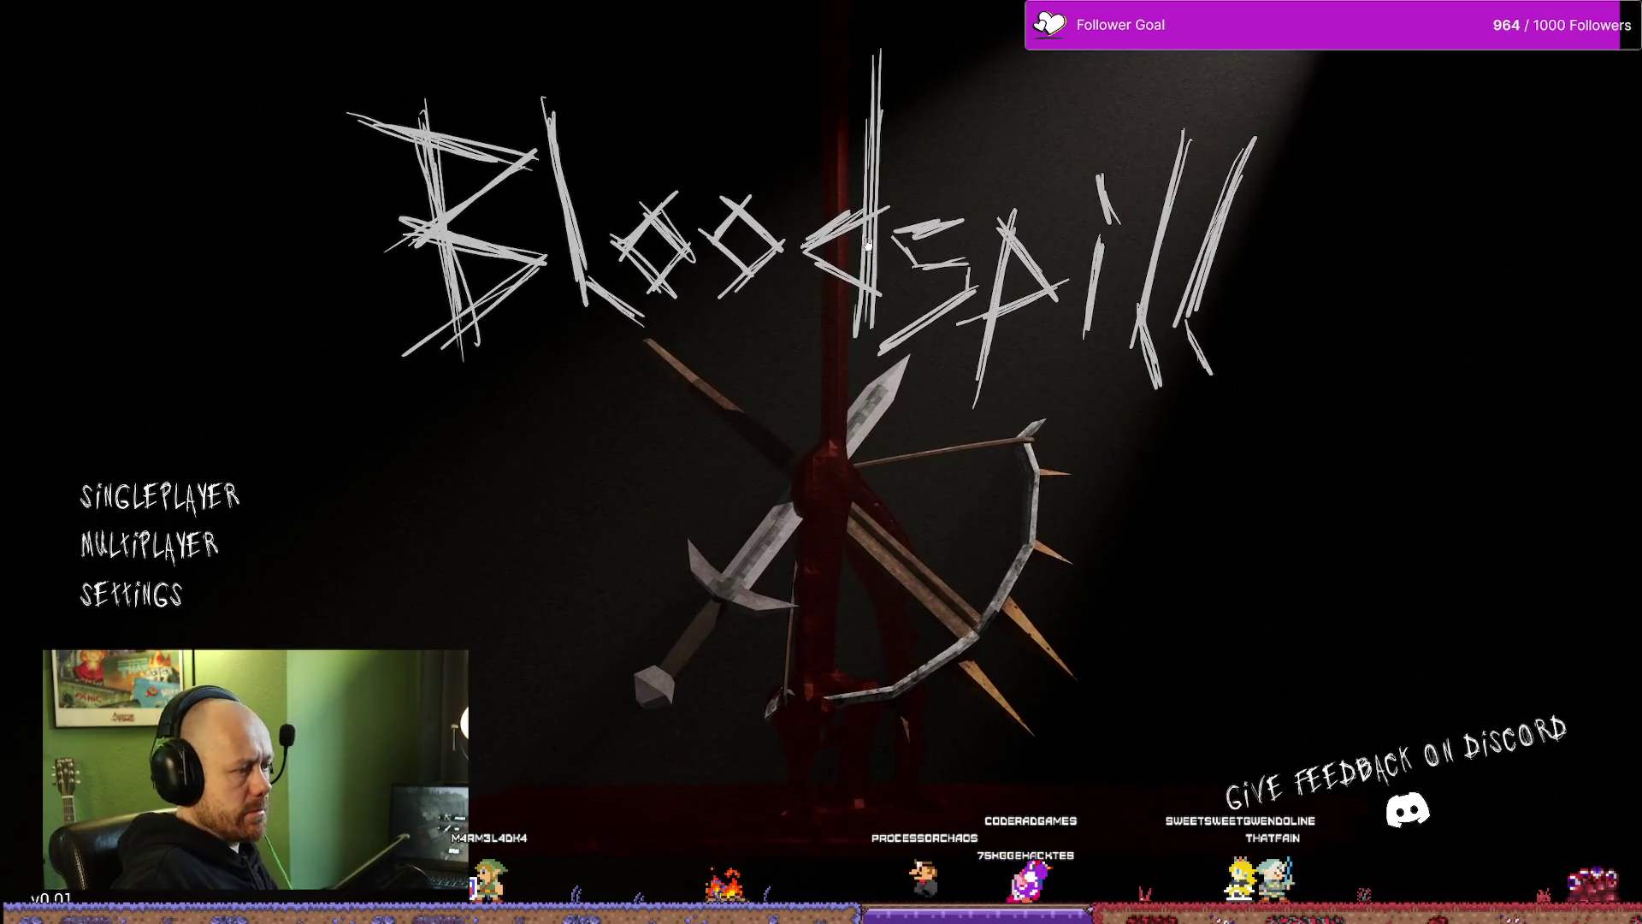
Step: Join the LEICHENSEKTION server and deploy with the Crossbow and Knife loadout
click(150, 545)
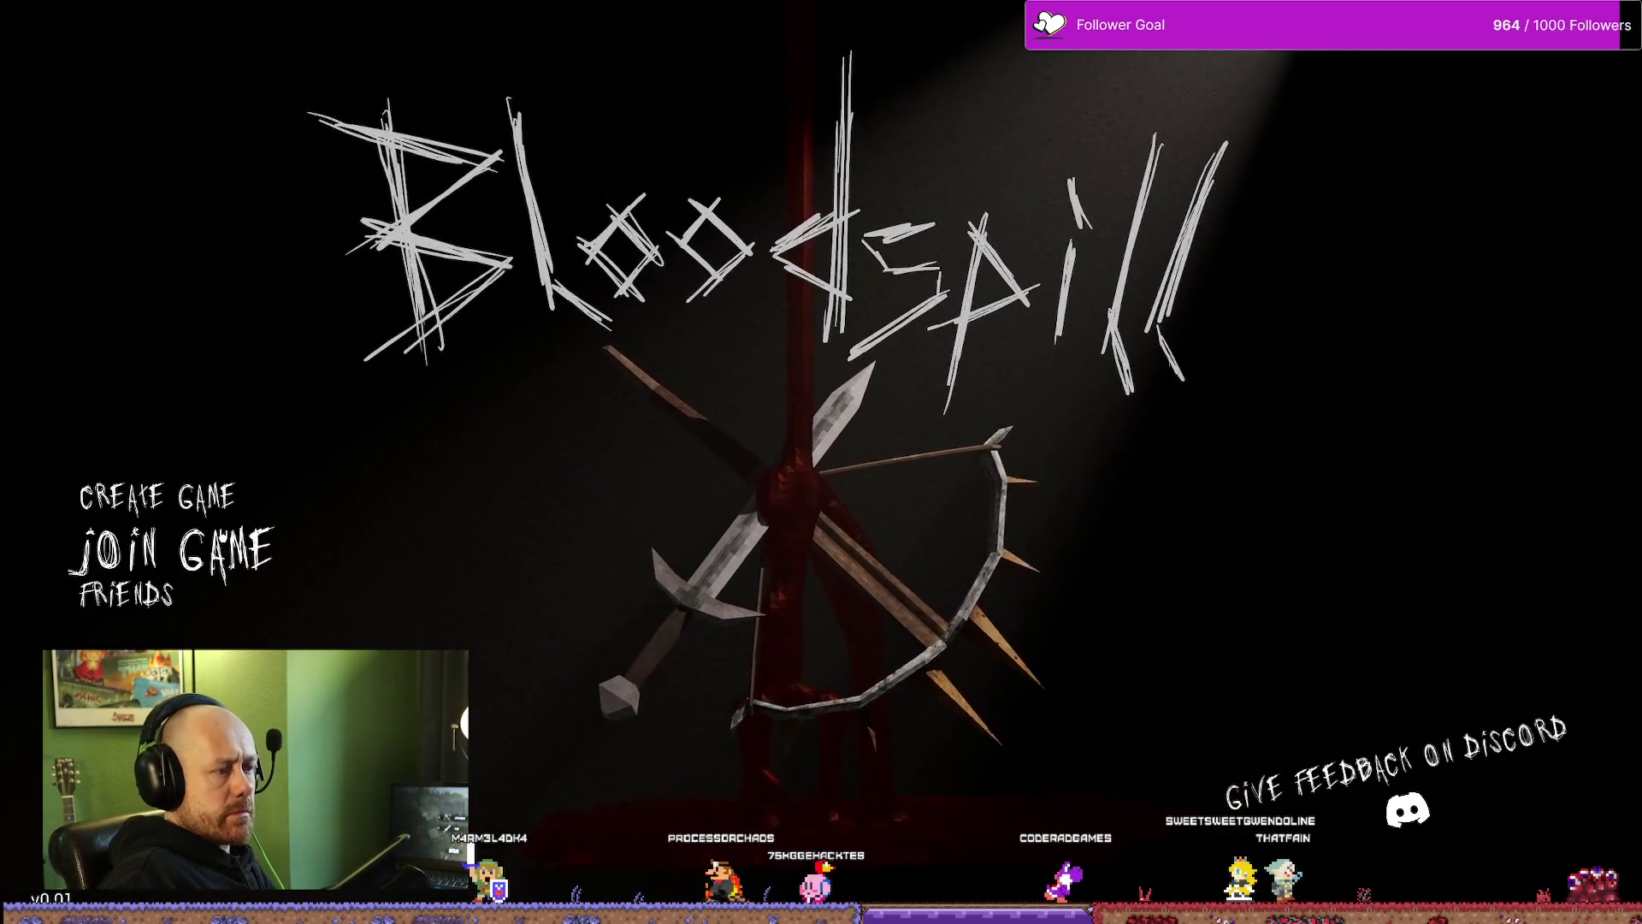
click(132, 545)
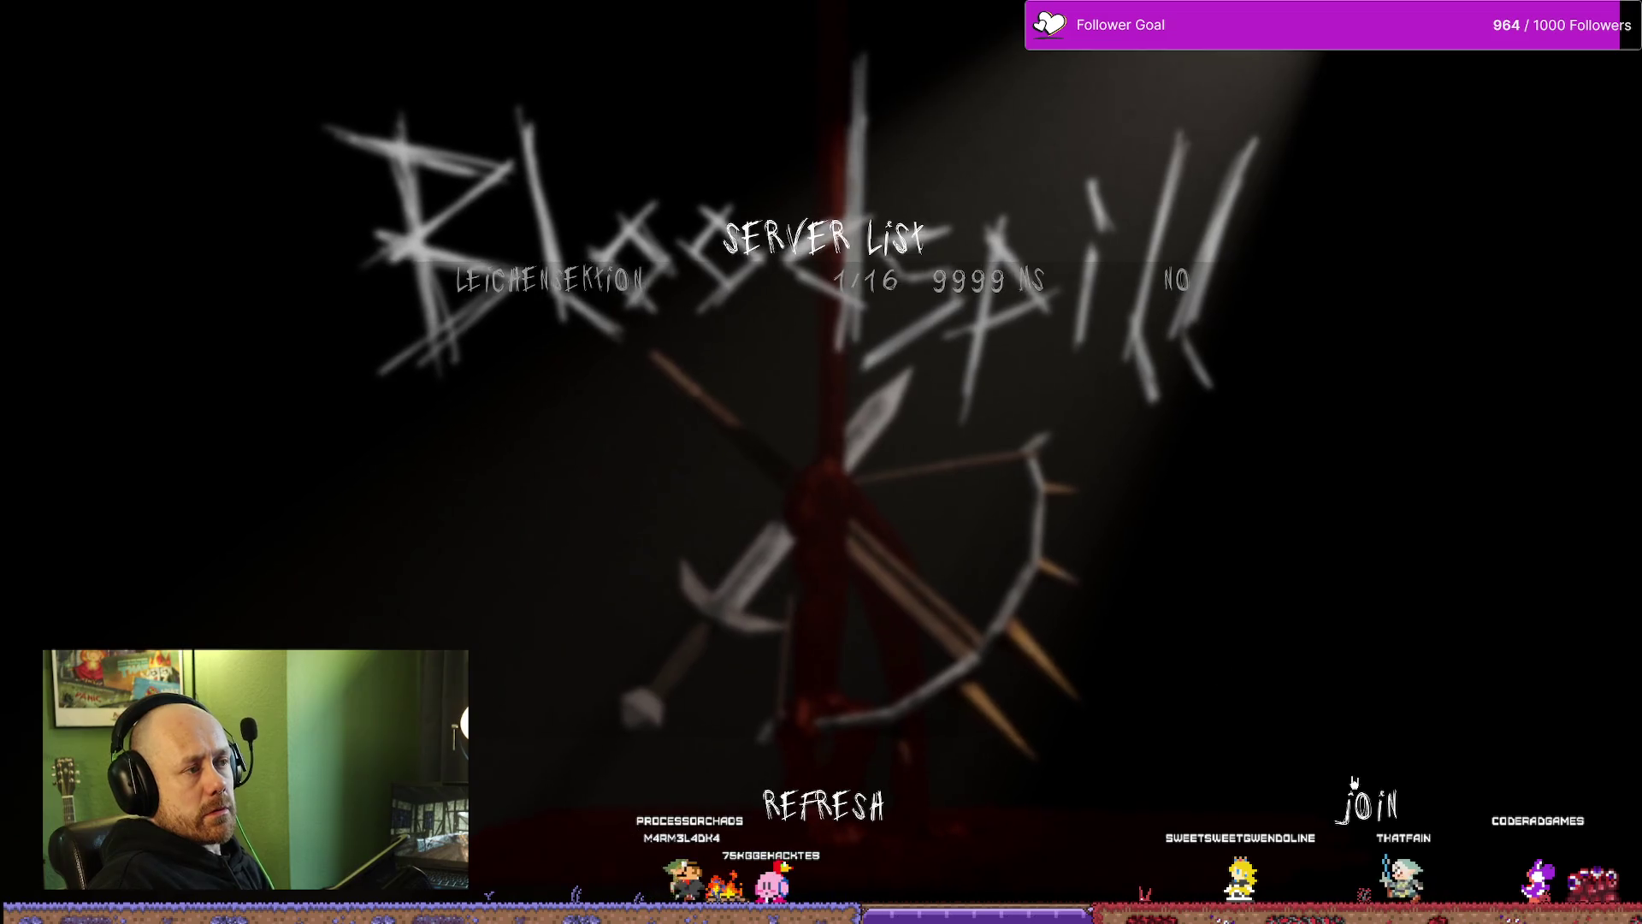
key(Return)
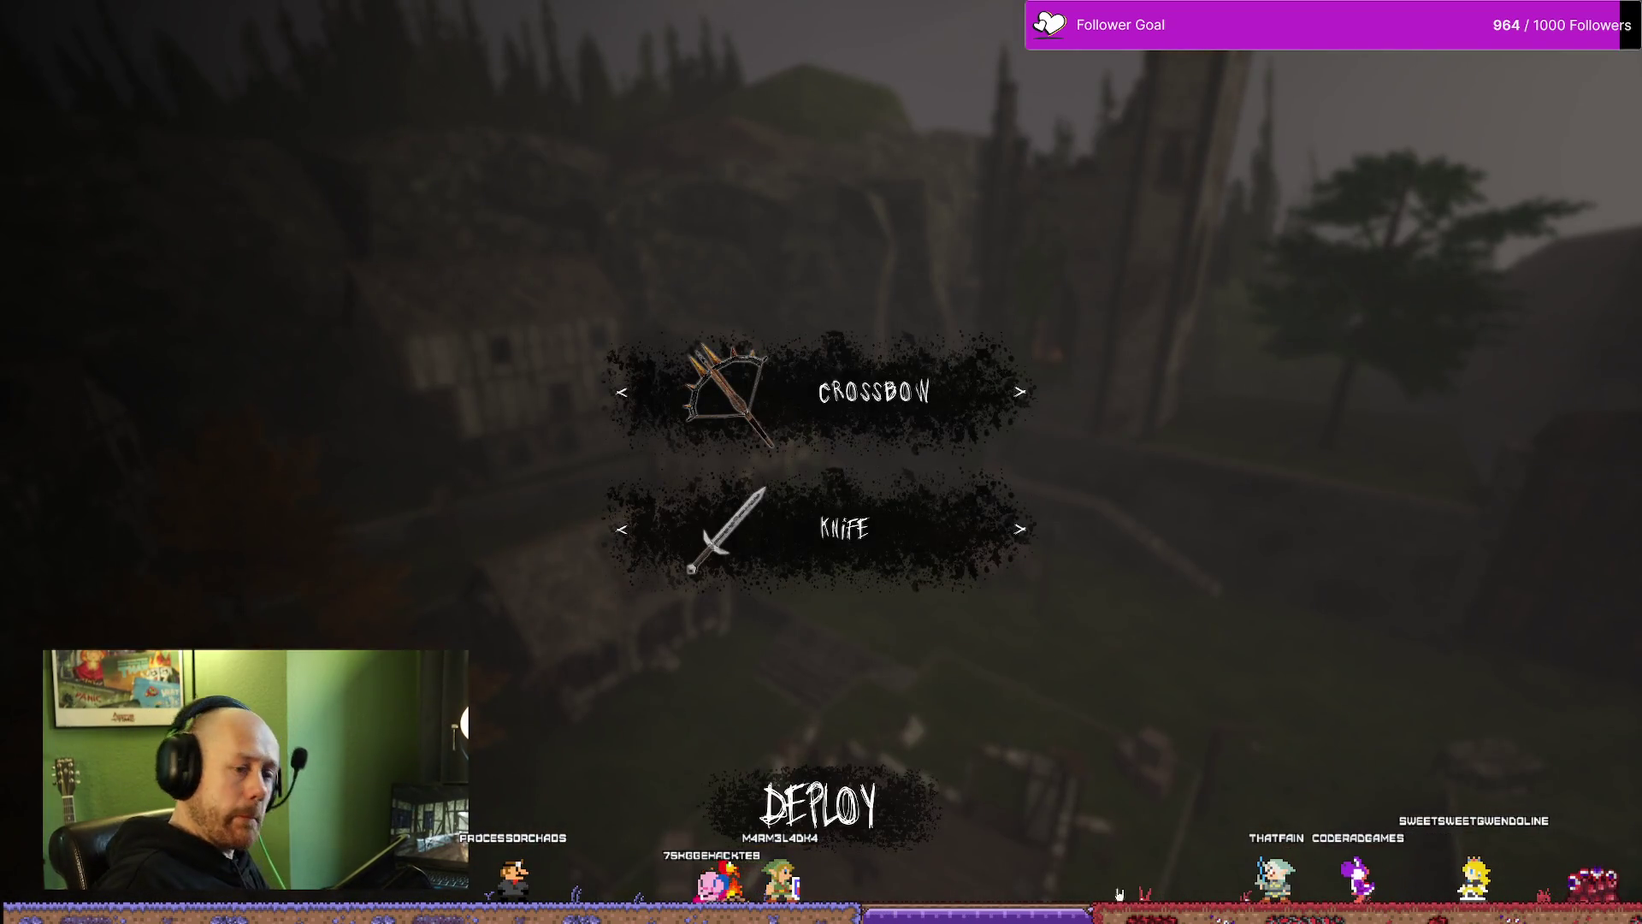
click(819, 804)
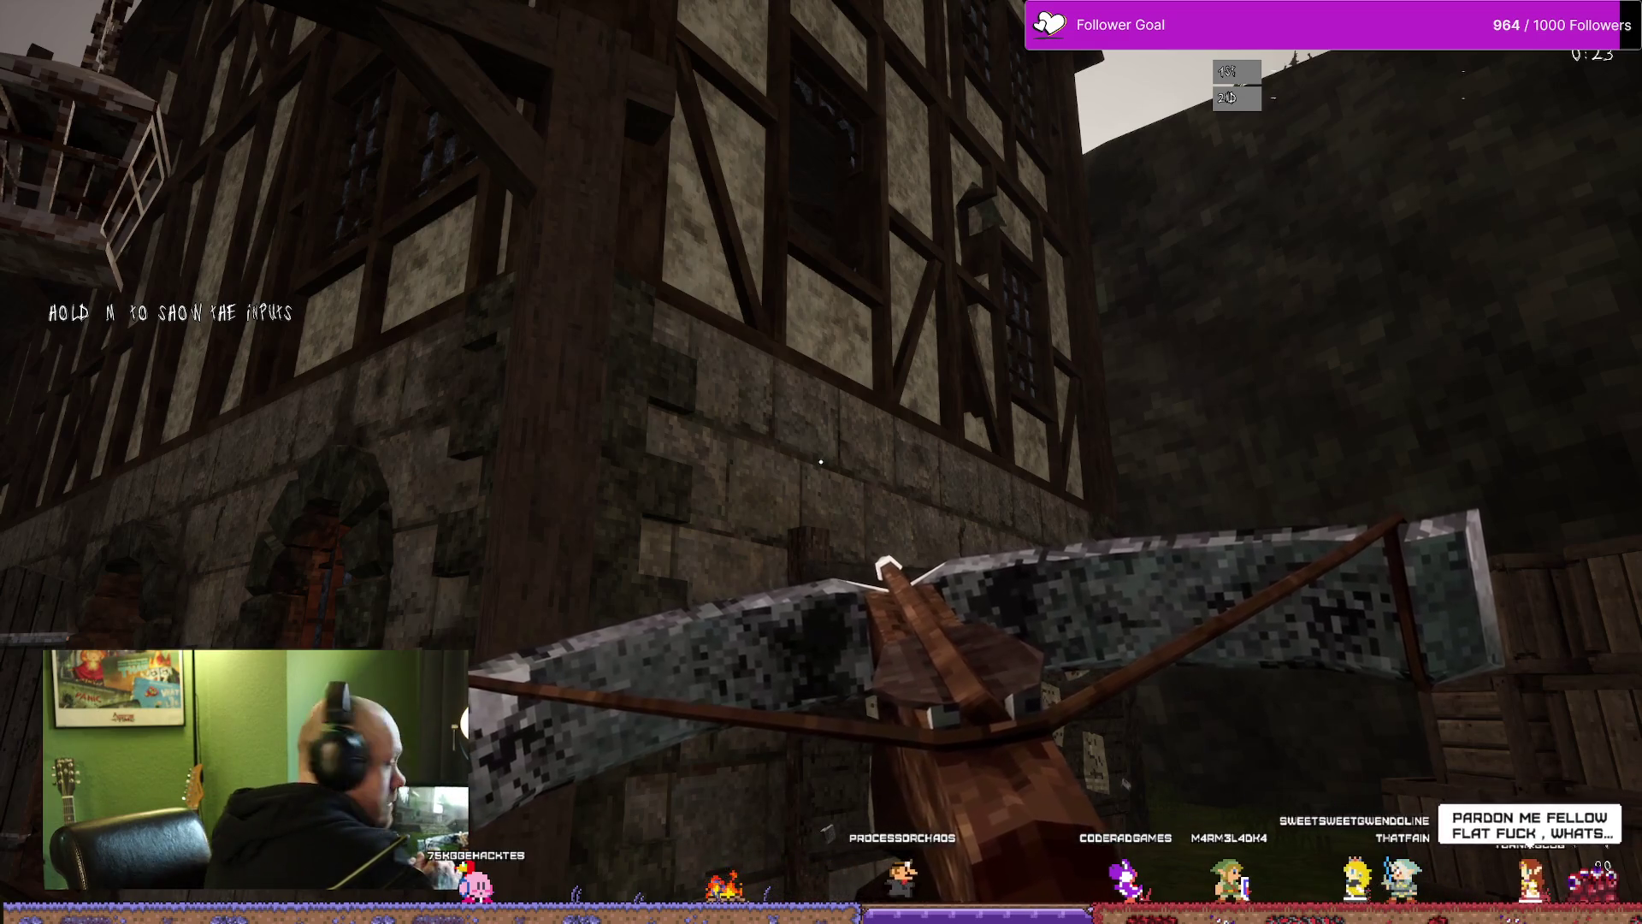
Step: Respawn, switch to the sword and jump out the window toward the hooded crossbow enemy
key(w)
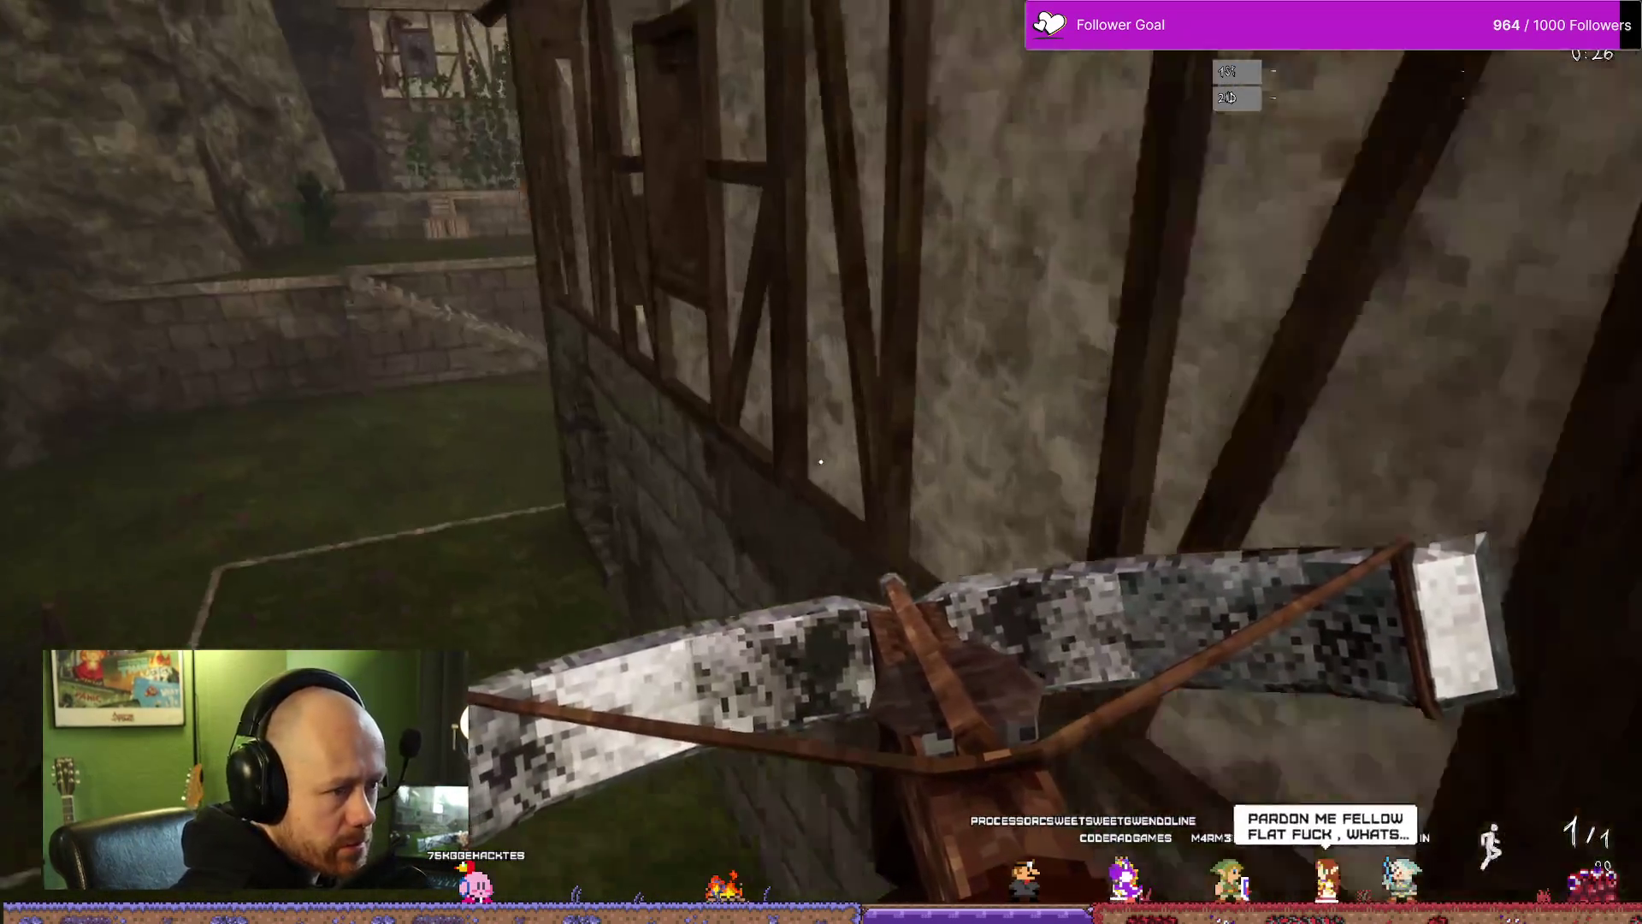
mouse_move(821, 462)
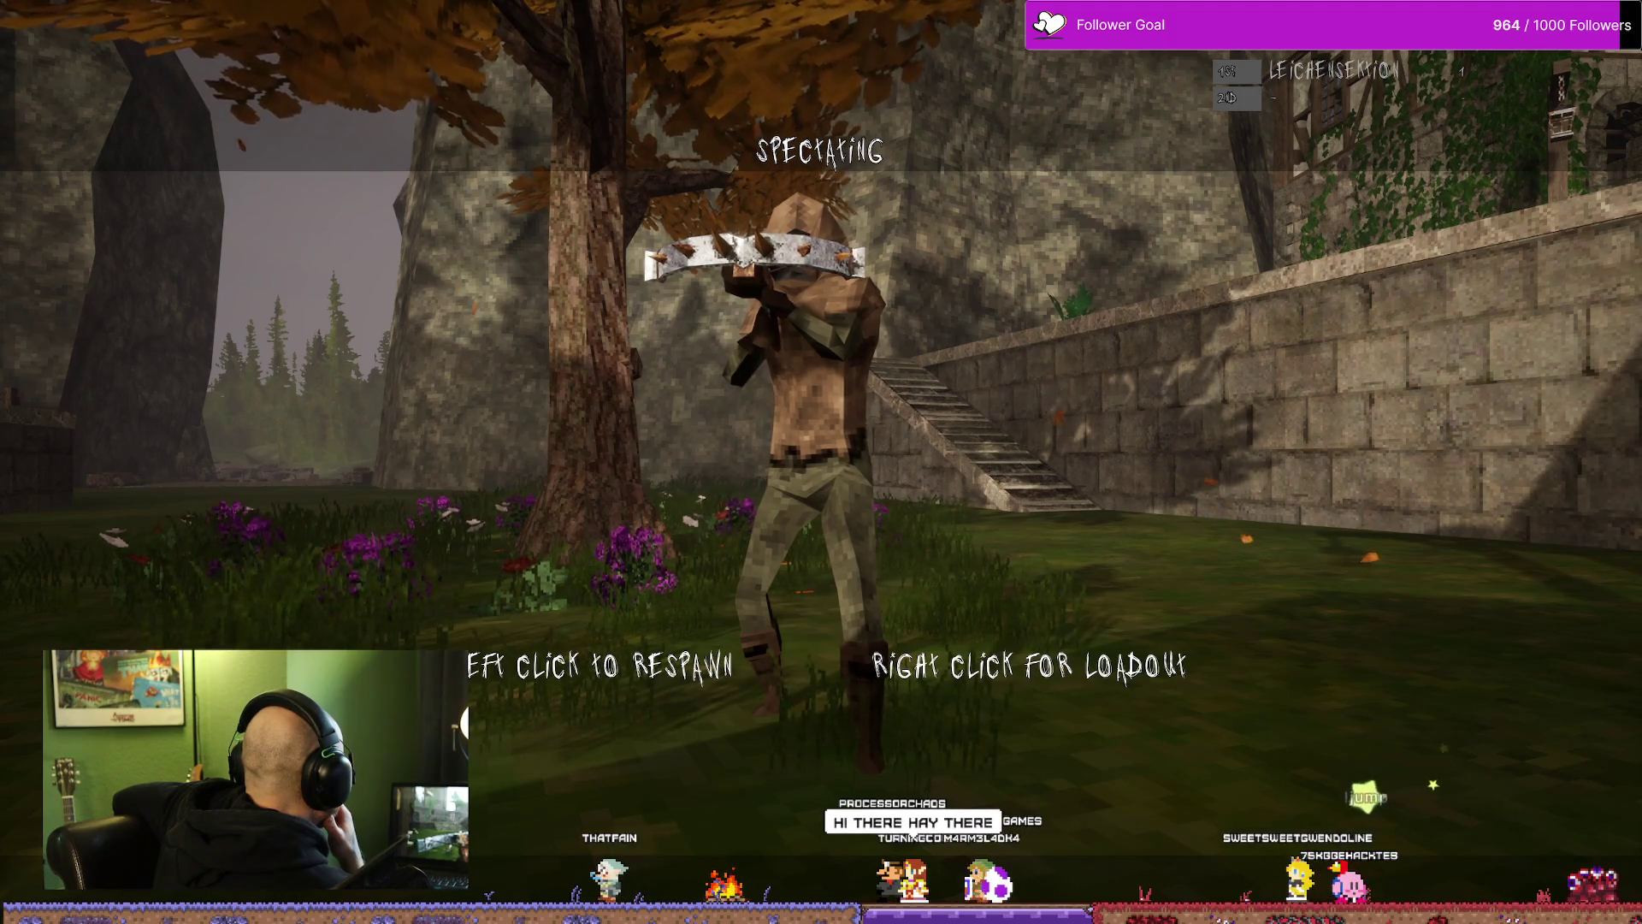
click(821, 462)
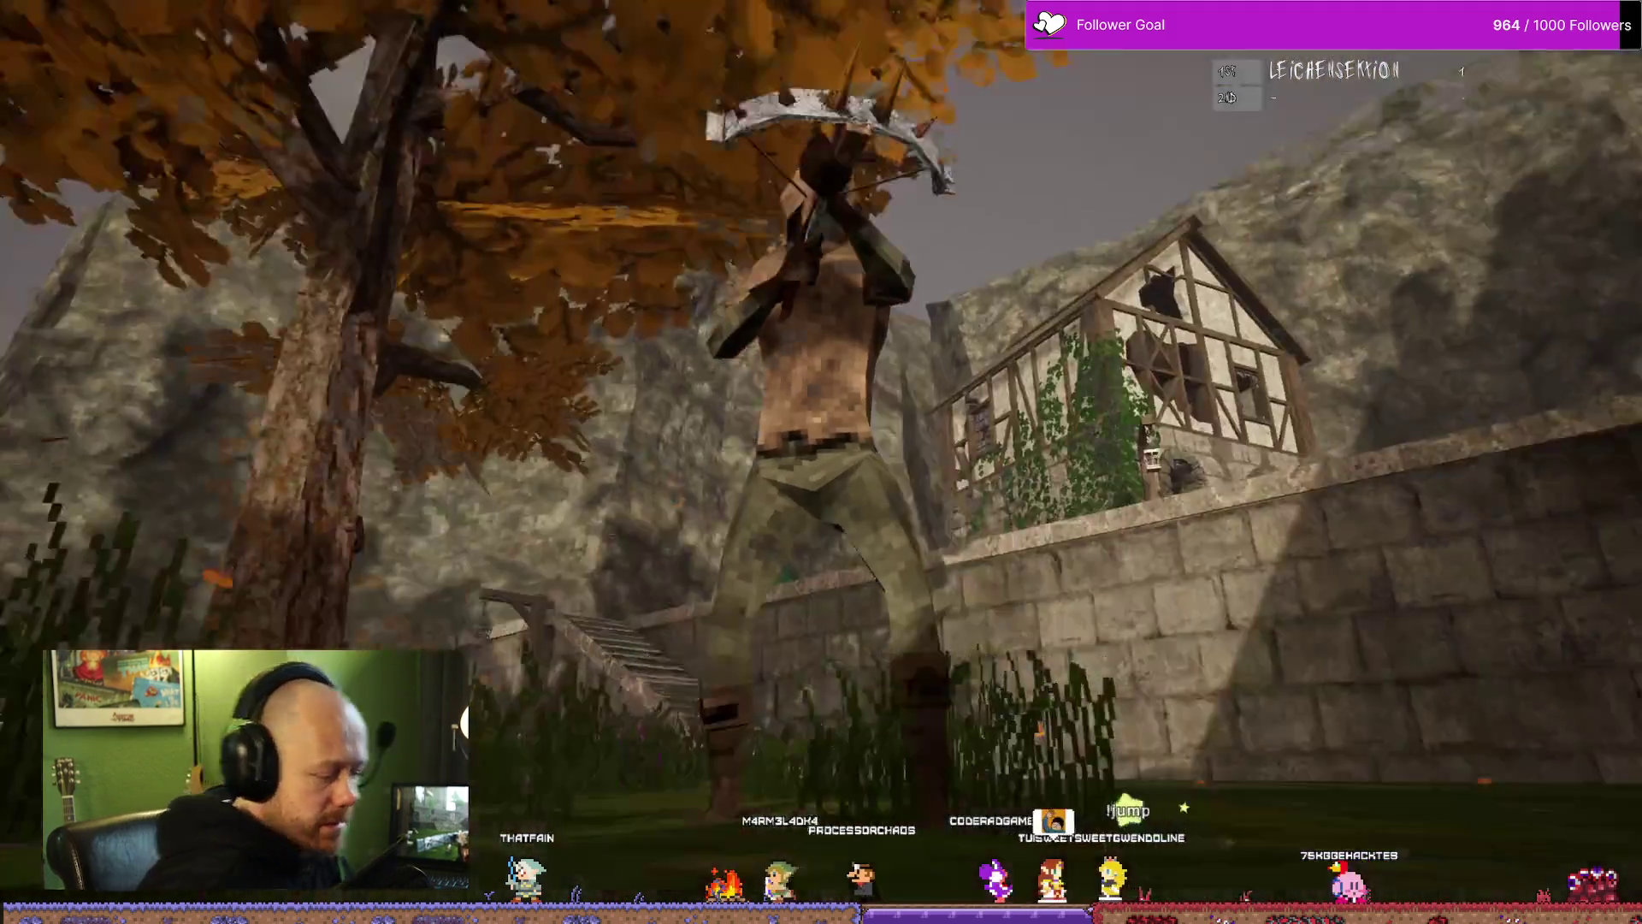
scroll(821, 462, down, 1)
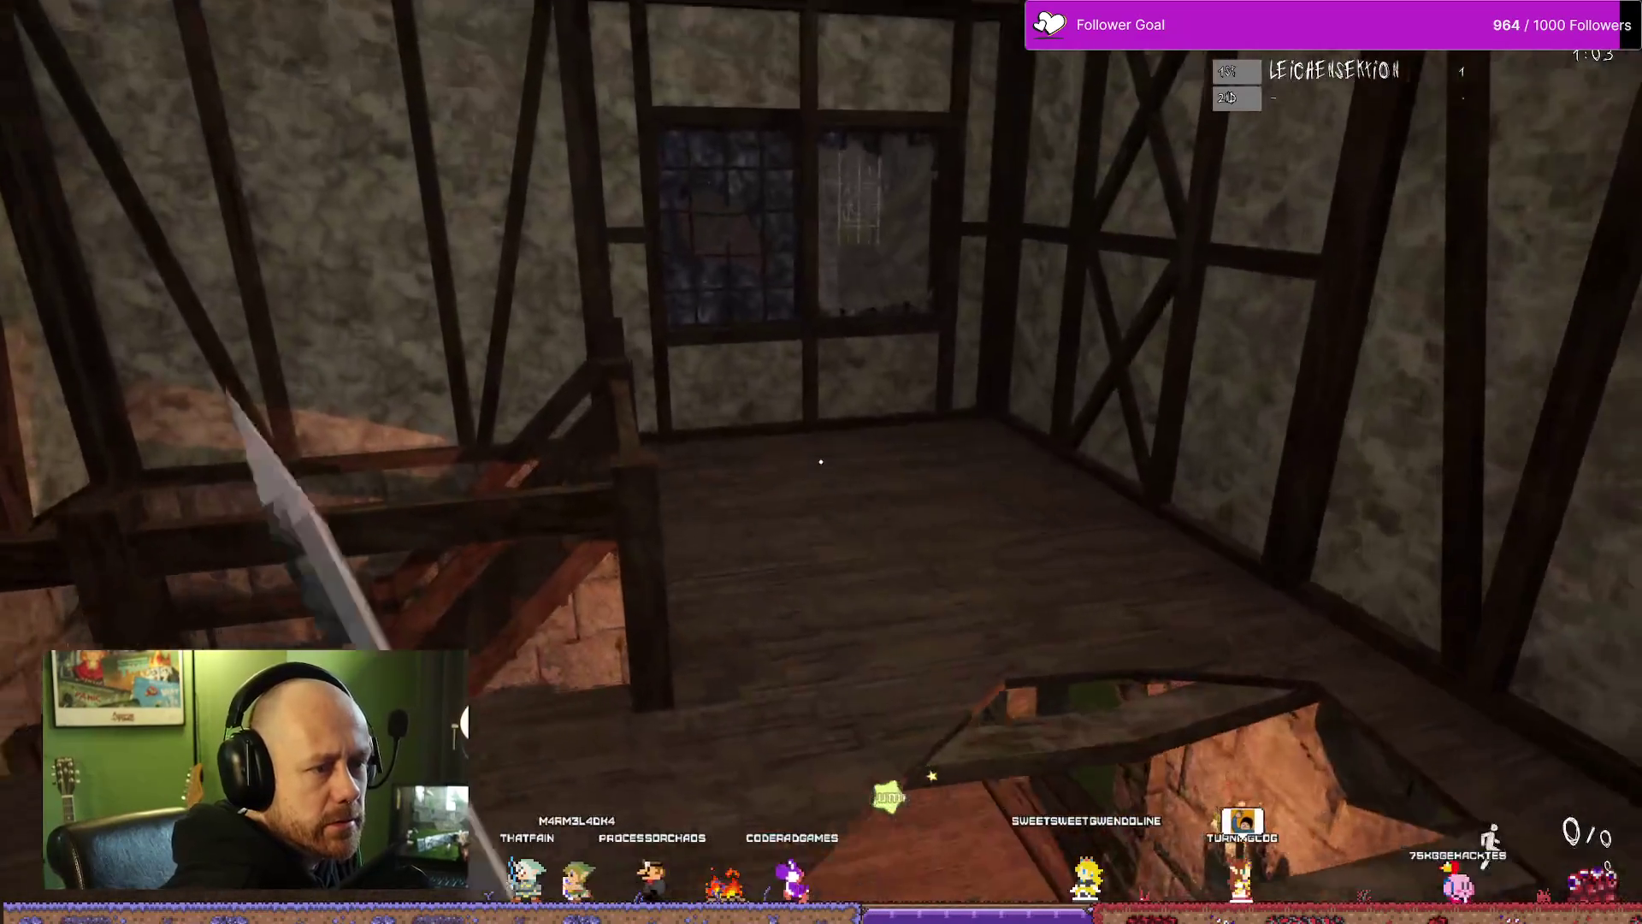
key(w)
key(space)
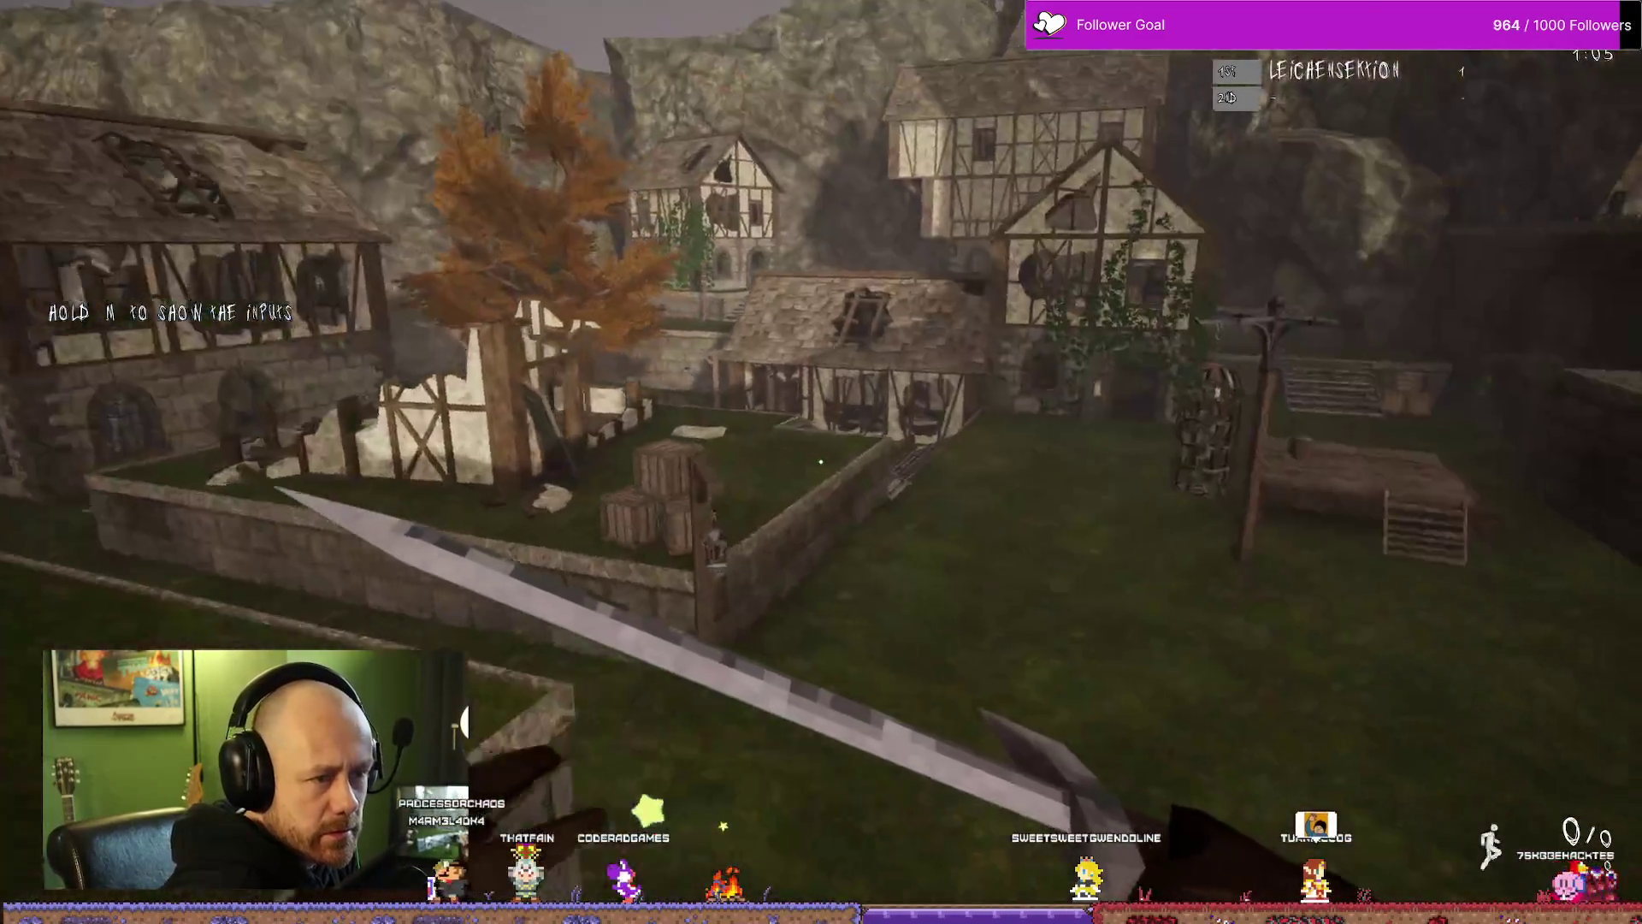
key(w)
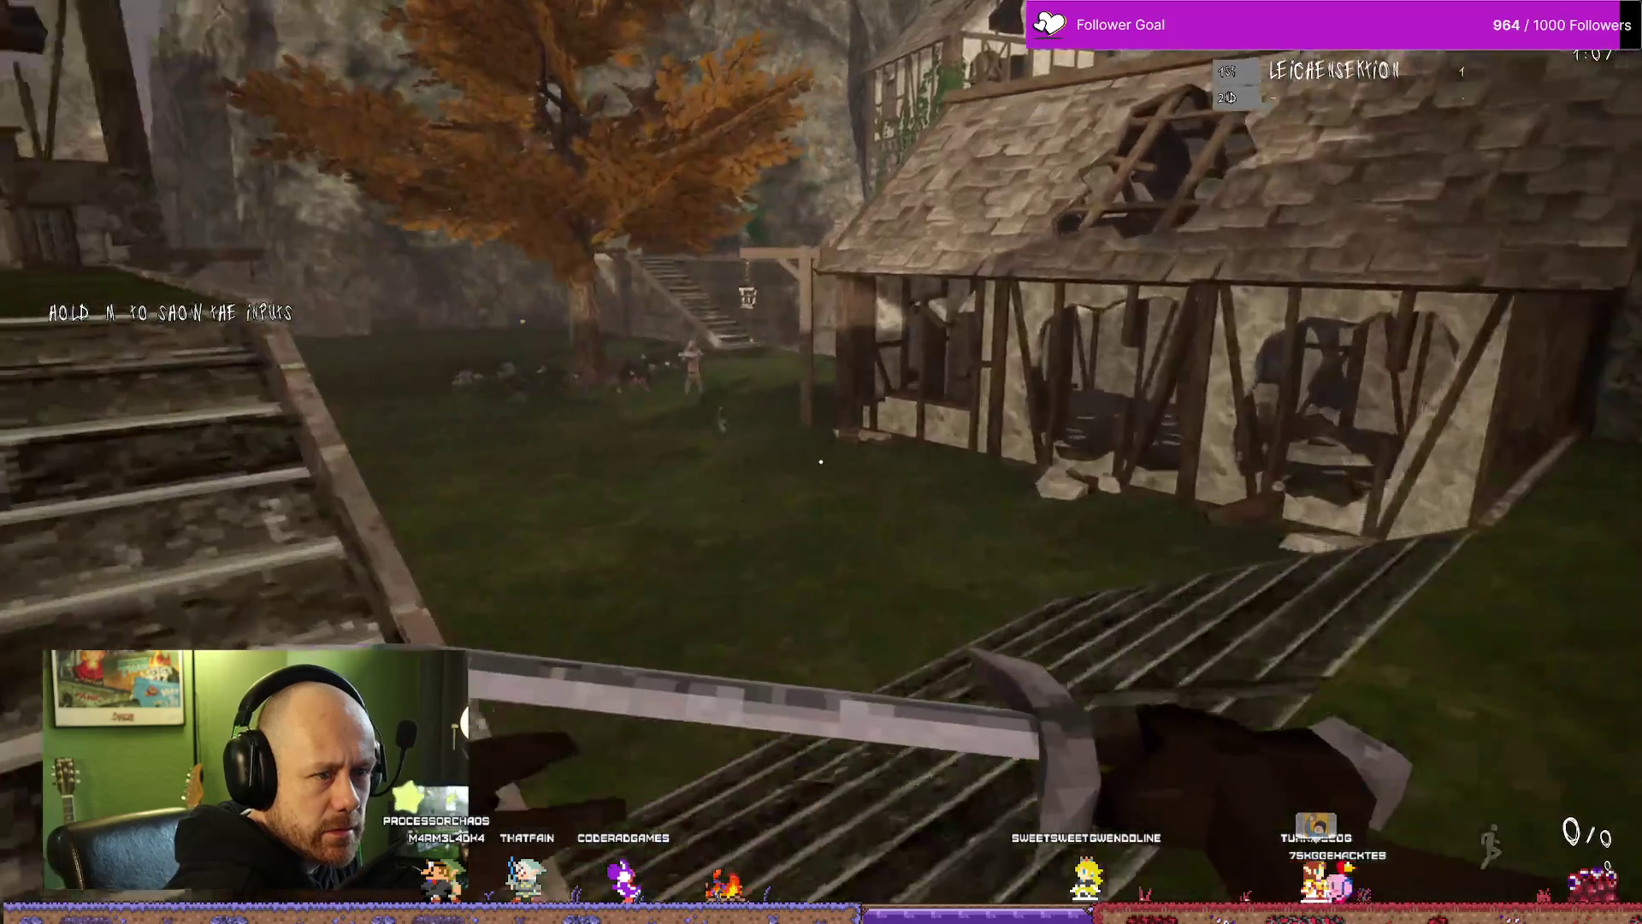
key(w)
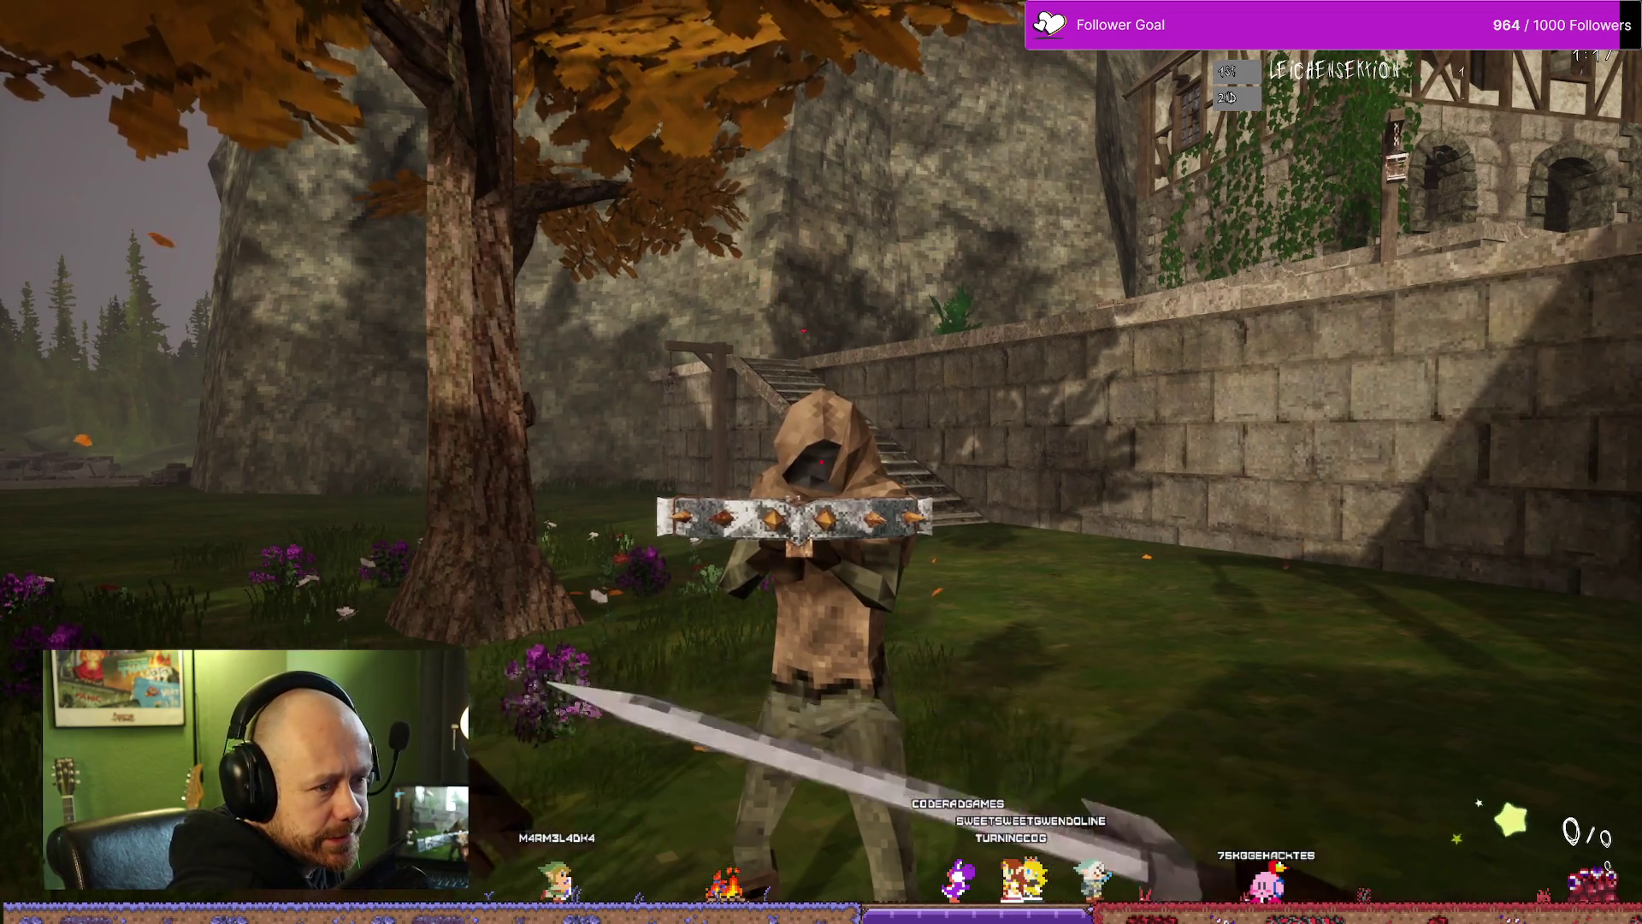
Step: Kill the hooded enemy with the sword and advance toward the rocks and tree
click(822, 462)
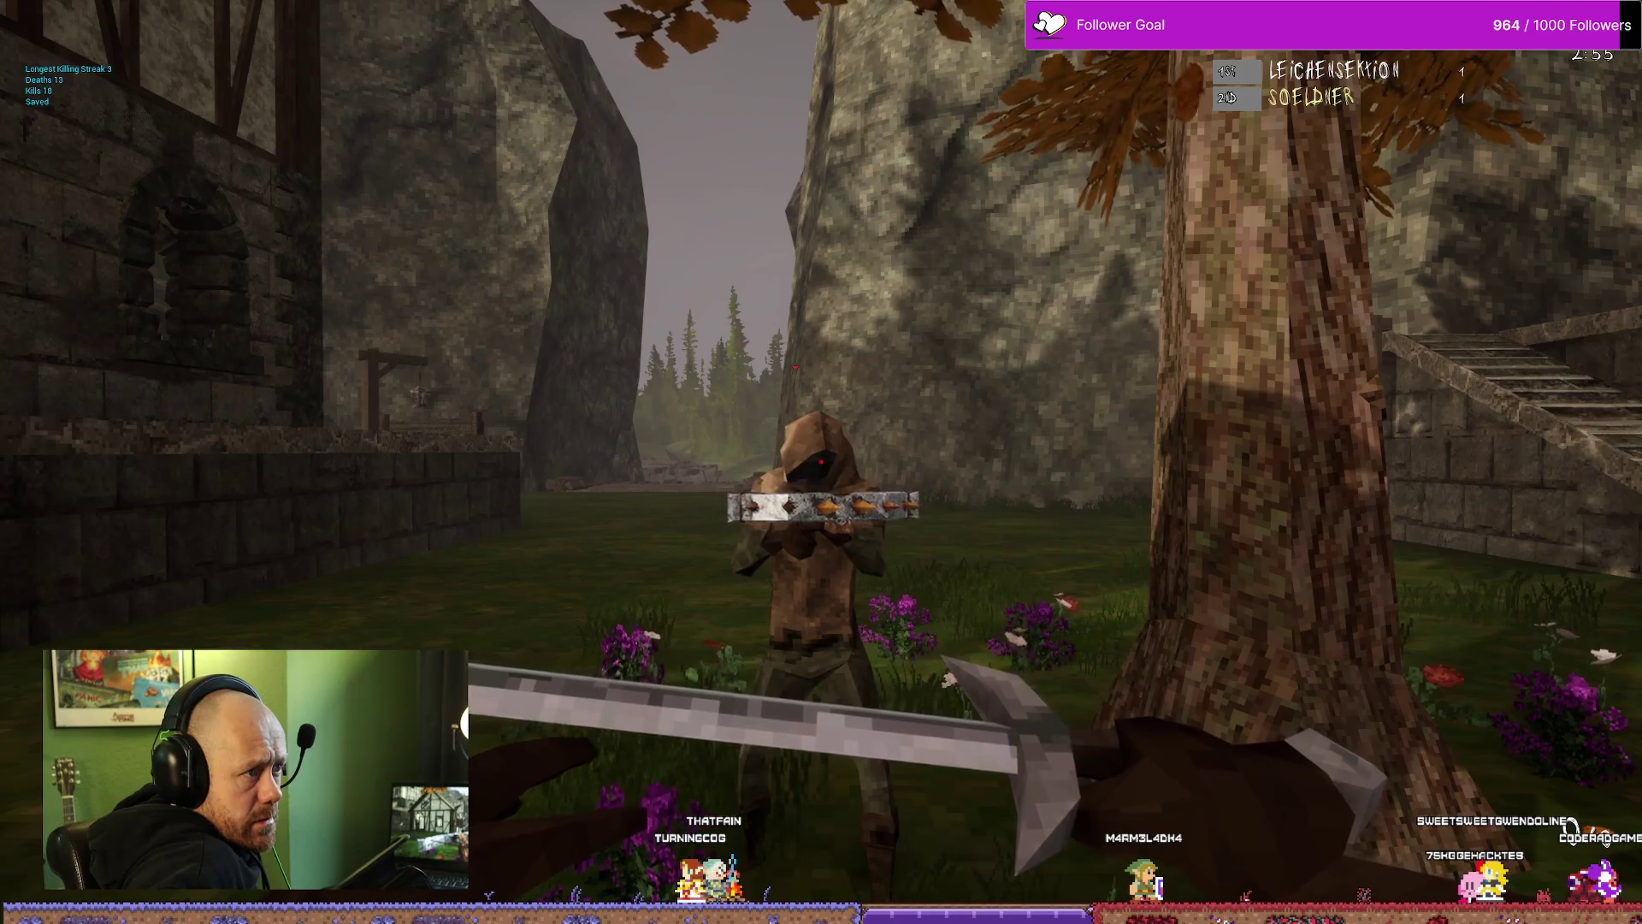
click(821, 462)
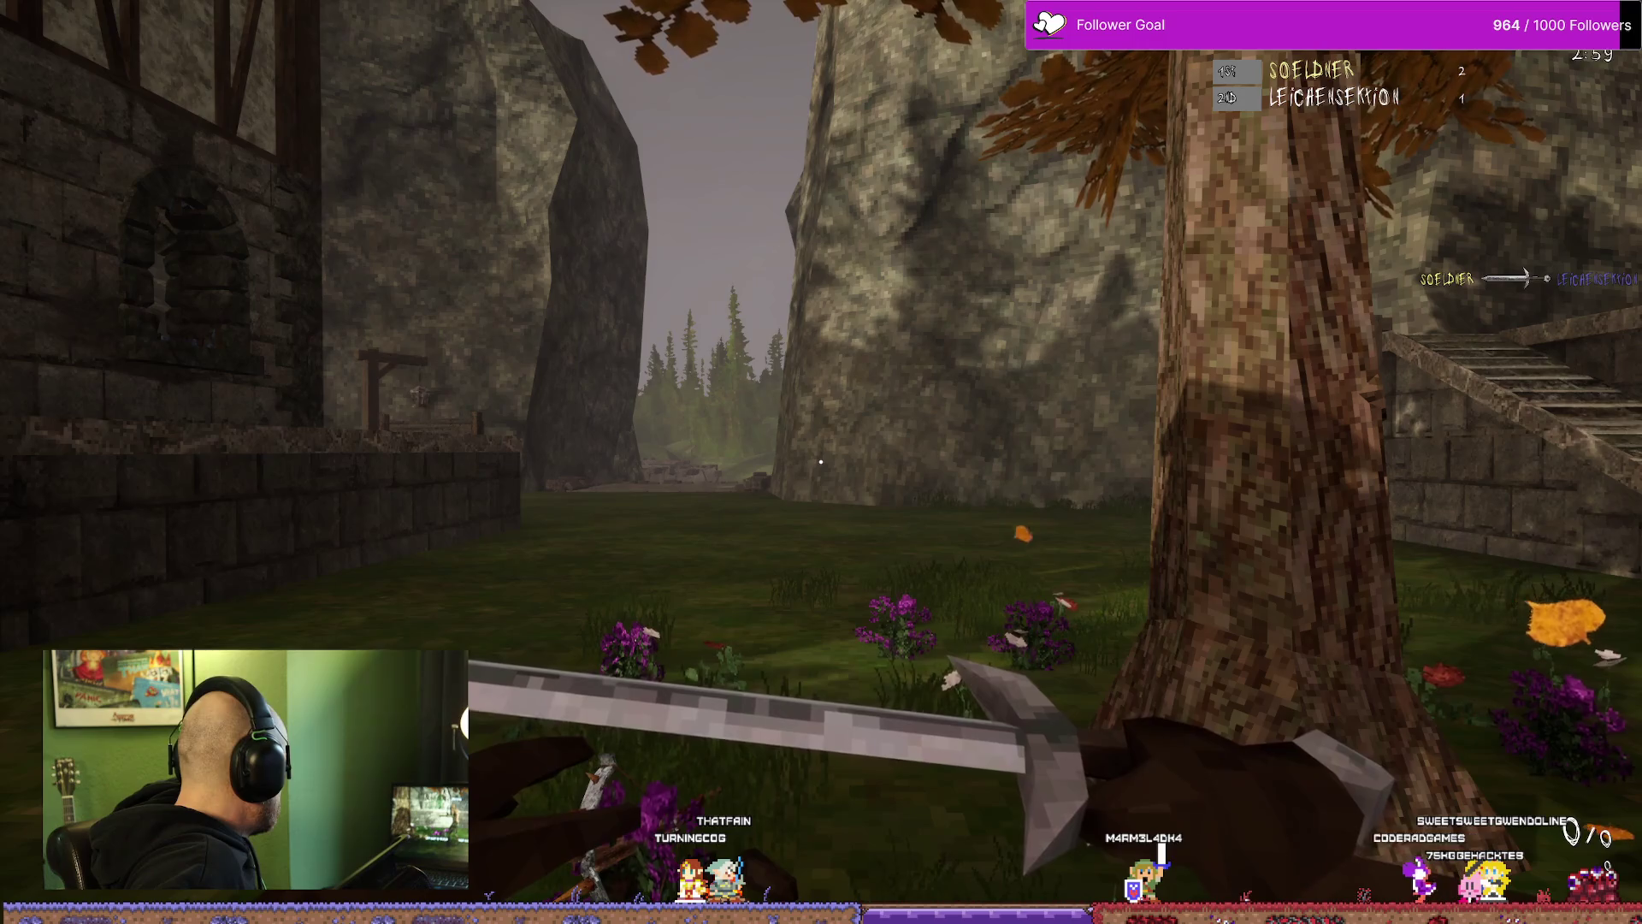
key(w)
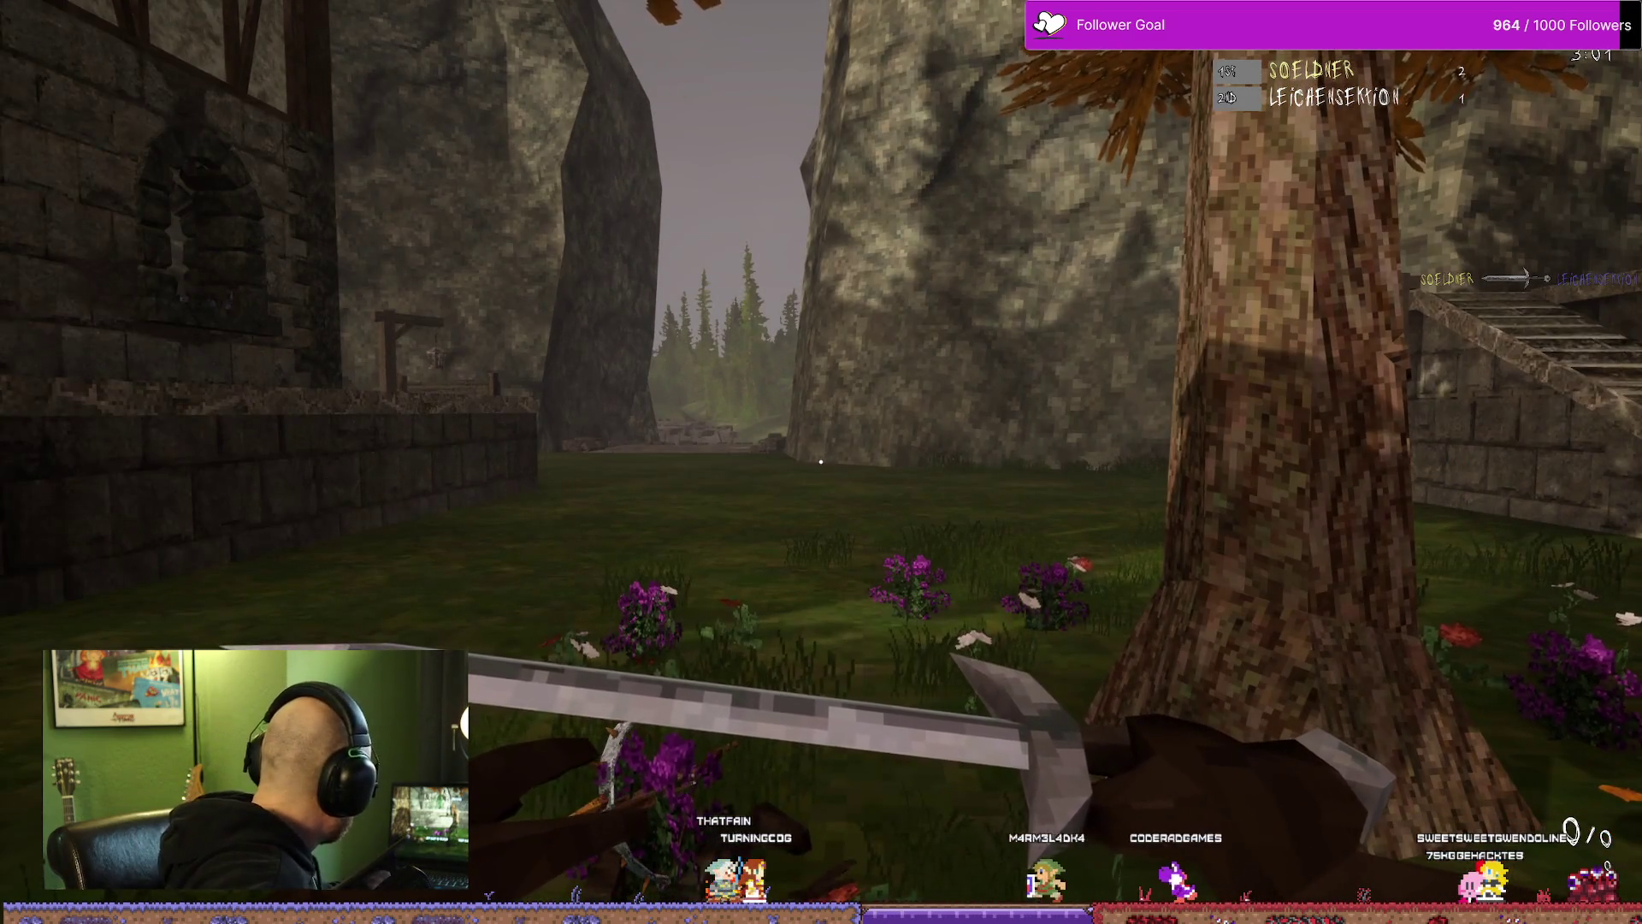
key(w)
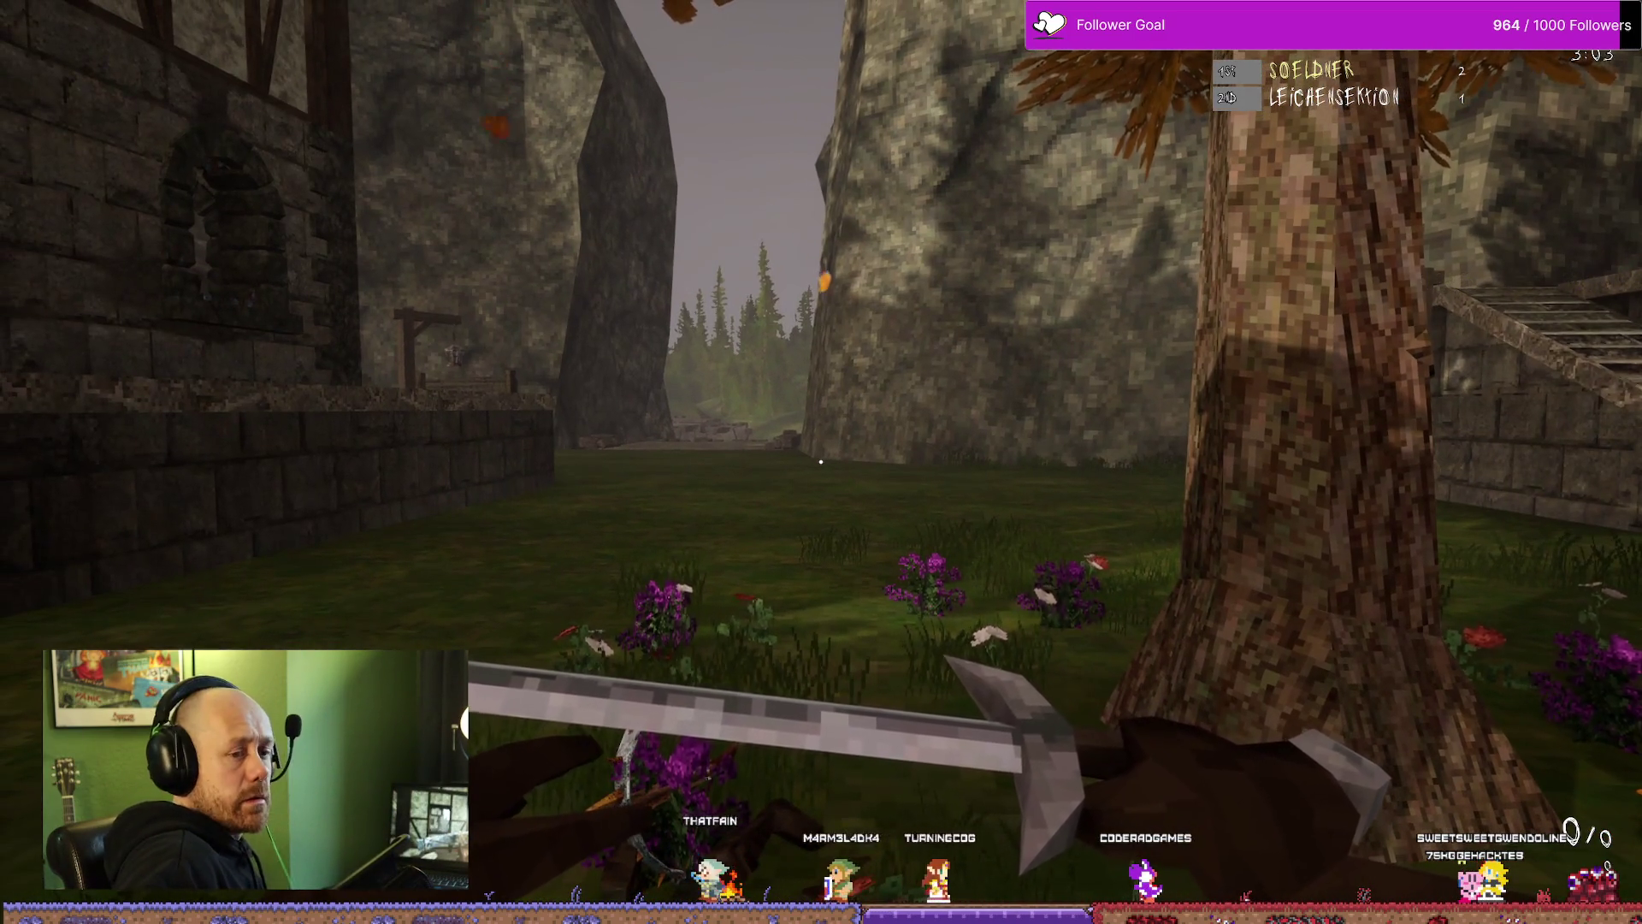
key(w)
key(w)
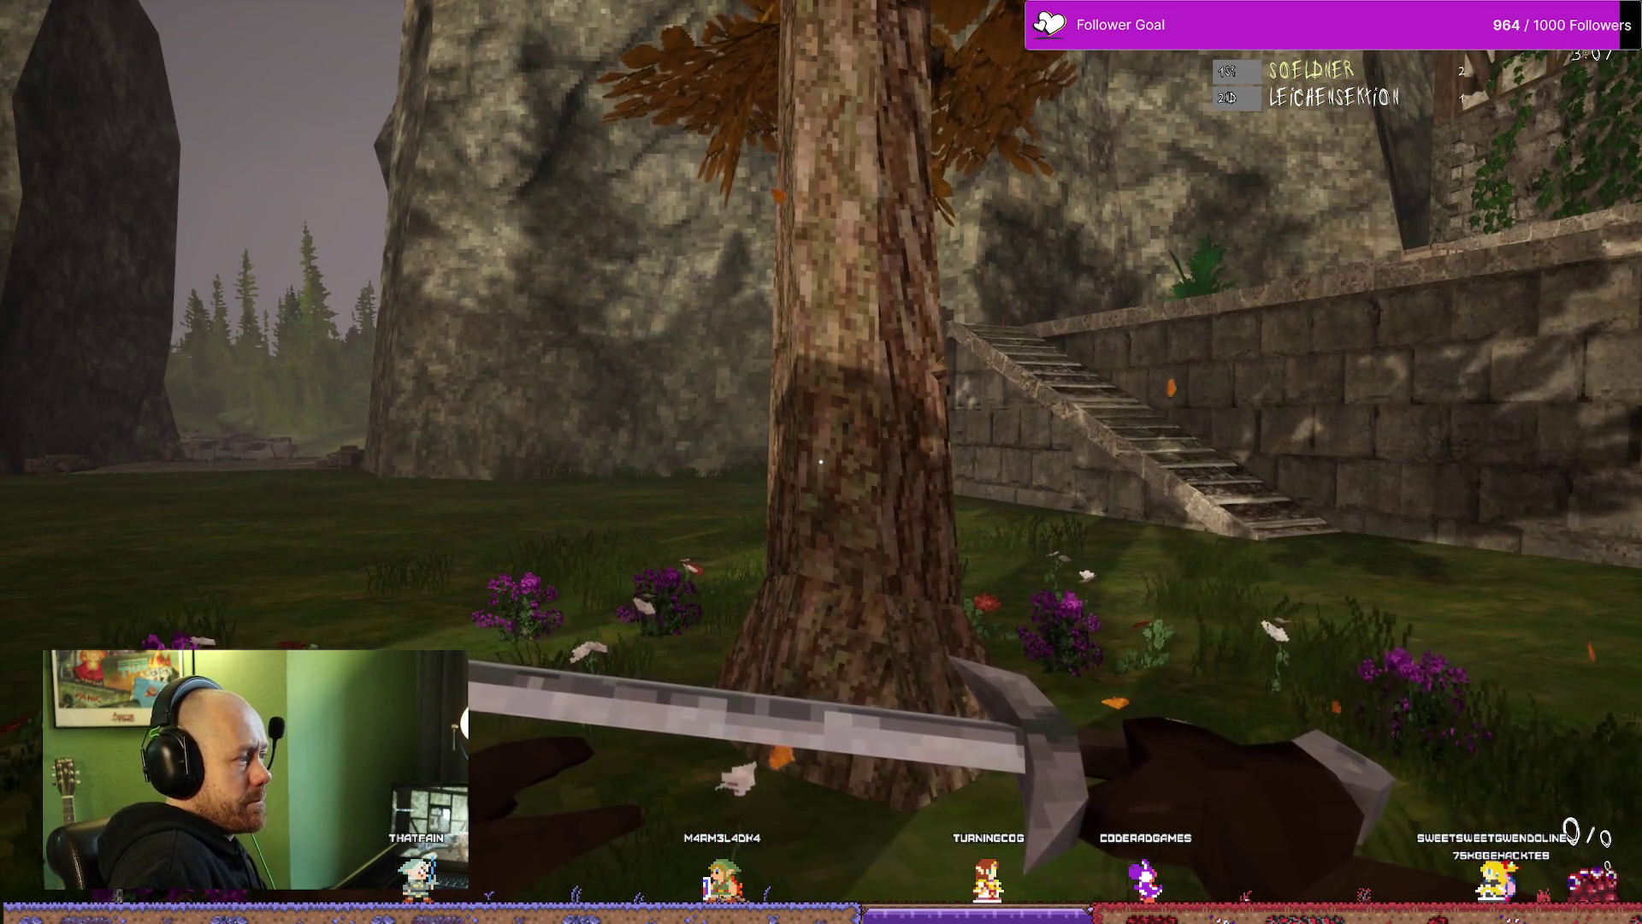
key(w)
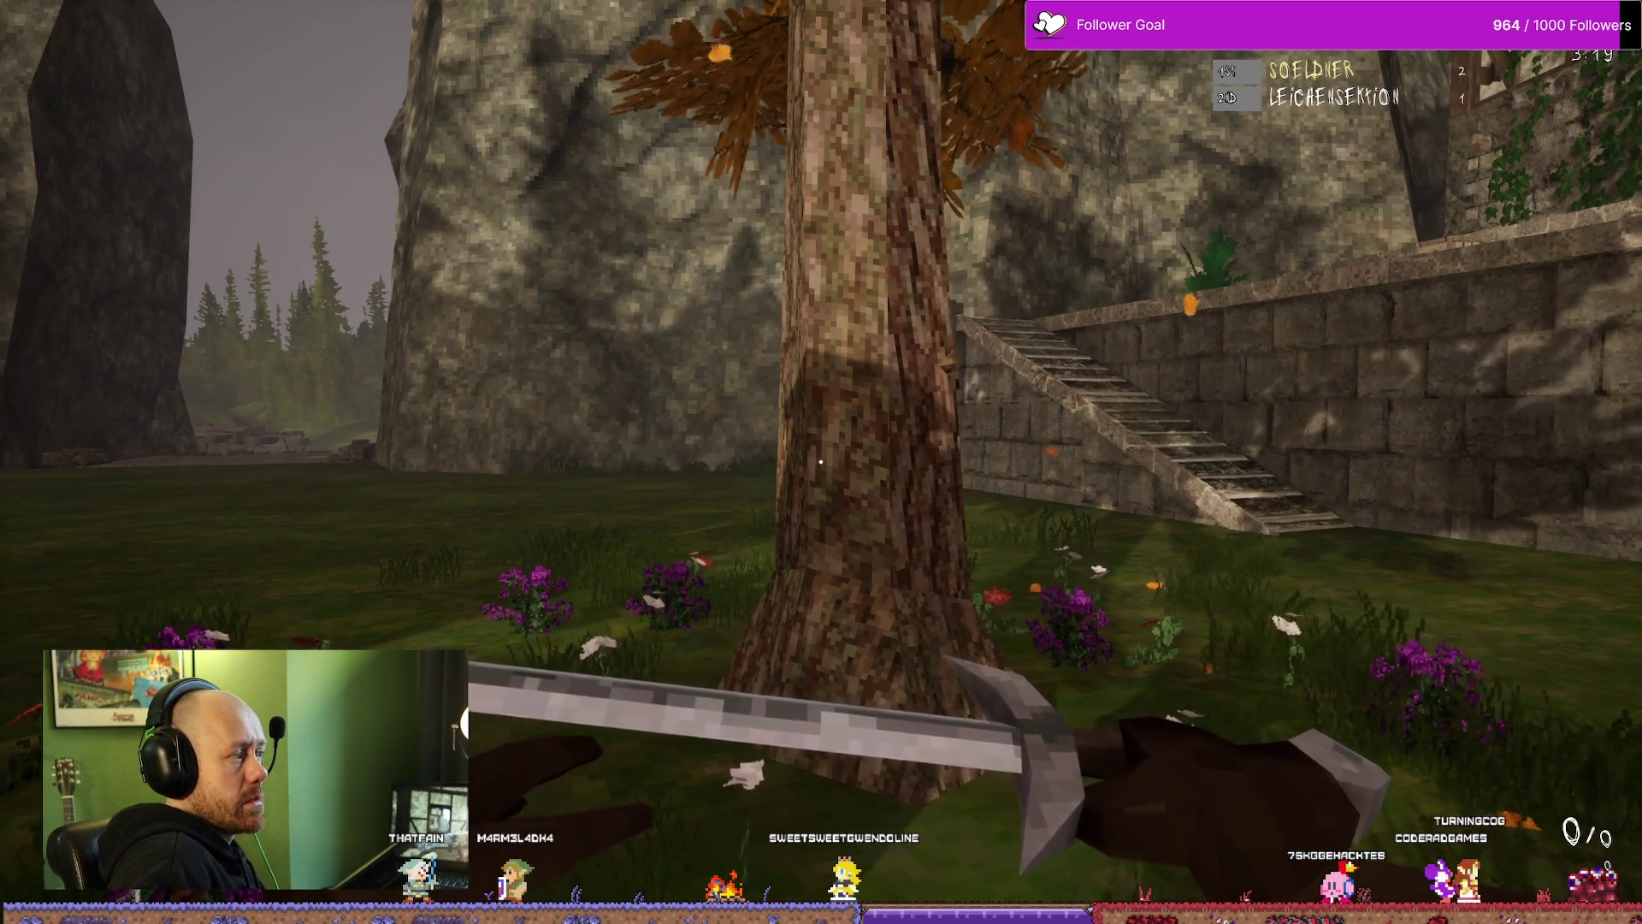
Step: Climb the stone stairs, kill the enemy there, and show the scoreboard at 3 kills, 300 points
key(d)
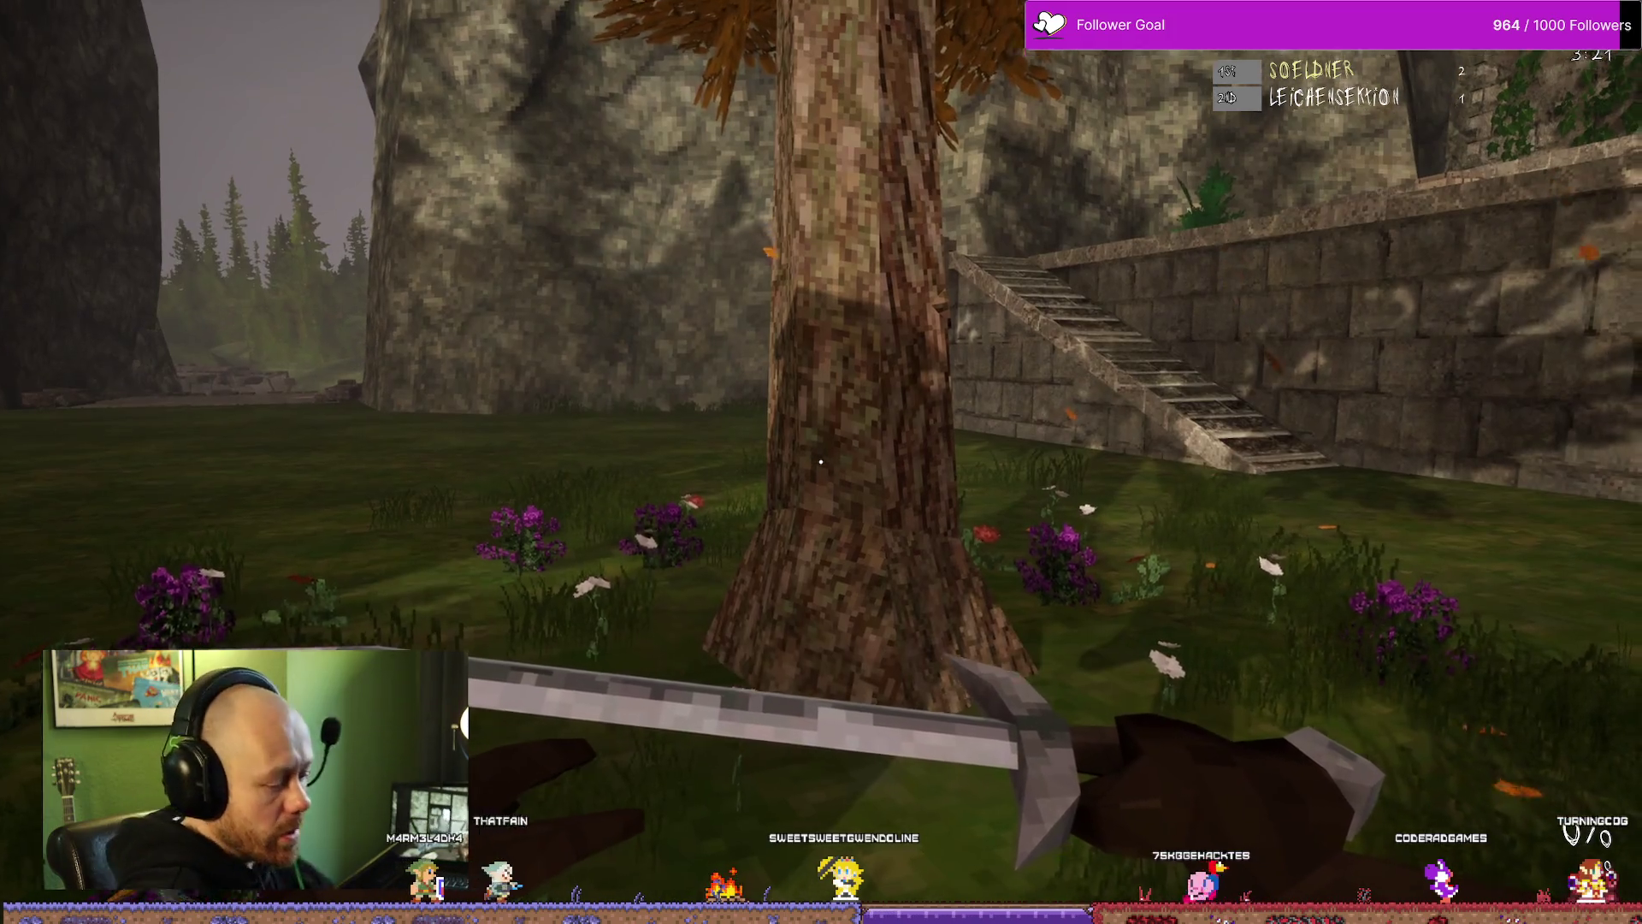
key(w)
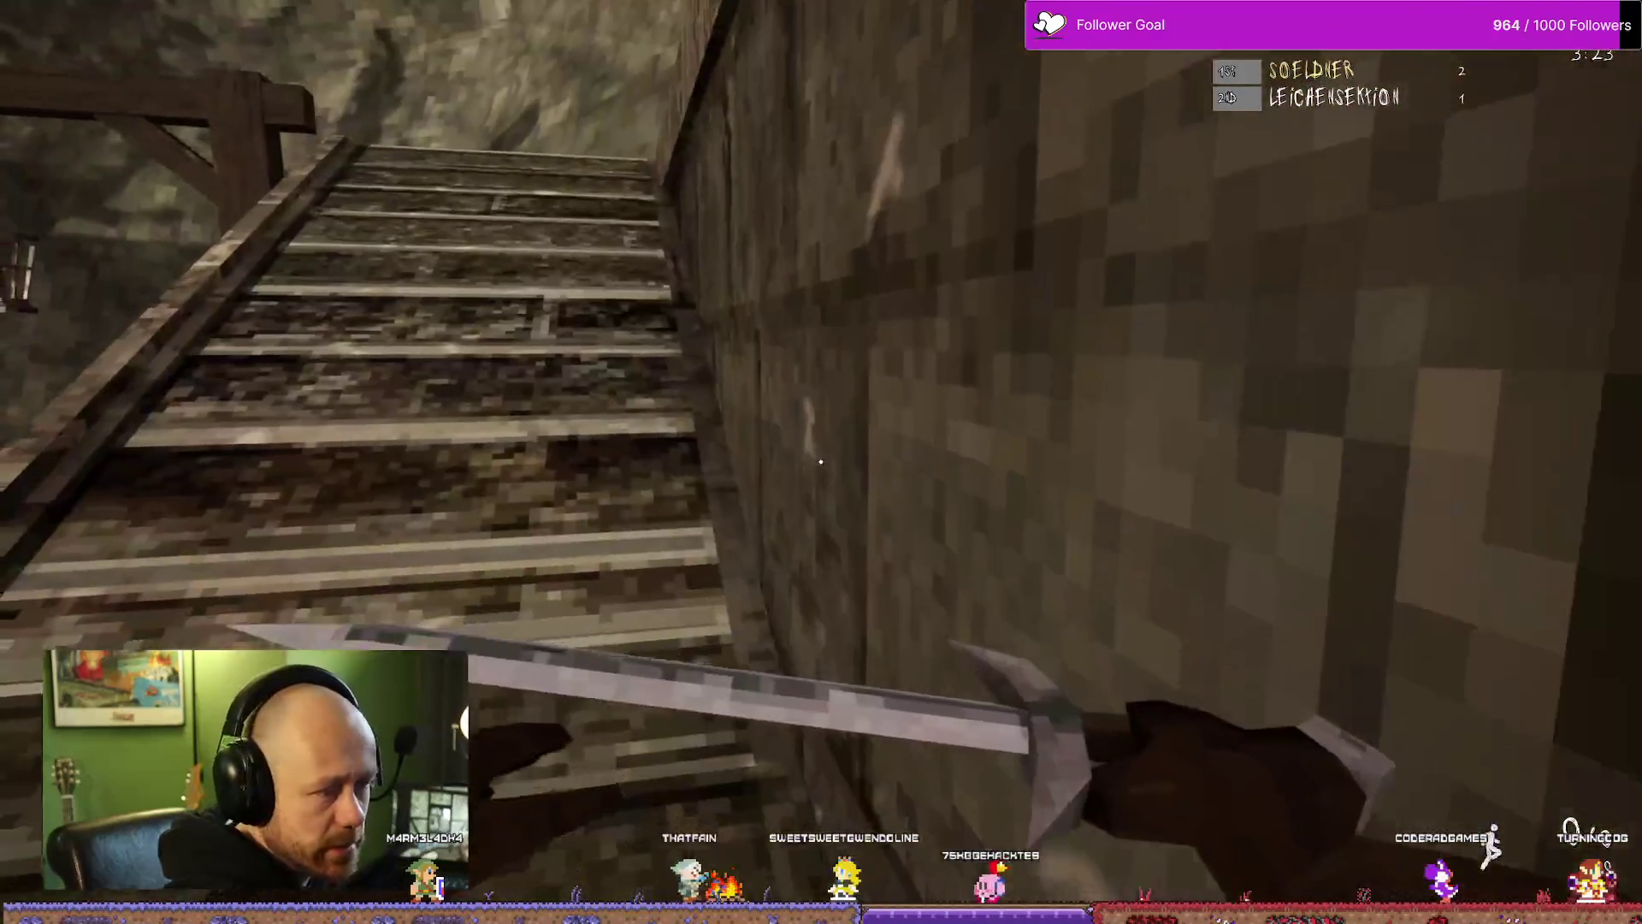
key(w)
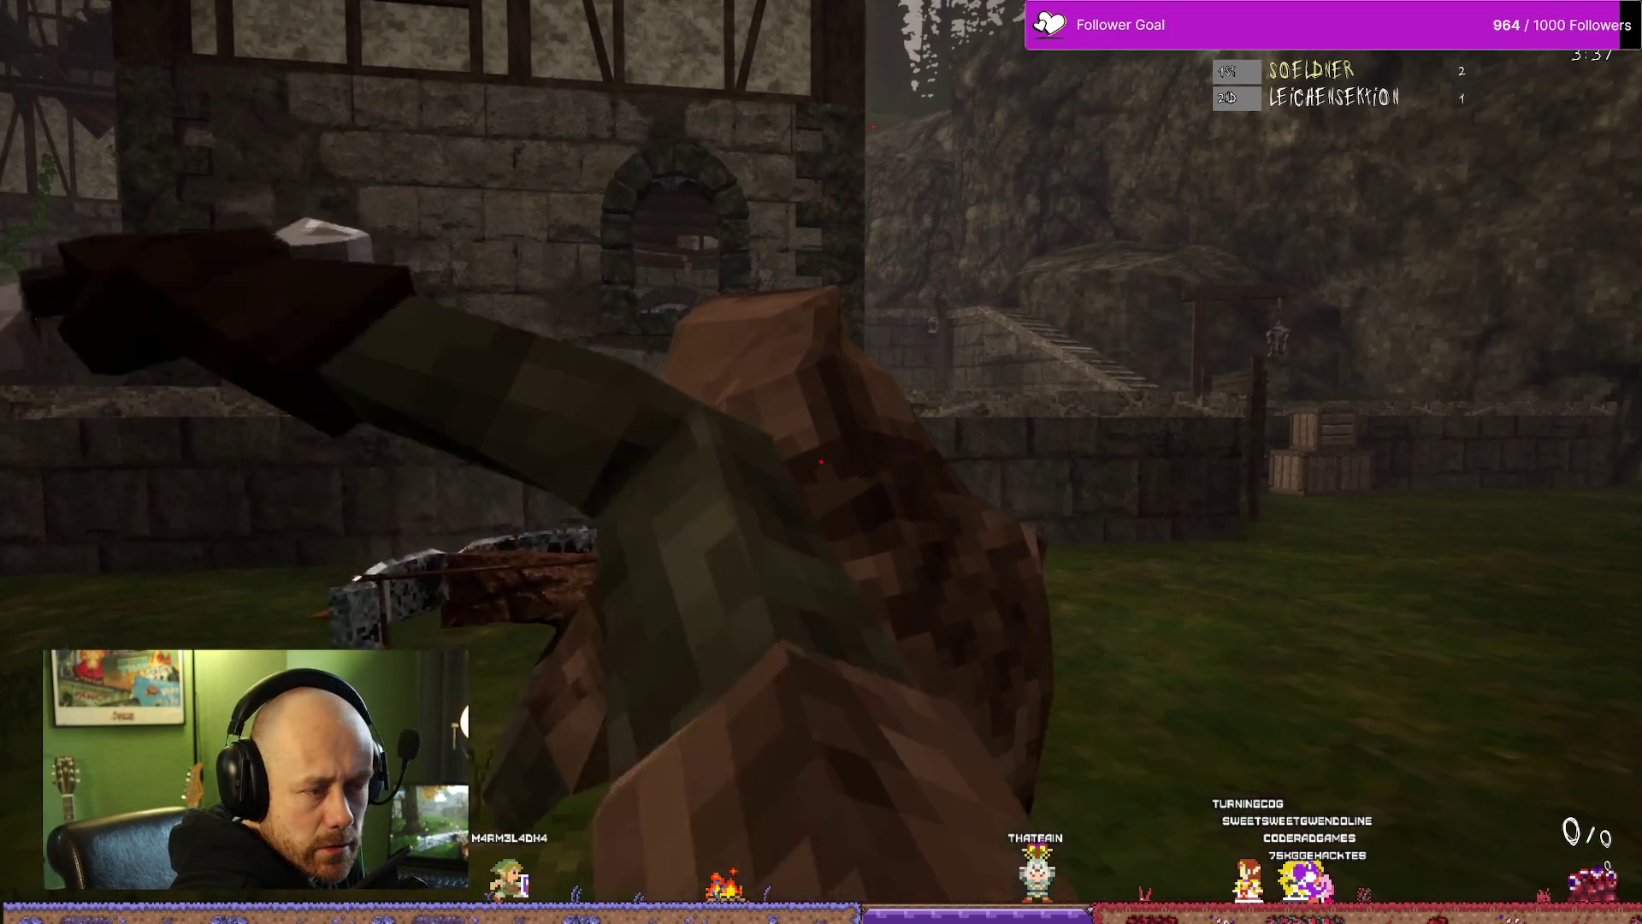
click(821, 462)
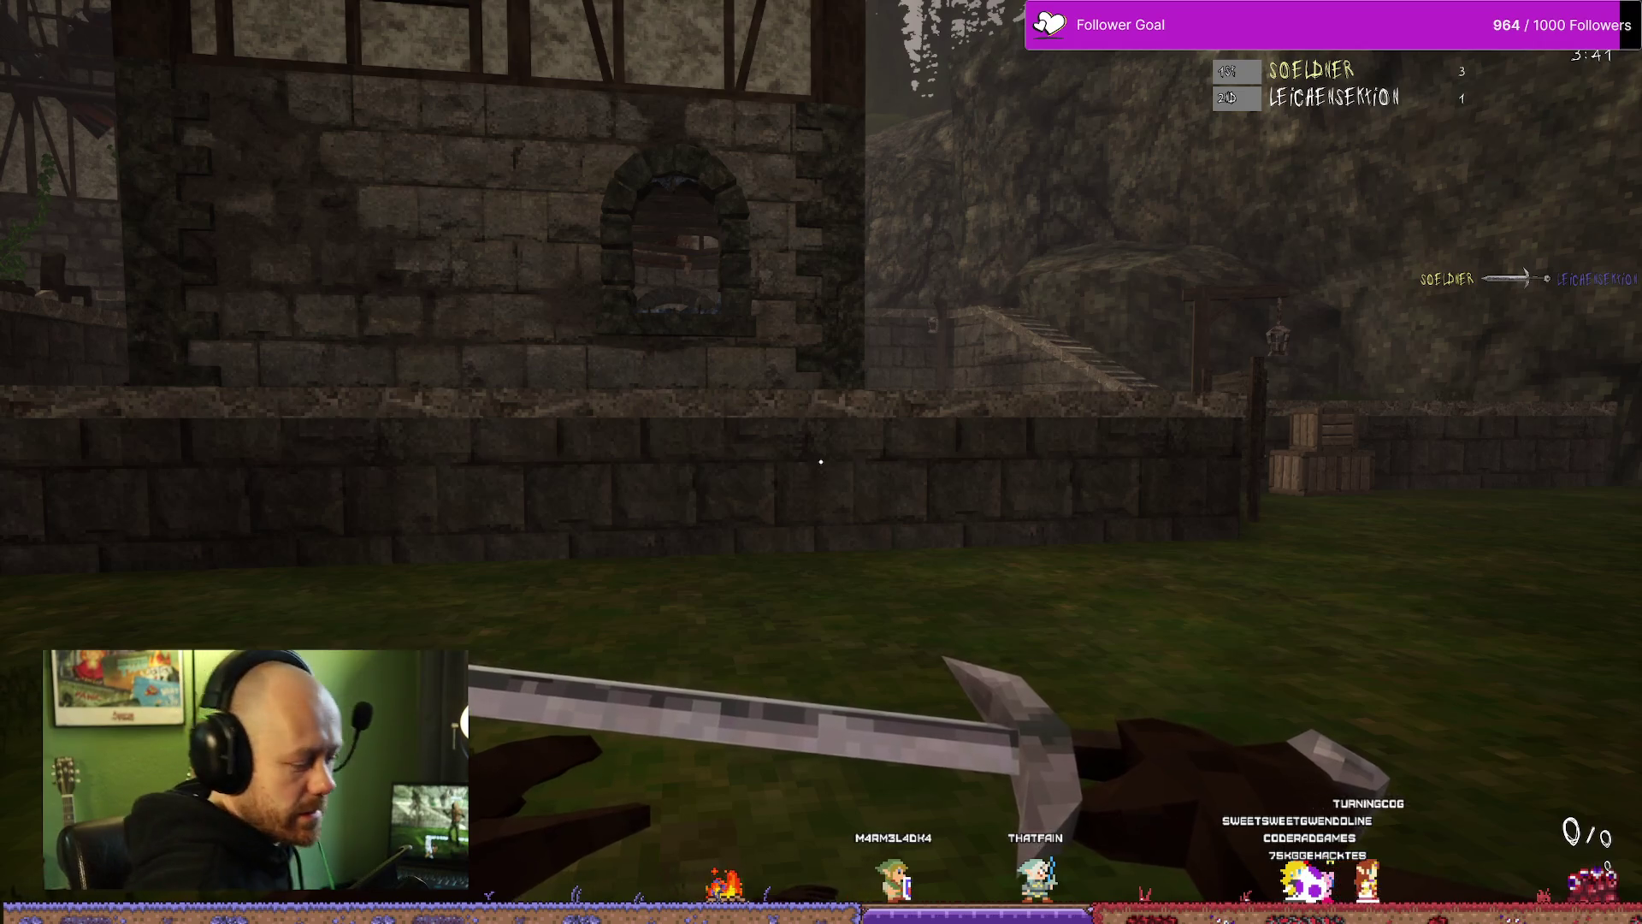
key(Tab)
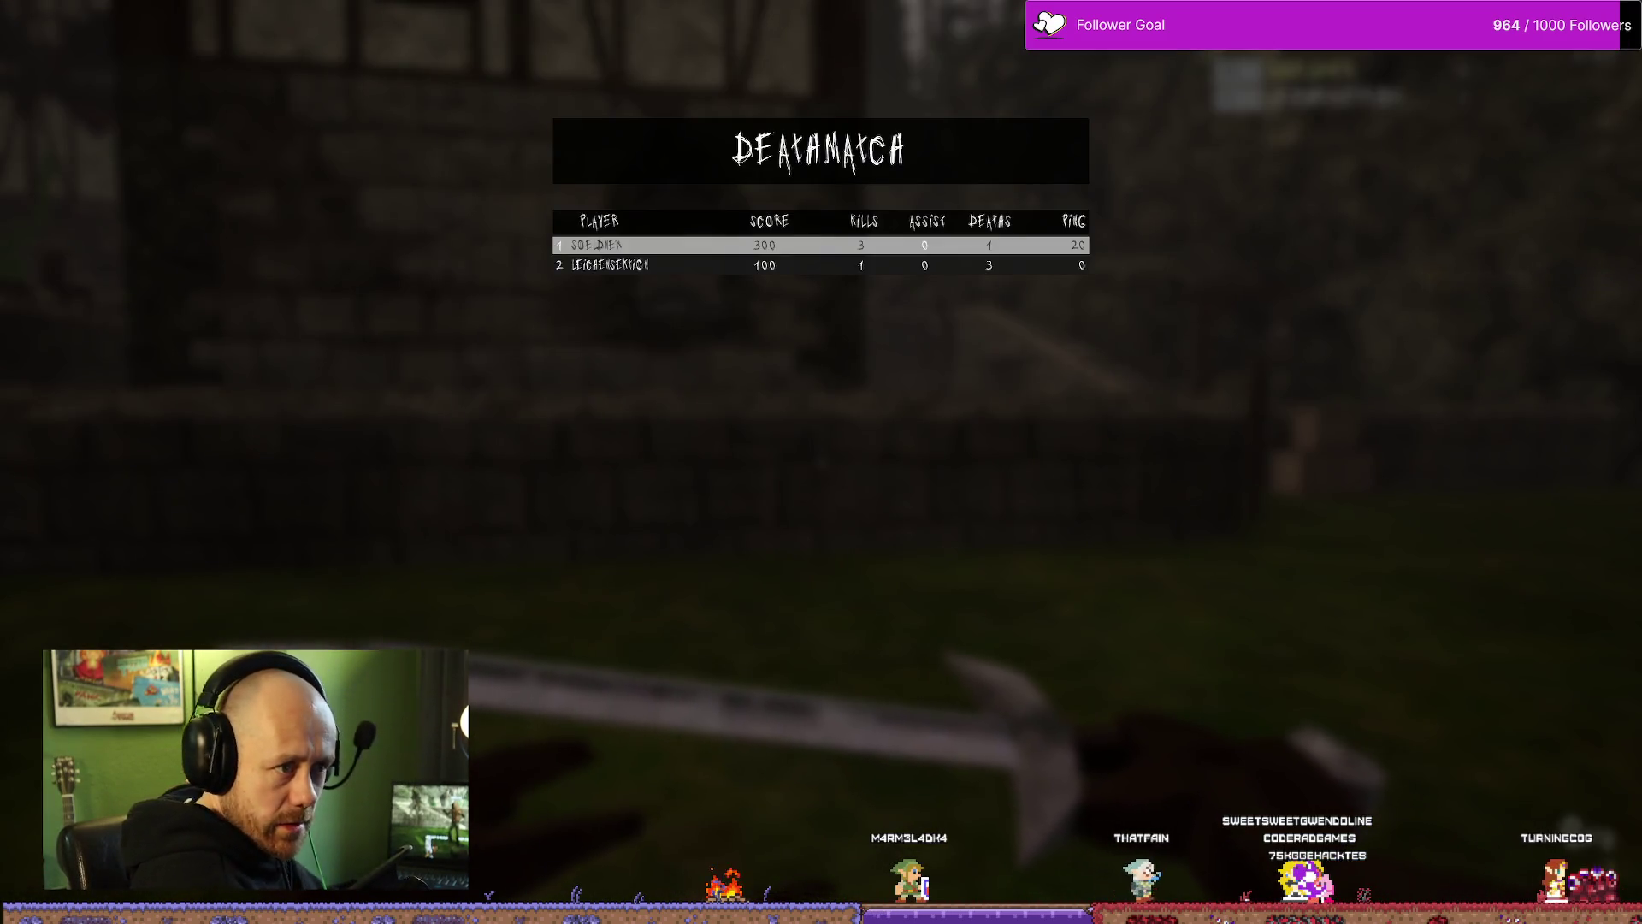
Step: Close the scoreboard, fight until killed, then respawn into the match
key(Tab)
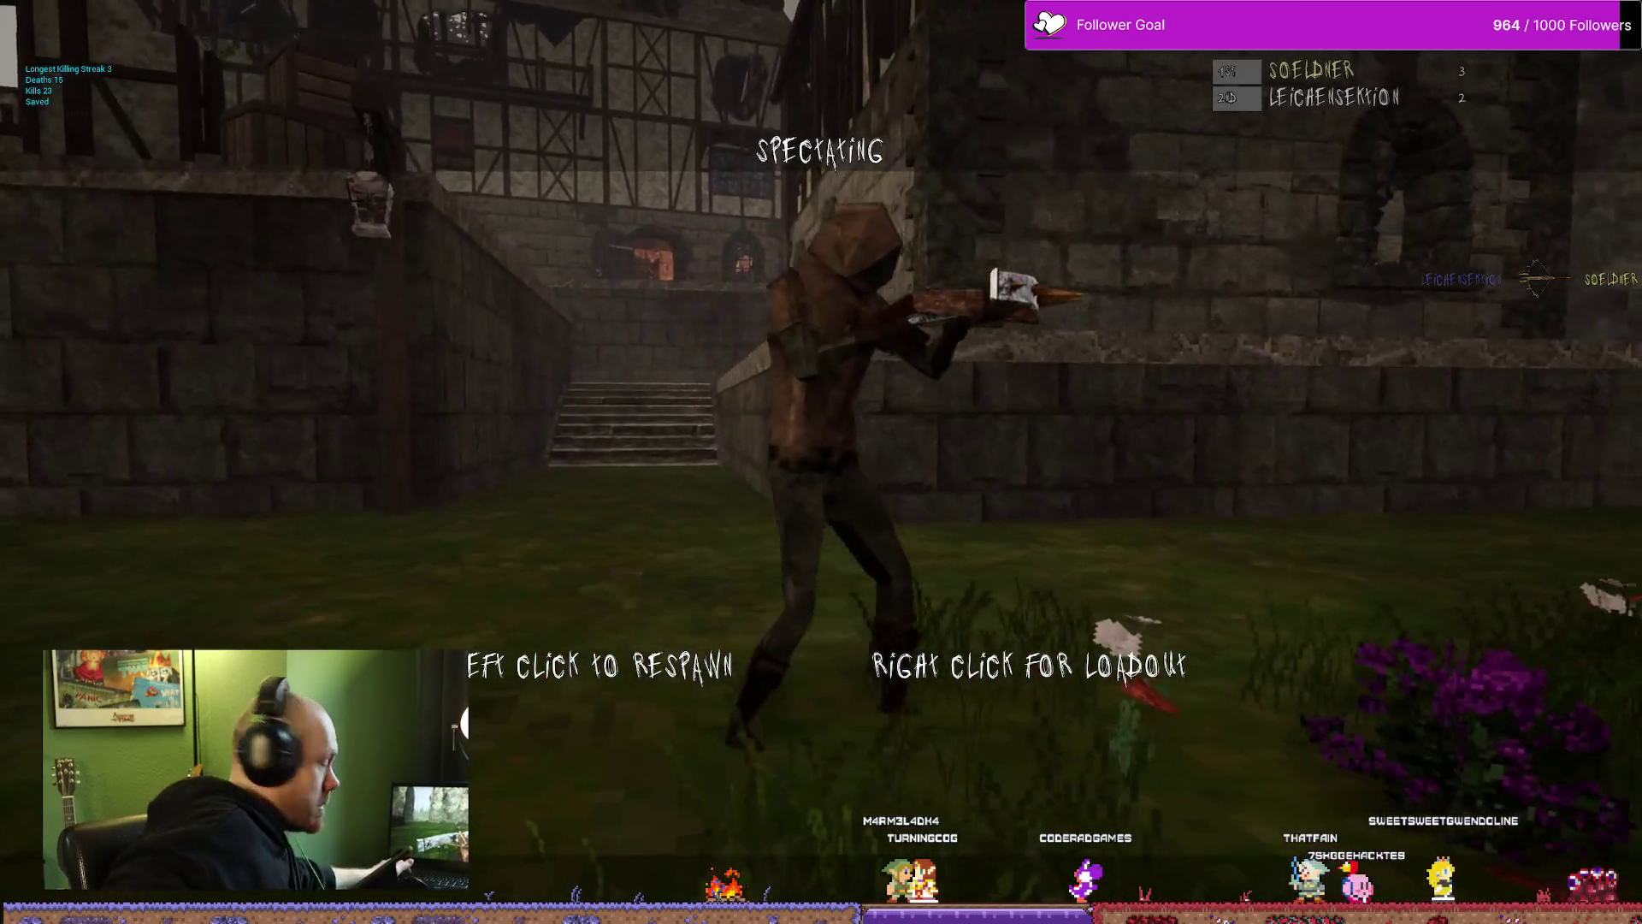
click(821, 462)
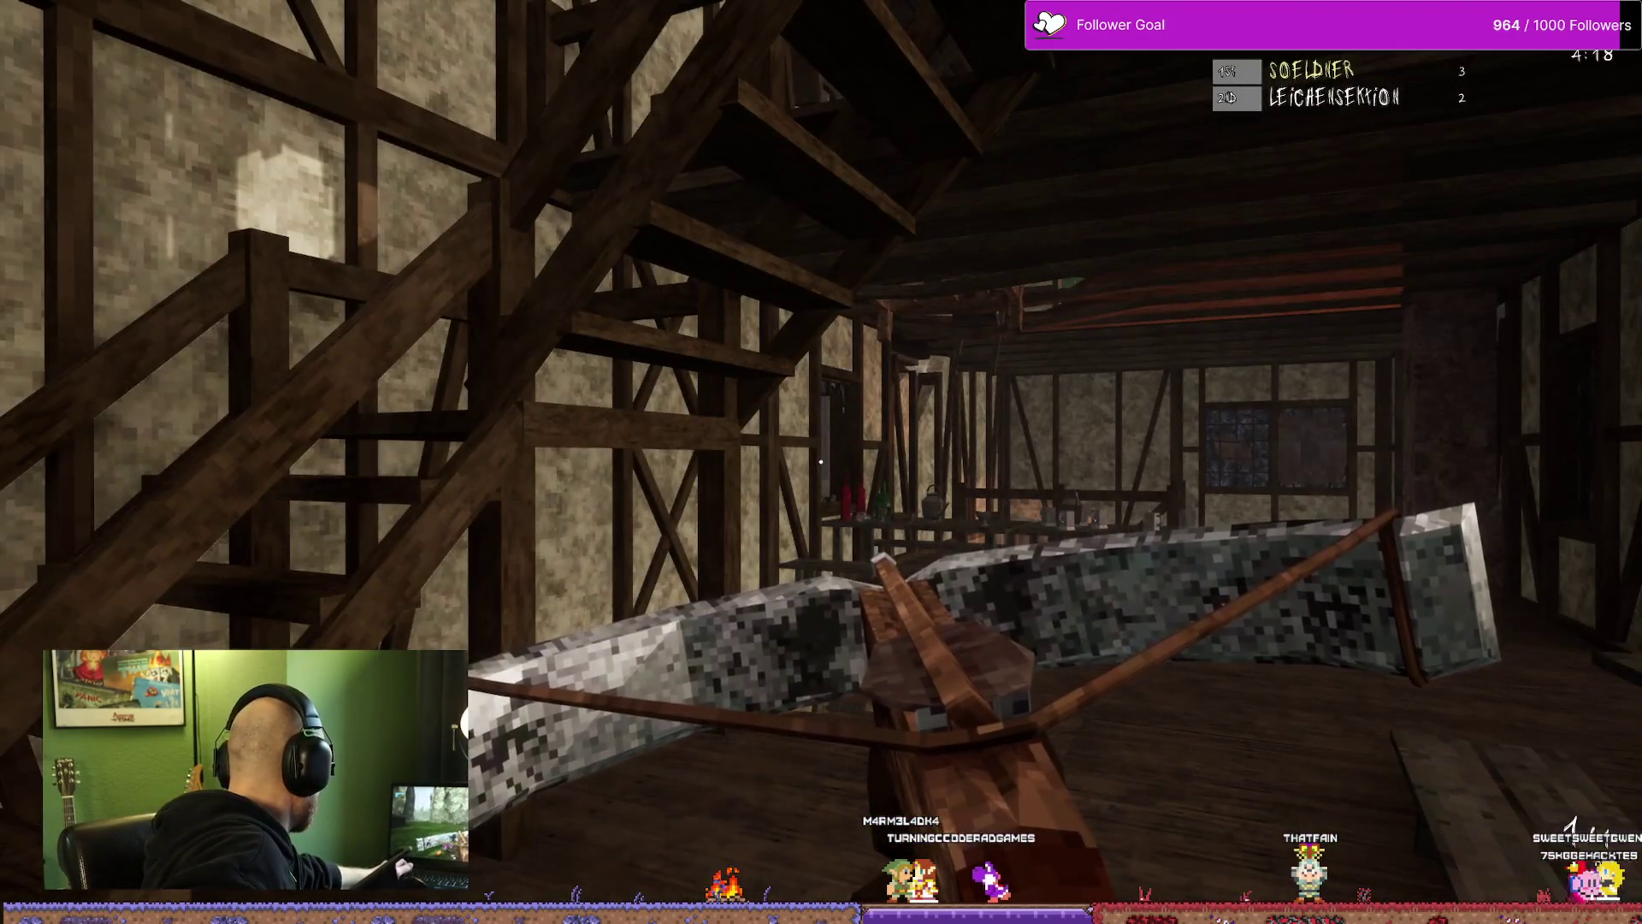
Step: Leave the house through the door and head across the courtyard toward the enemy
key(w)
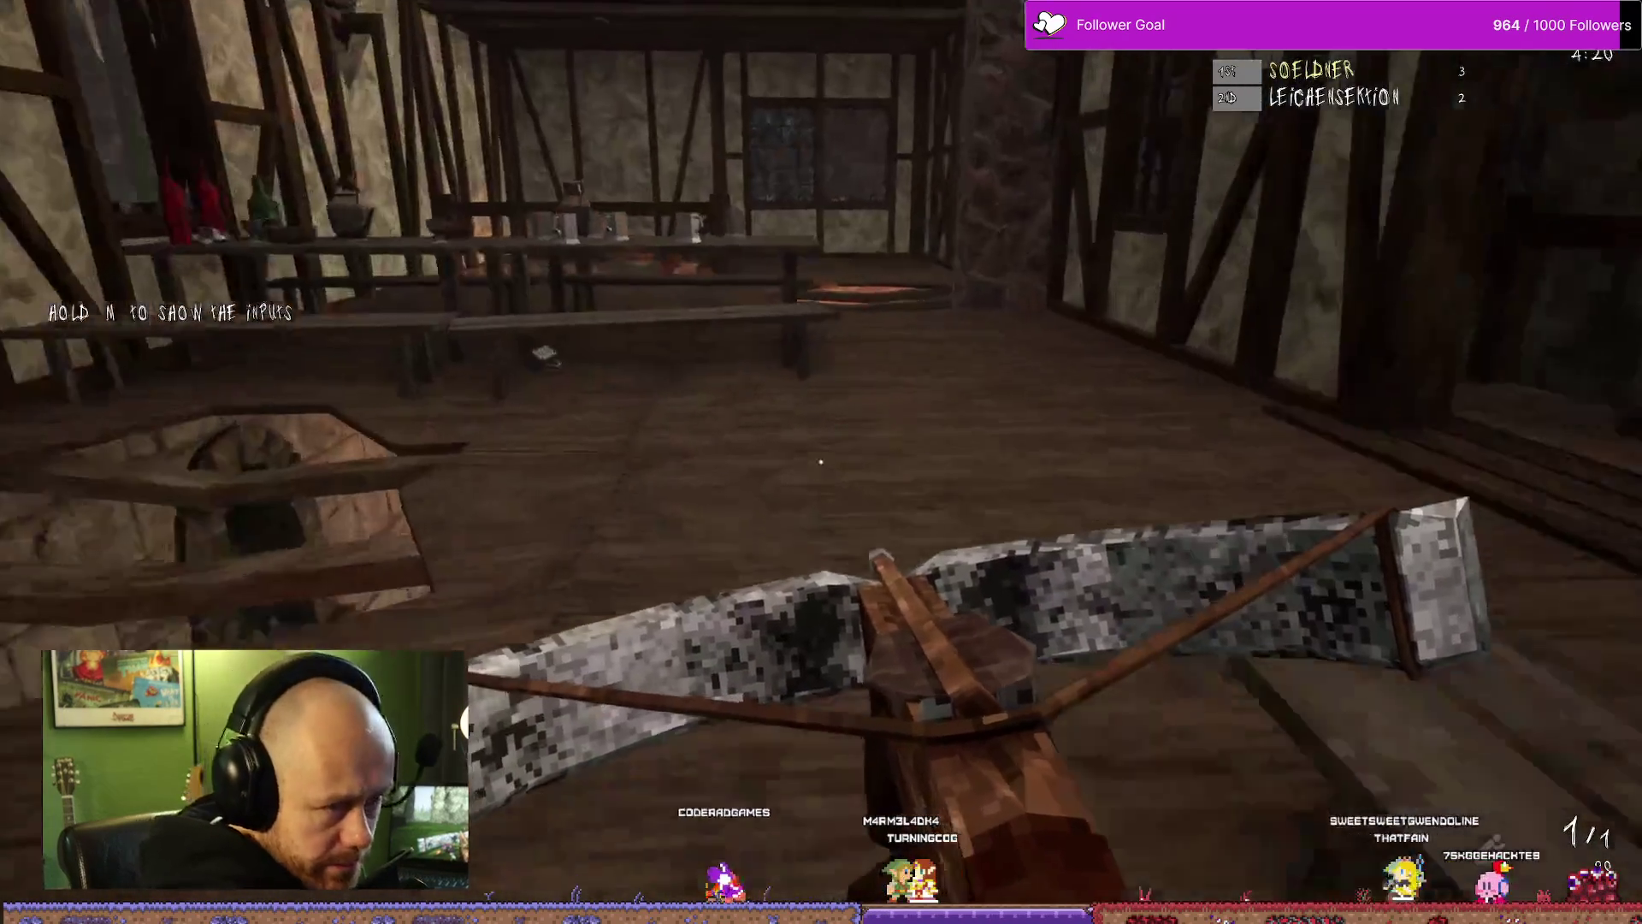
key(w)
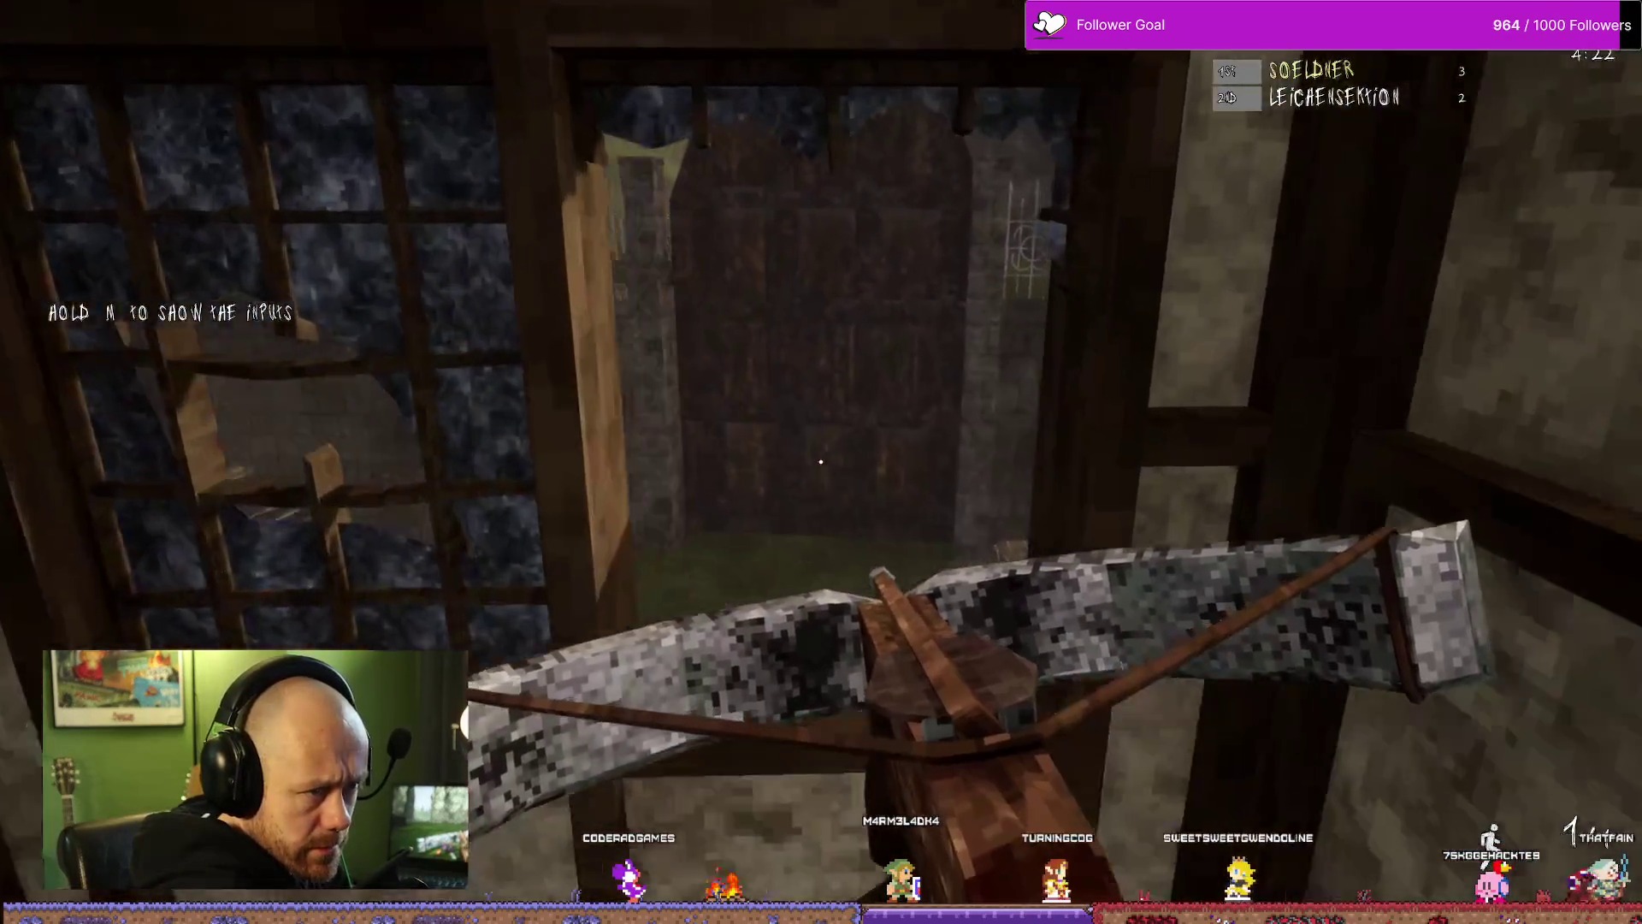
key(w)
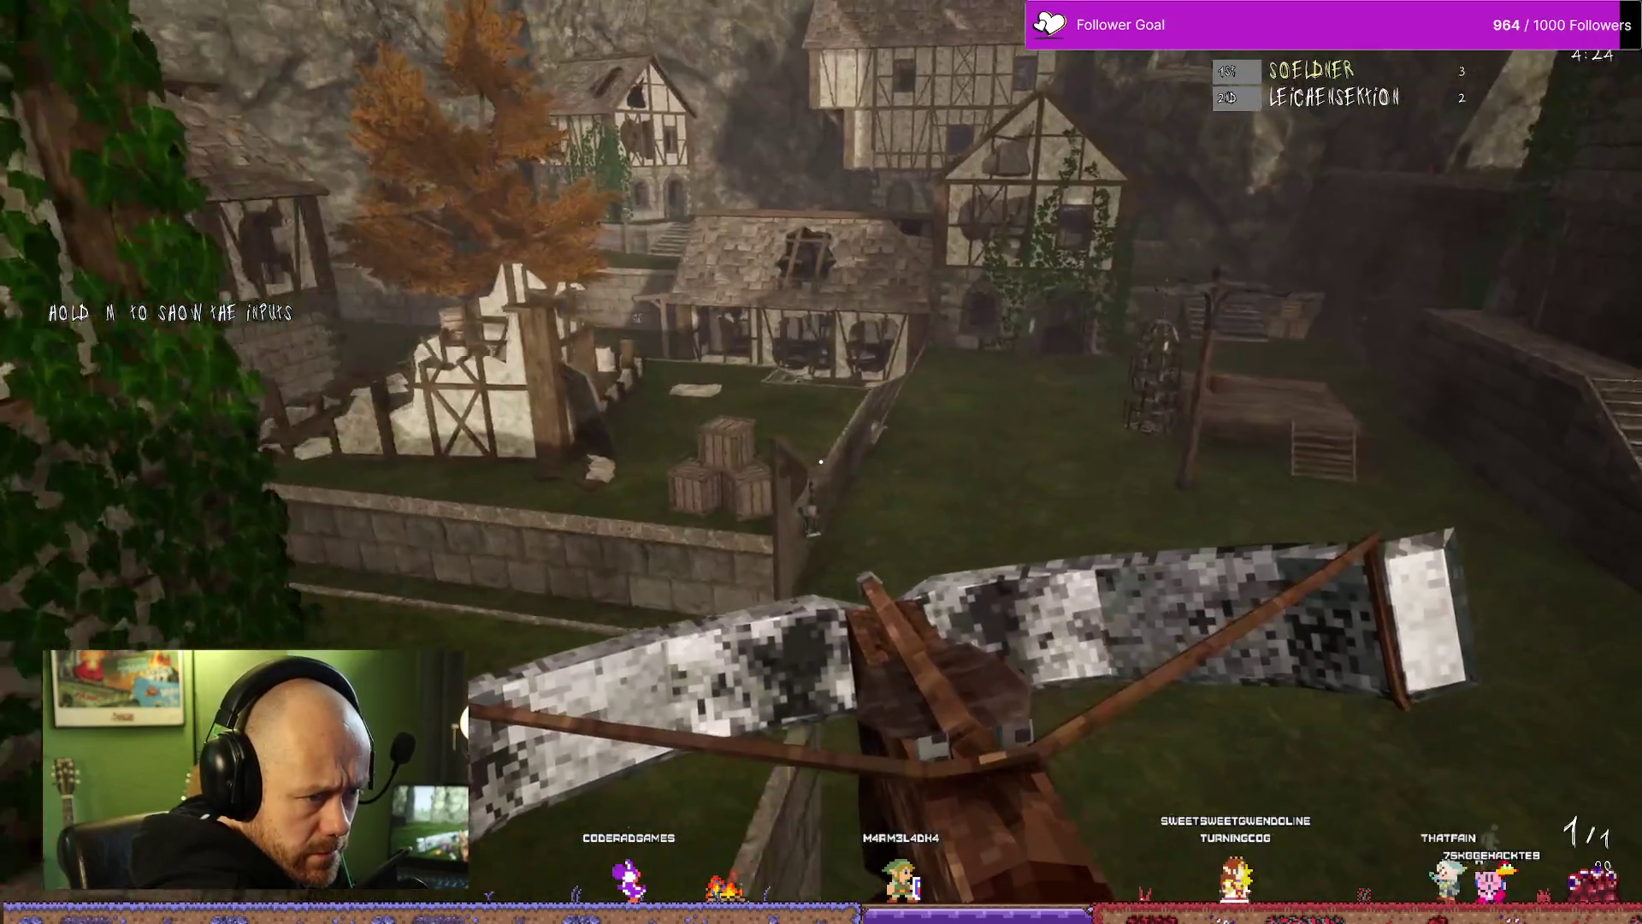
key(w)
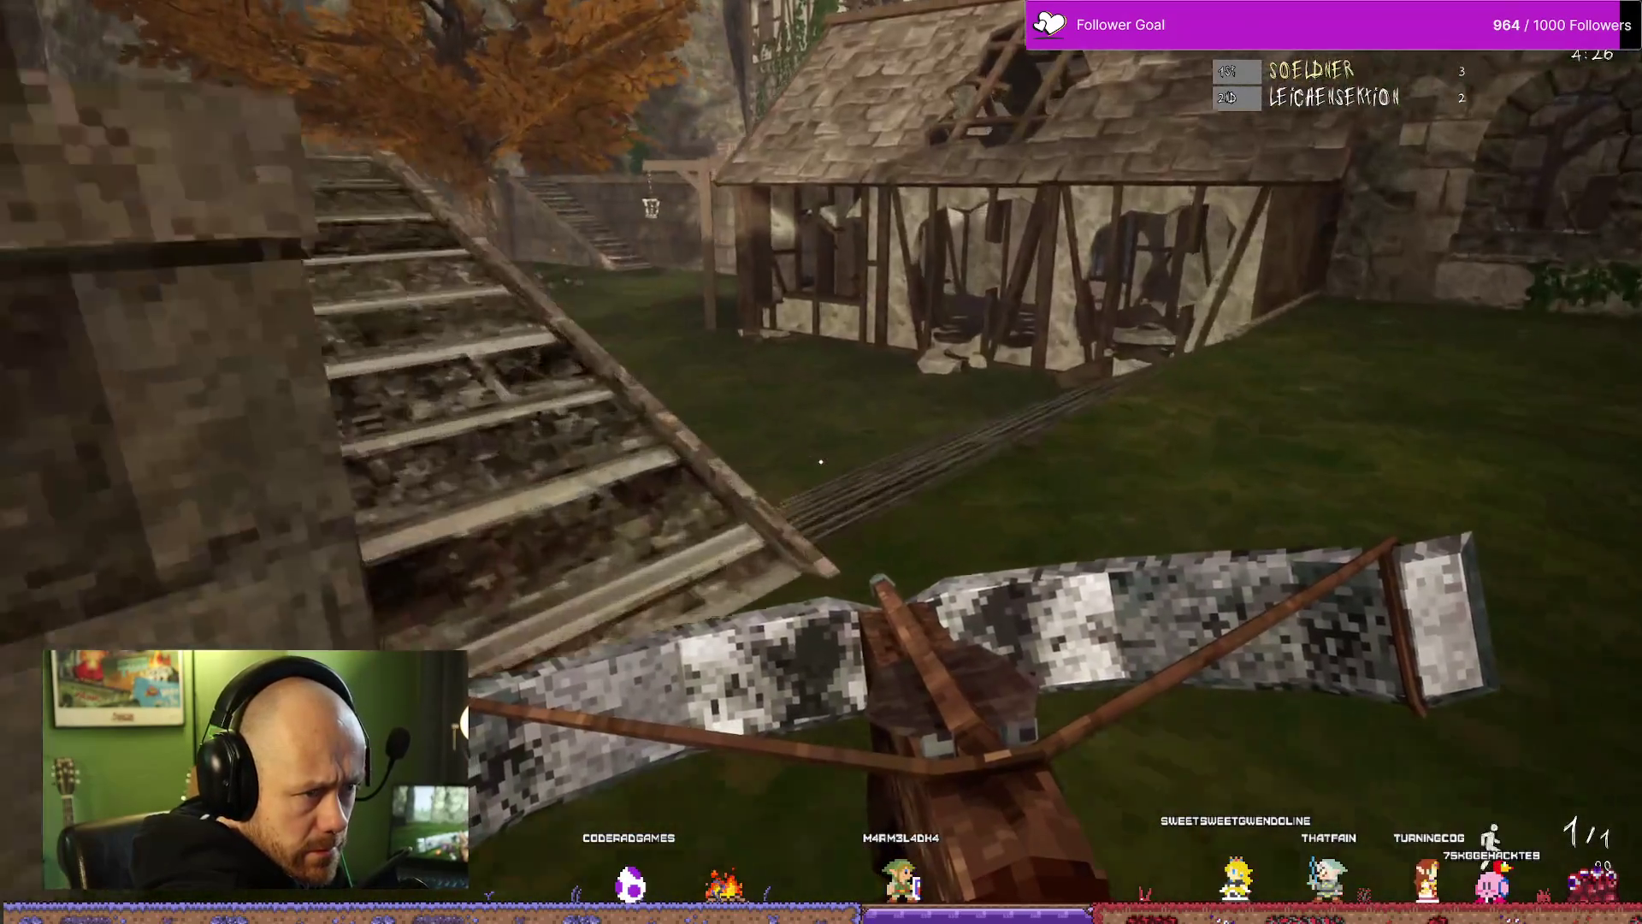
key(w)
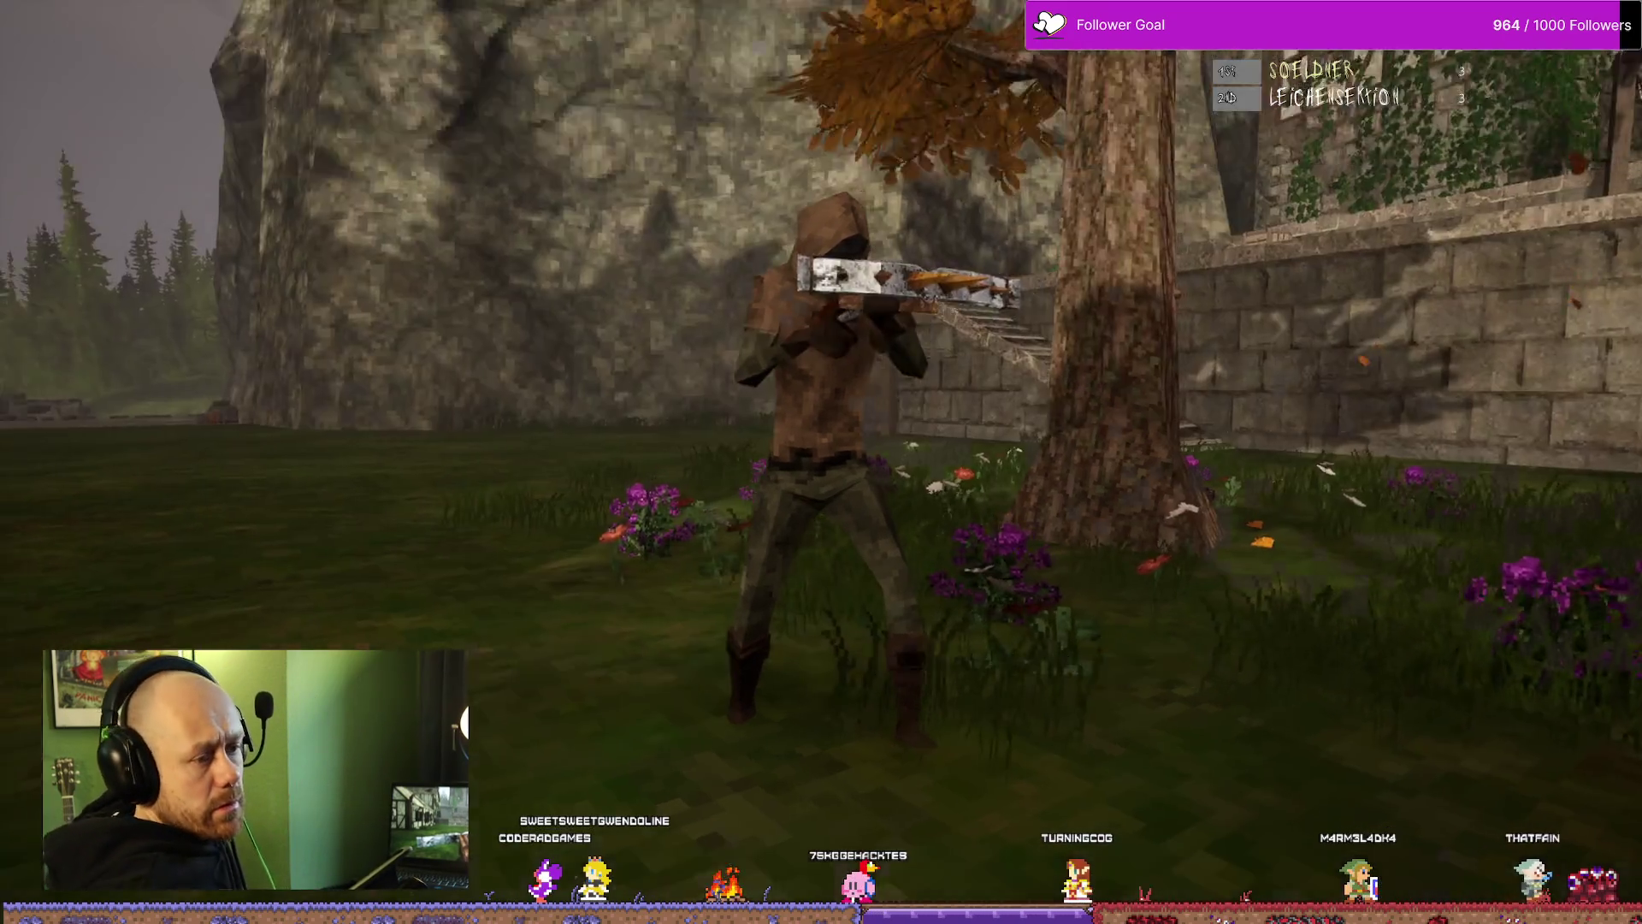
Step: Respawn after being killed, check the scoreboard at 4 to 3, and respawn again
click(821, 462)
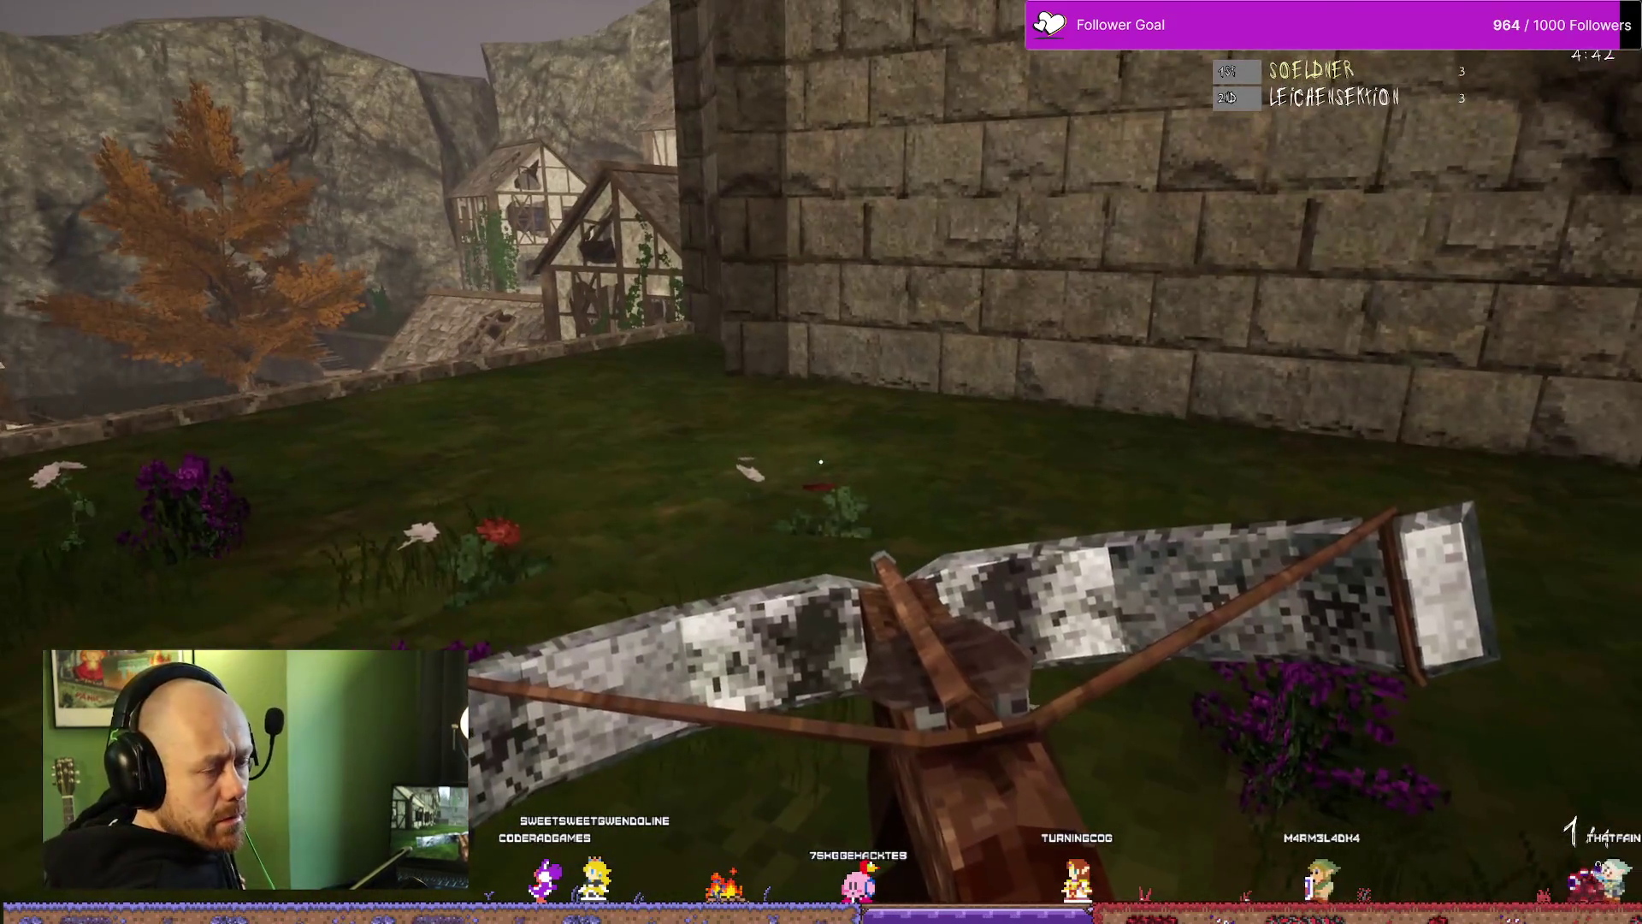
key(Tab)
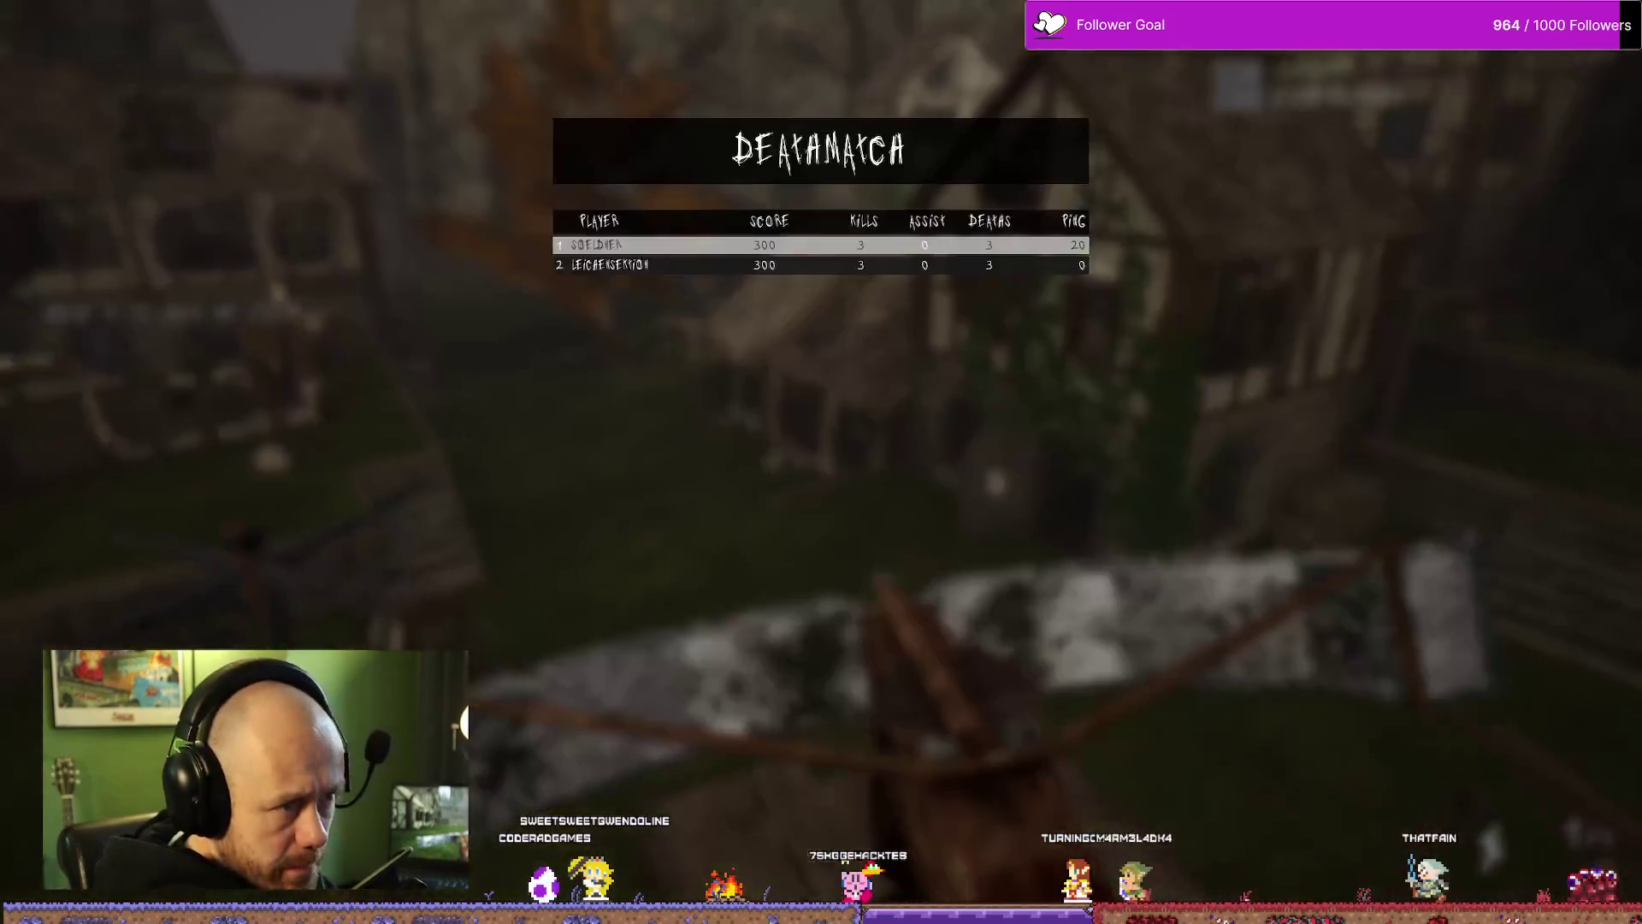
key(Tab)
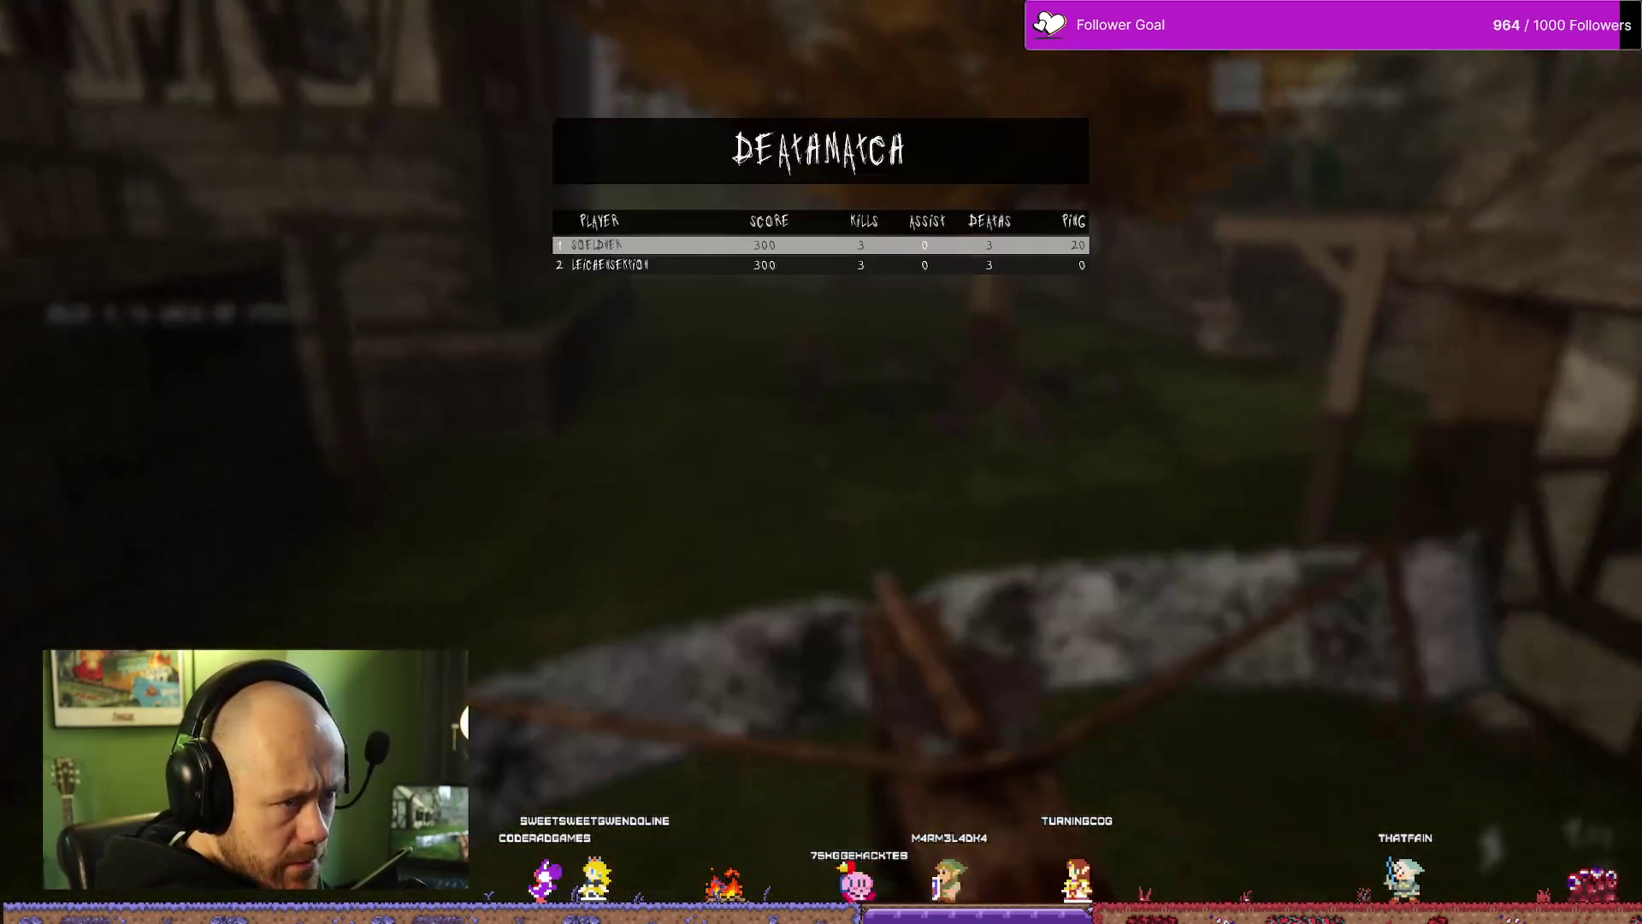
key(Tab)
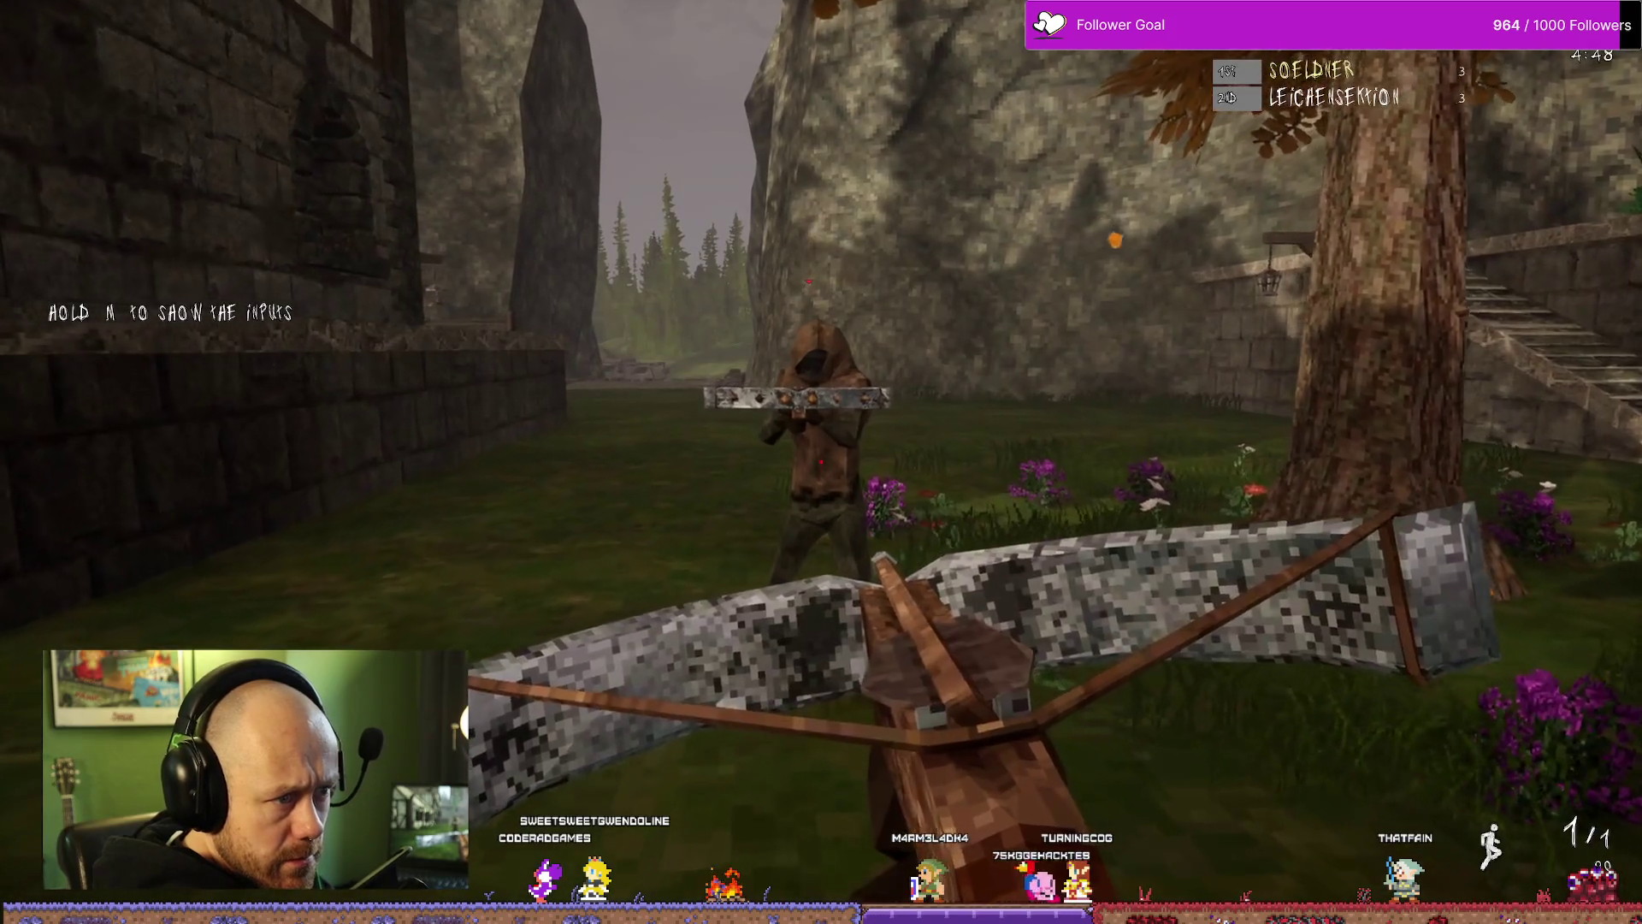
key(Tab)
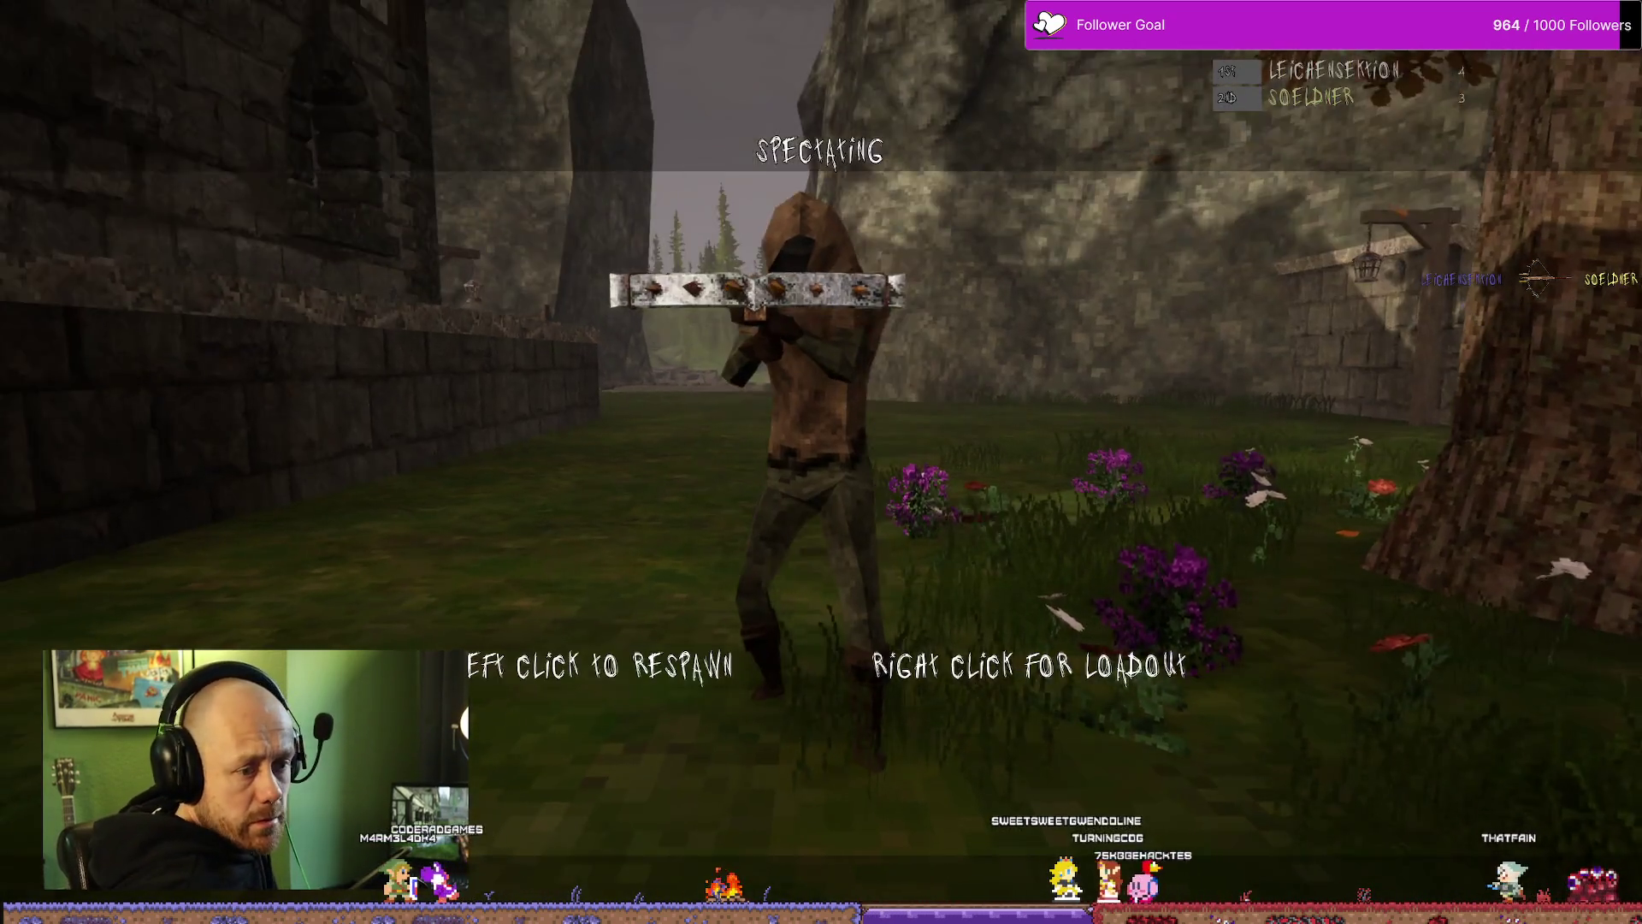
click(821, 462)
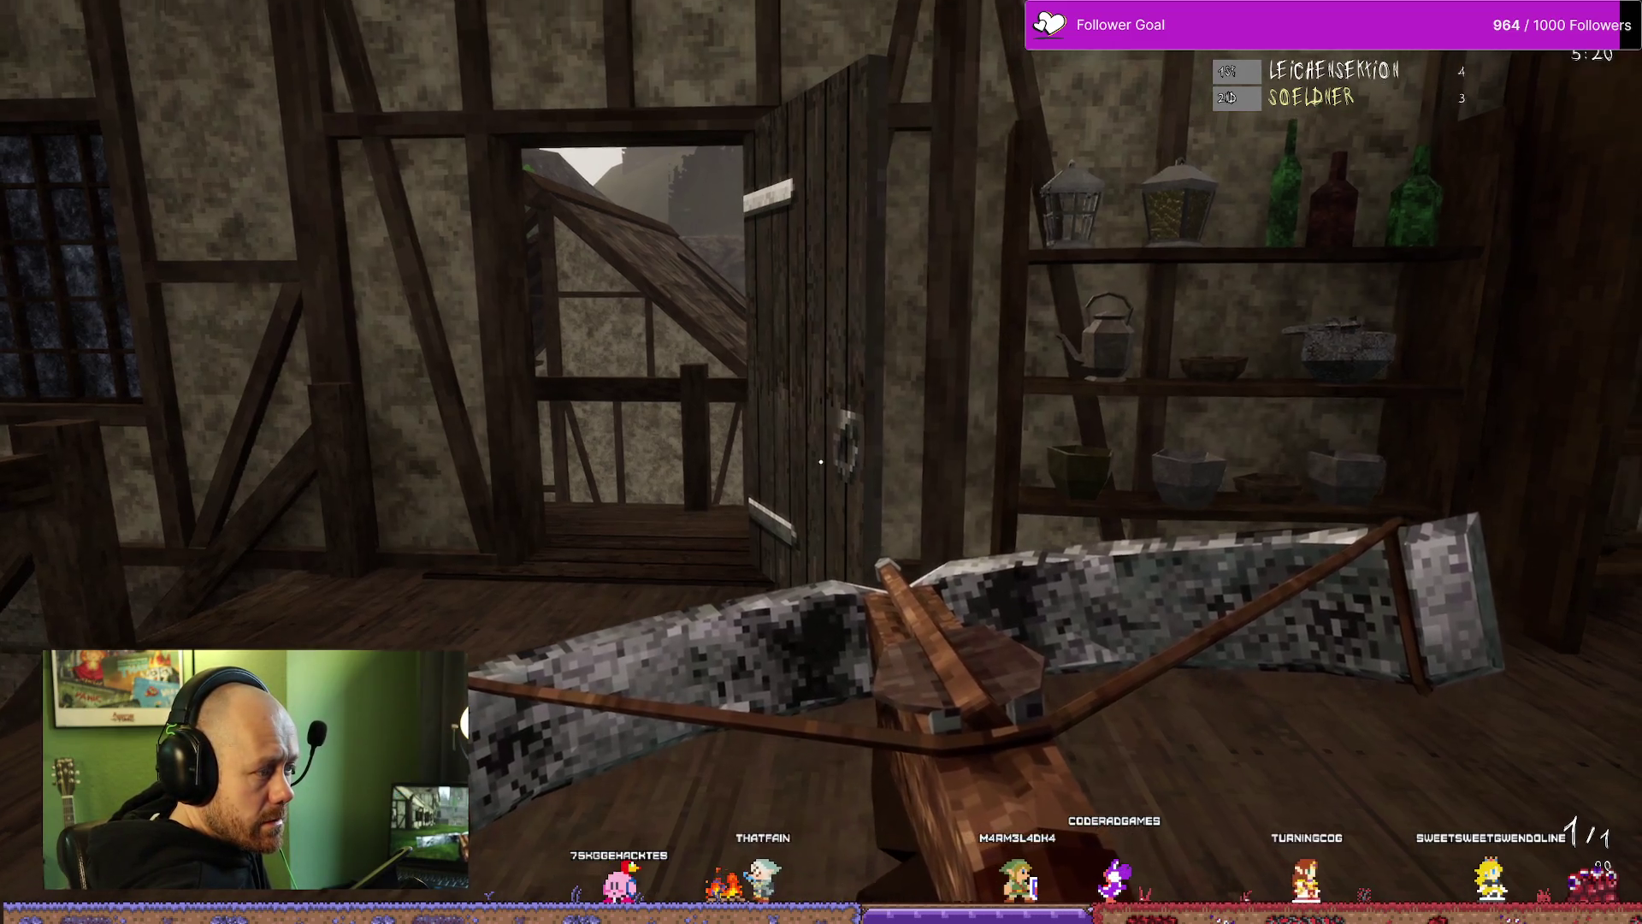
Step: Walk through the village house, then leave the match with Escape to end the play test
mouse_move(821, 462)
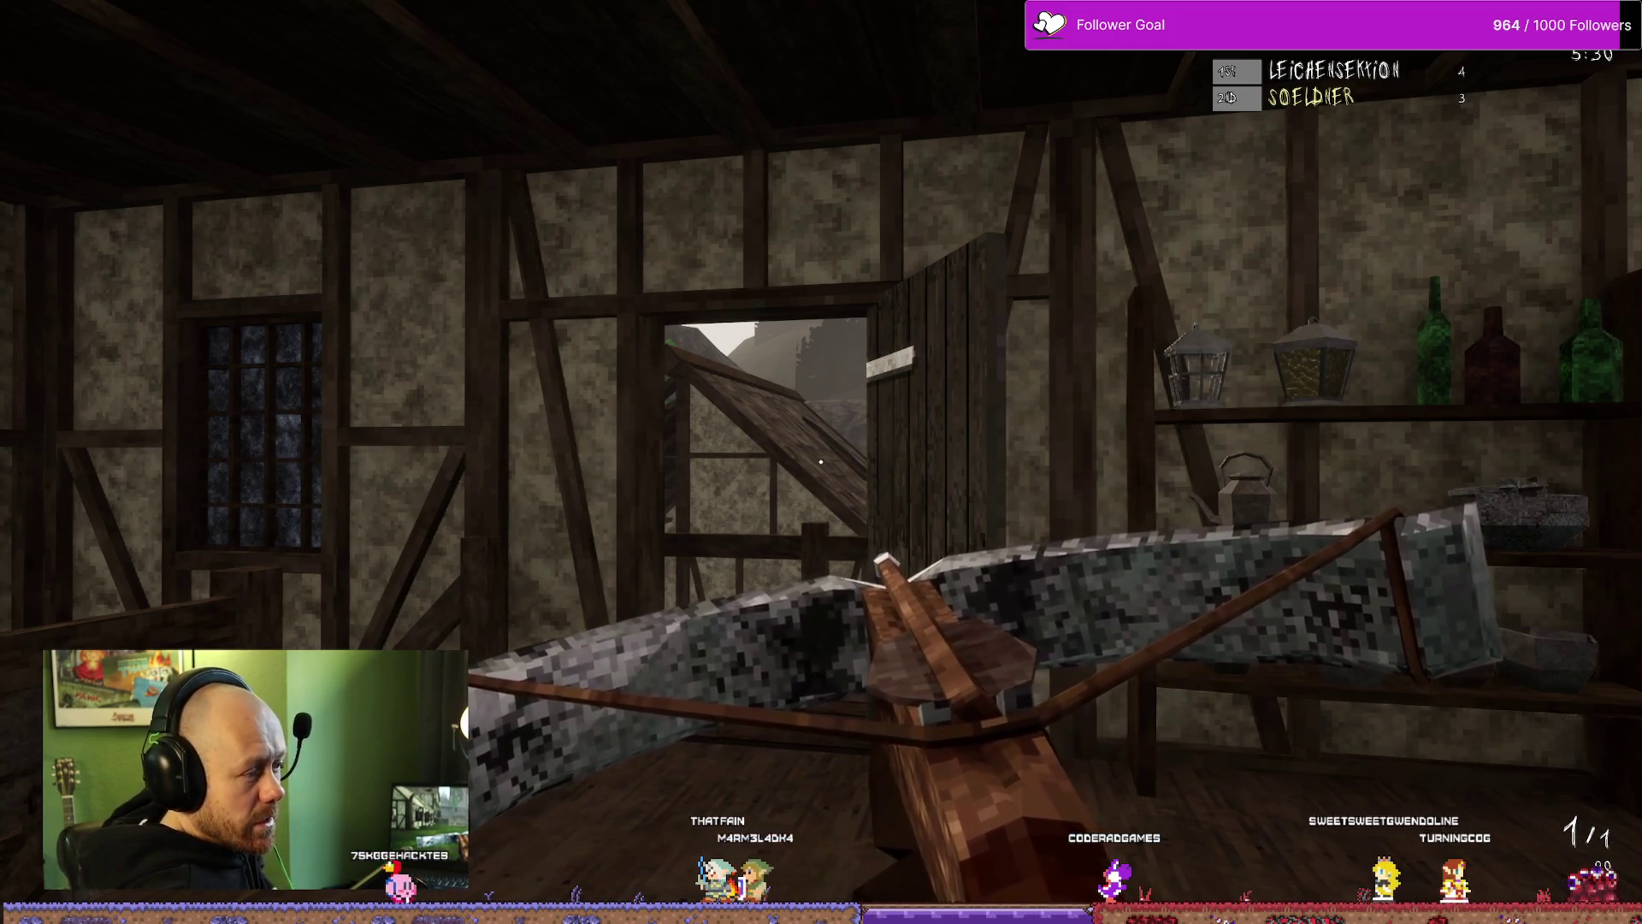
key(w)
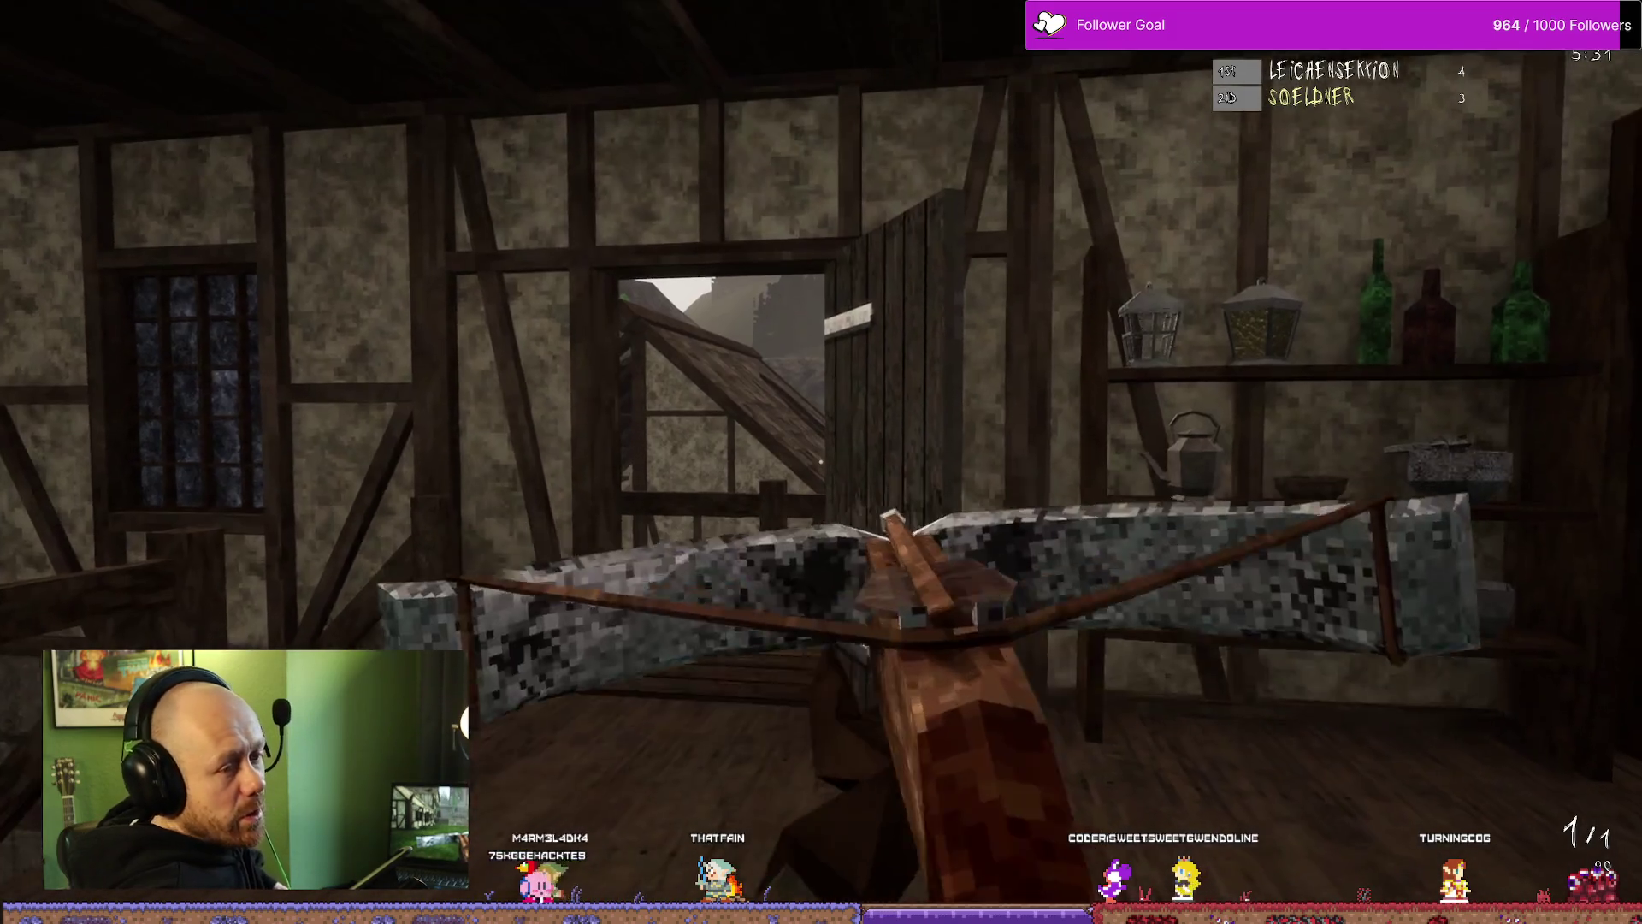
key(w)
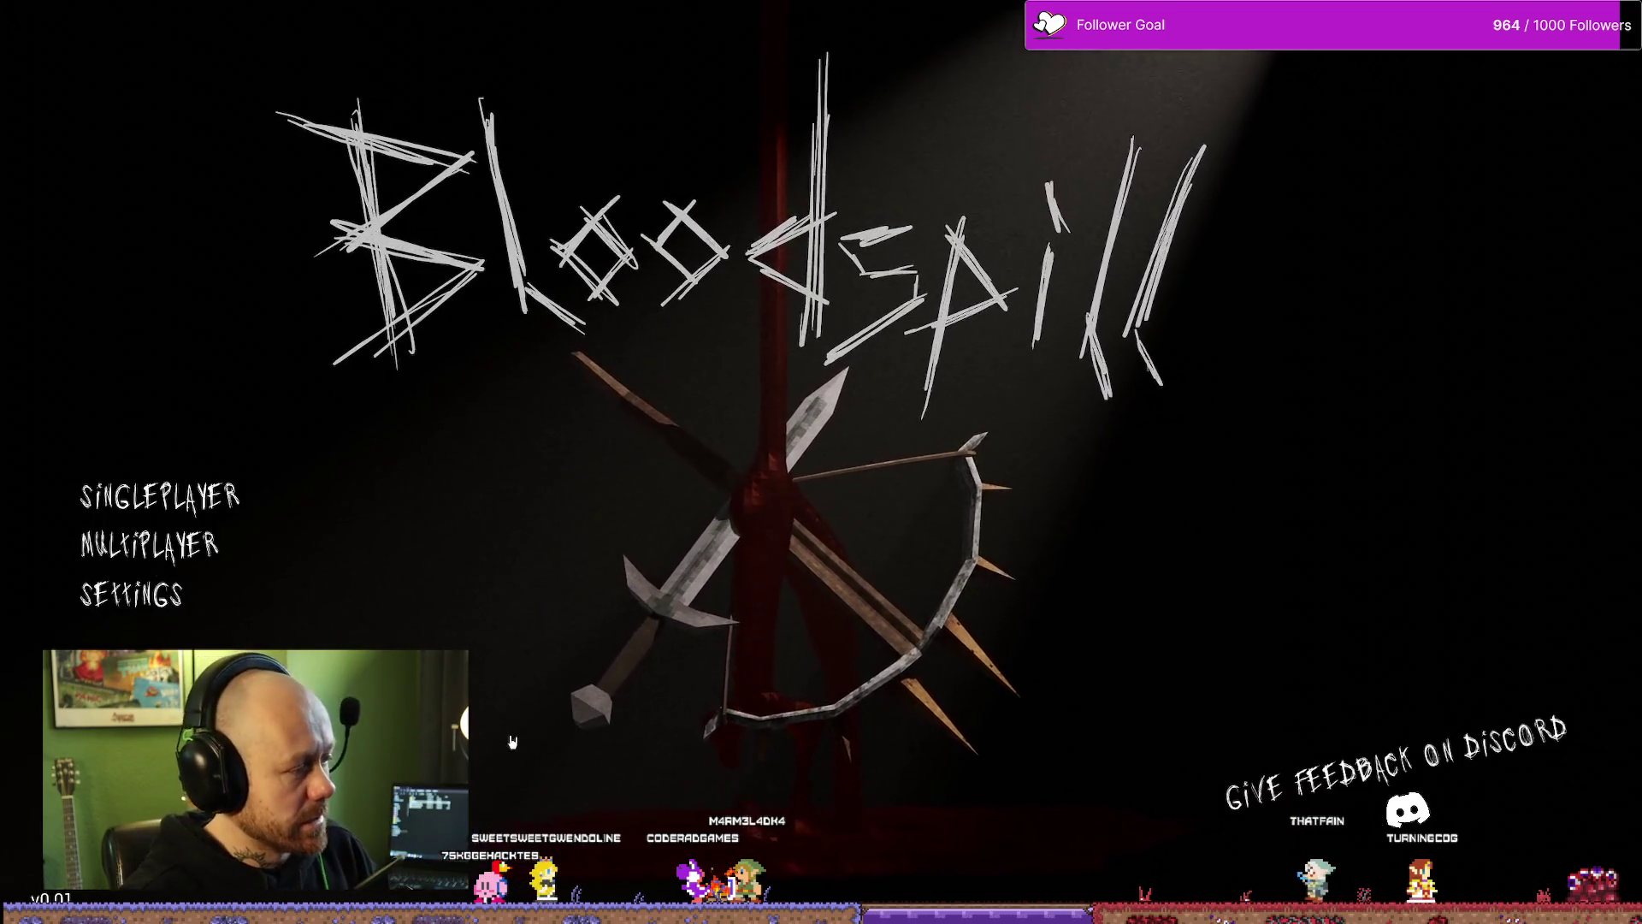
key(Escape)
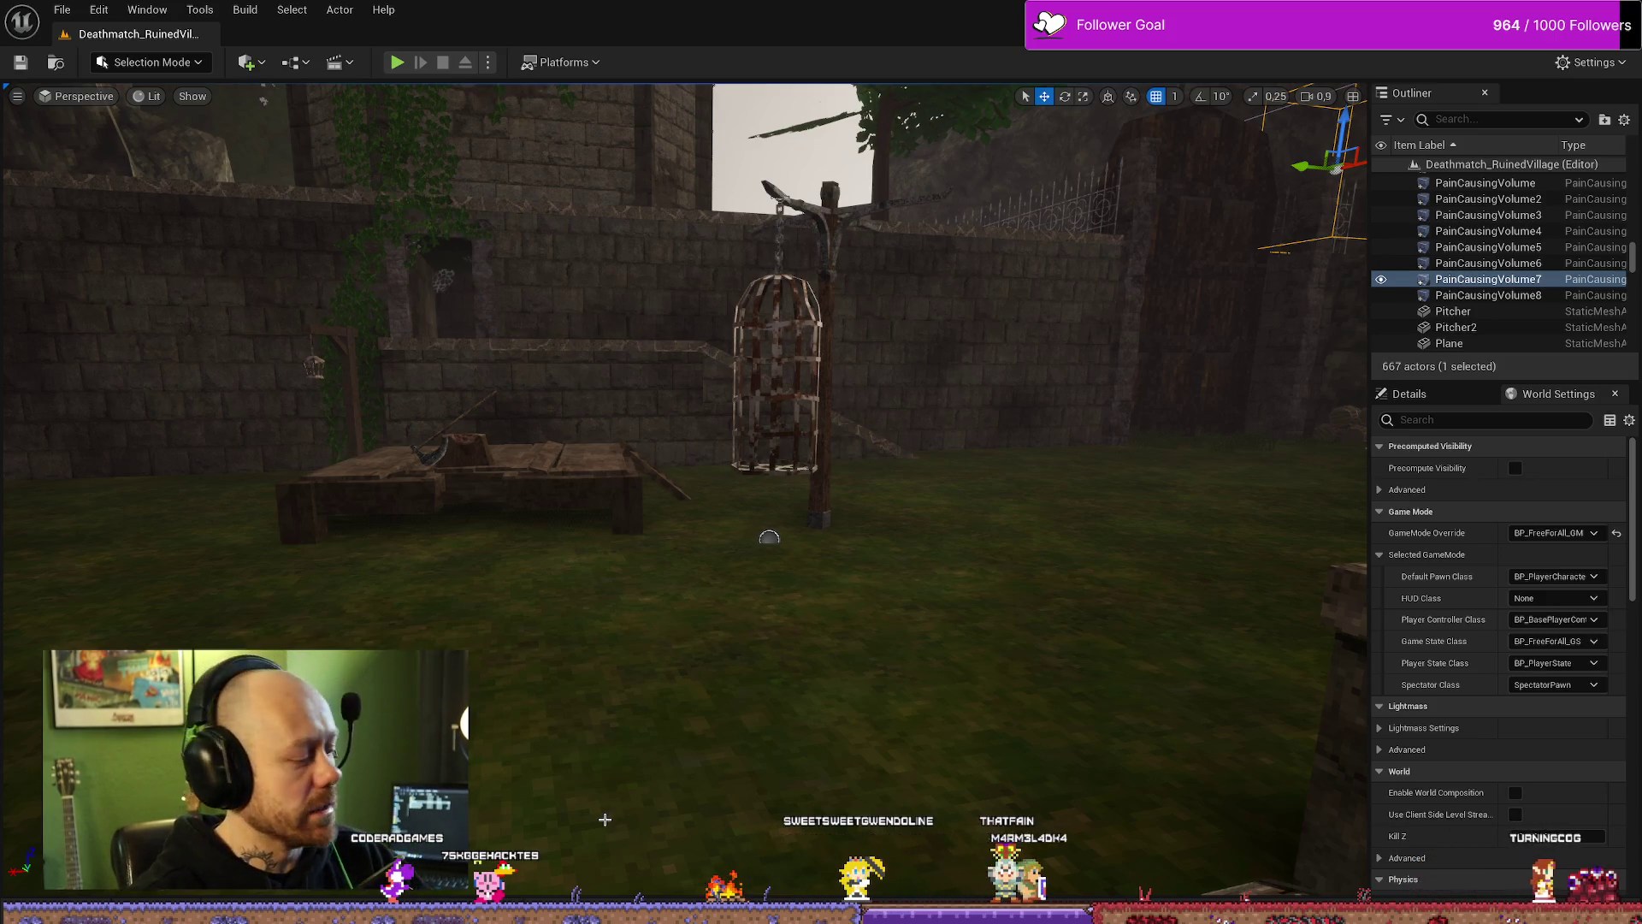
Step: Focus the view on PainCausingVolume7, then switch to BP_PlayerCharacter's Fire Weapon Graph
key(f)
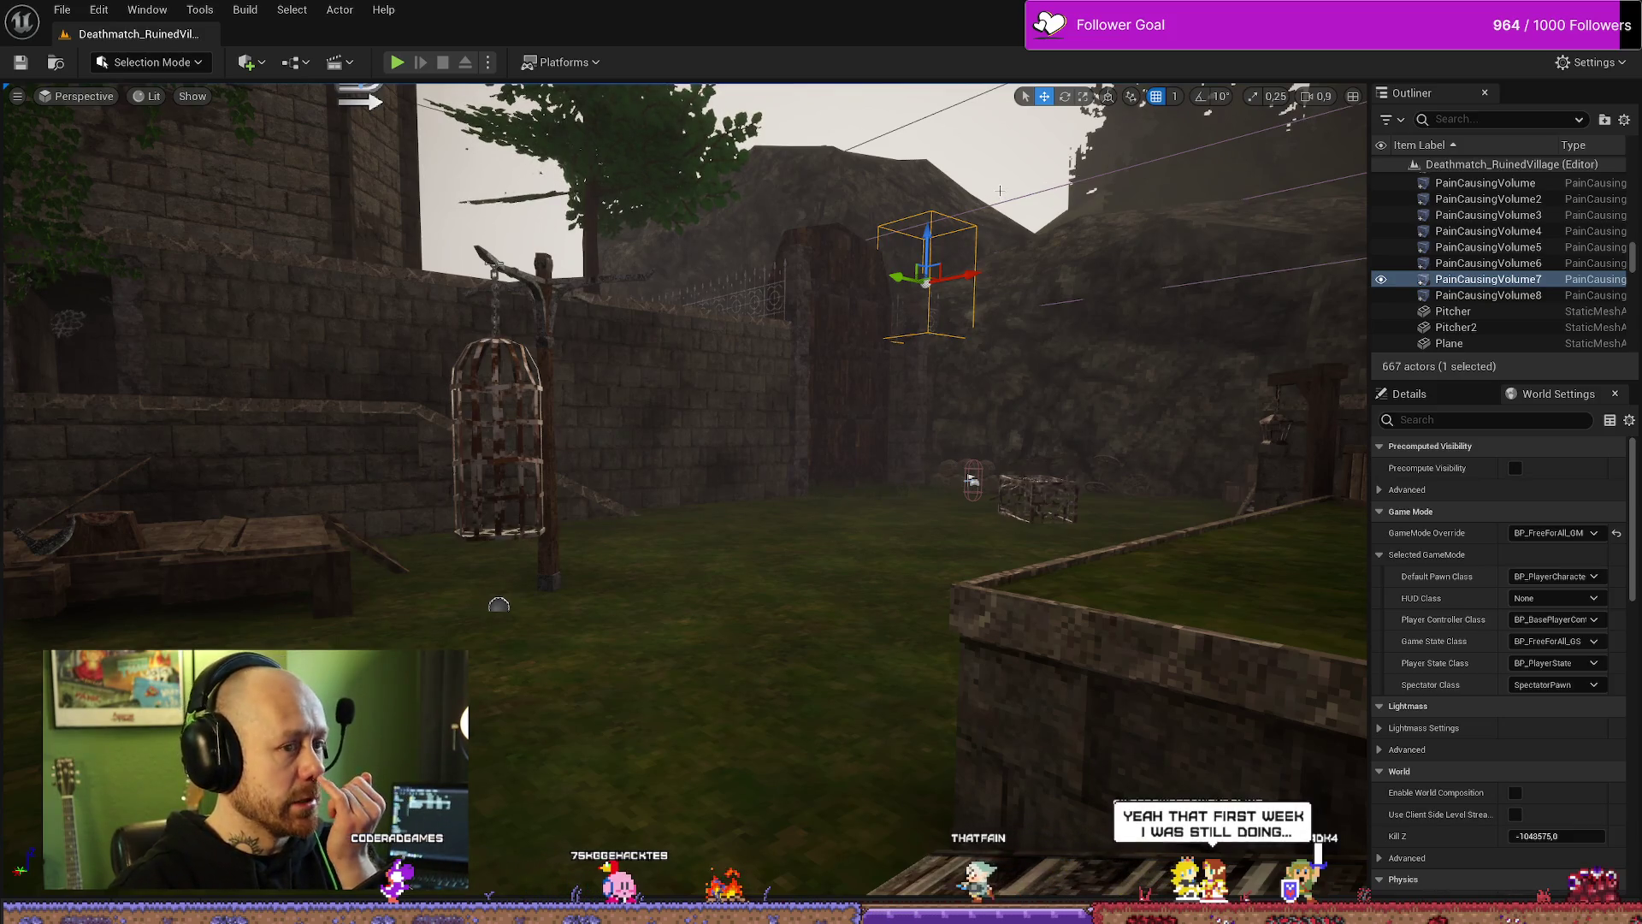
key(ctrl+space)
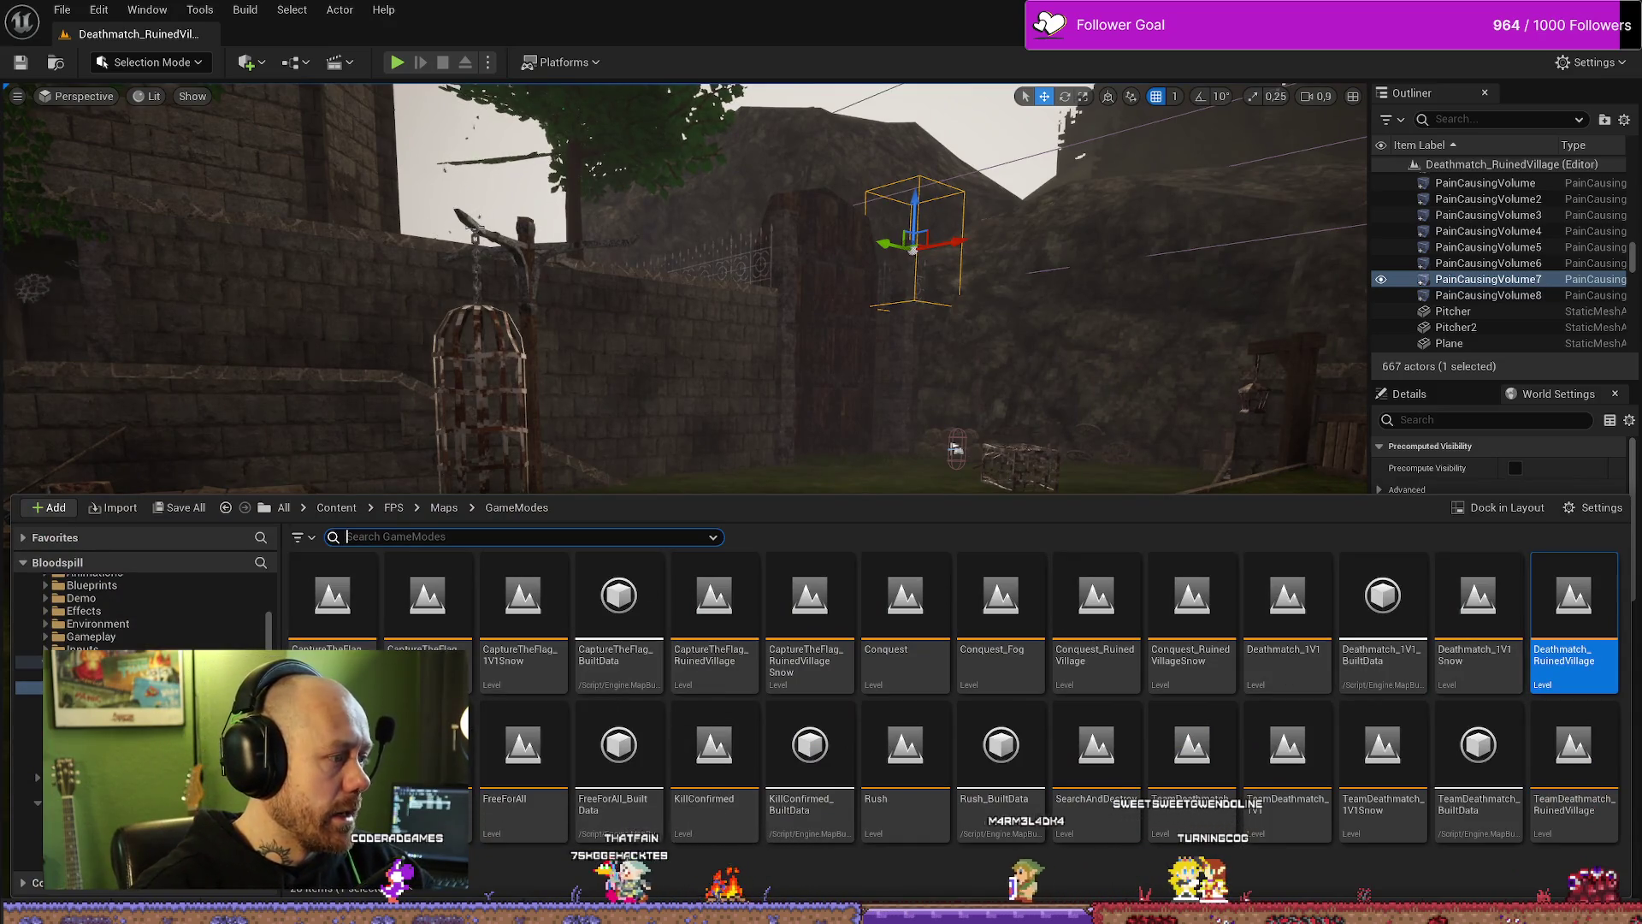
key(alt+Tab)
drag(788, 476, 1016, 478)
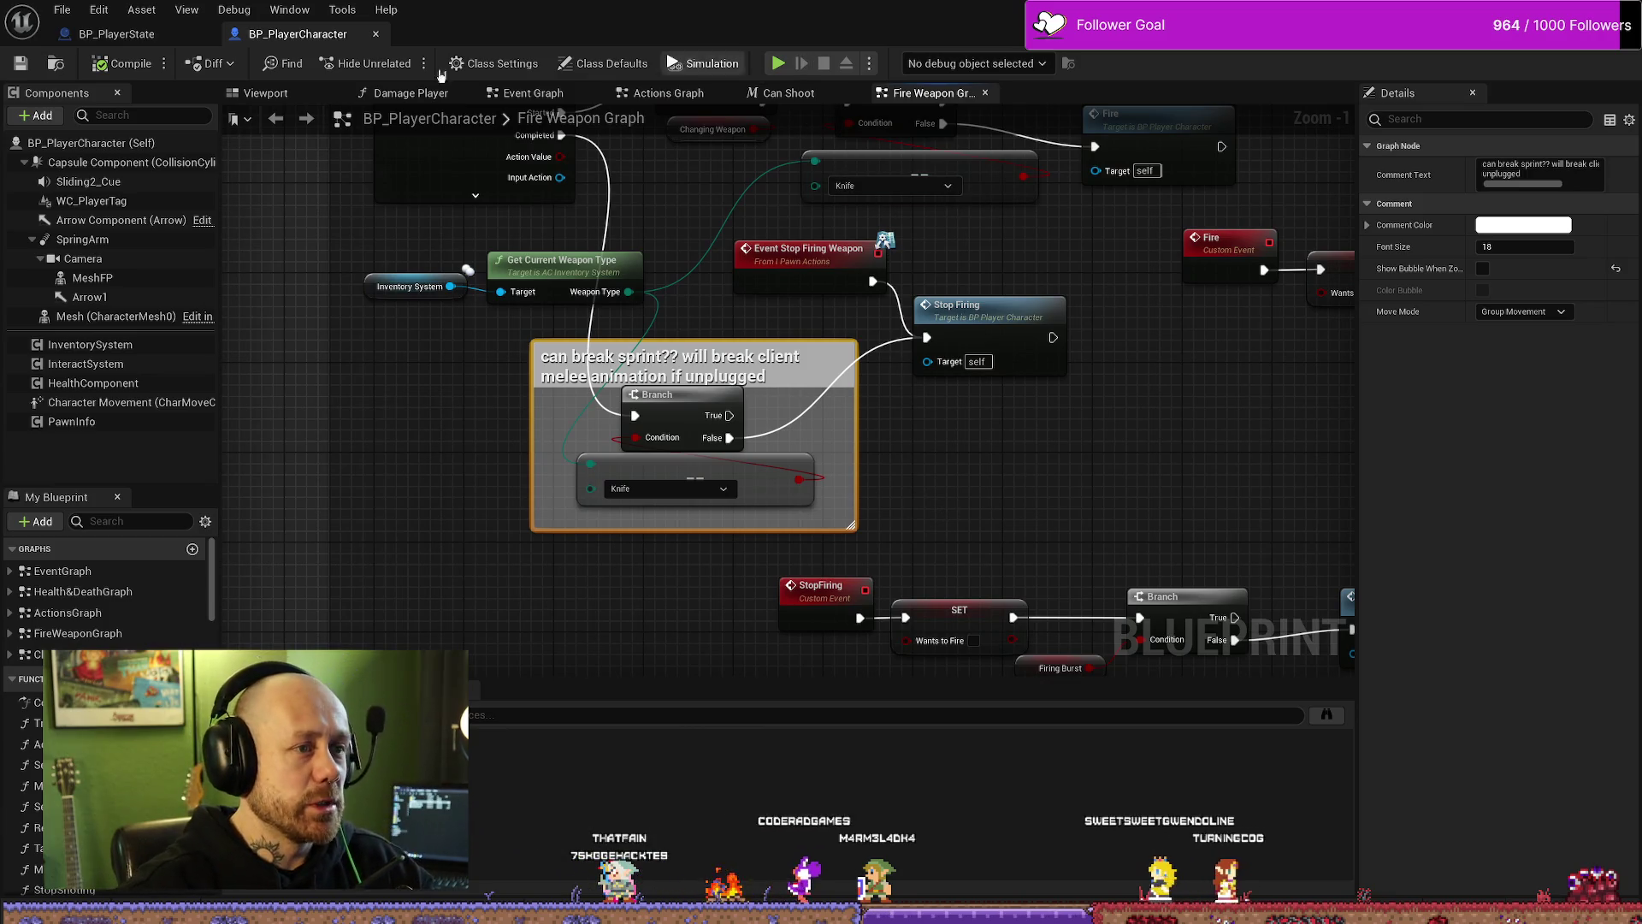
Step: In BP_PlayerState, open the Save Stats function and look over its Kills, MAX and SET nodes
click(117, 33)
drag(689, 392, 762, 441)
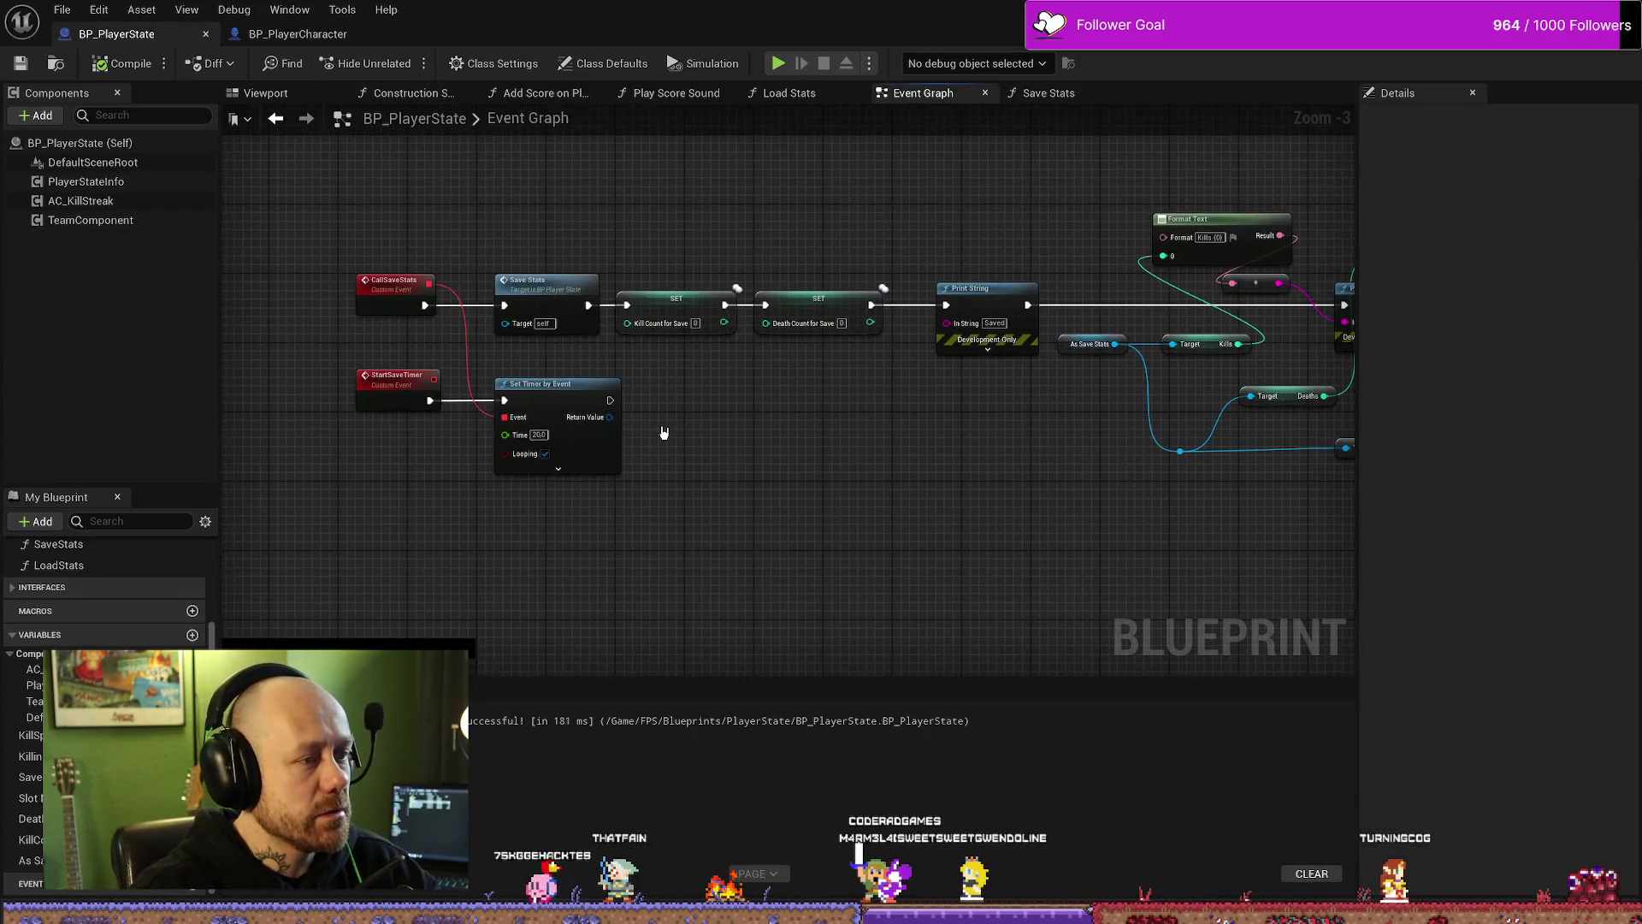
mouse_move(1026, 488)
mouse_down()
mouse_move(711, 502)
mouse_move(996, 519)
mouse_up()
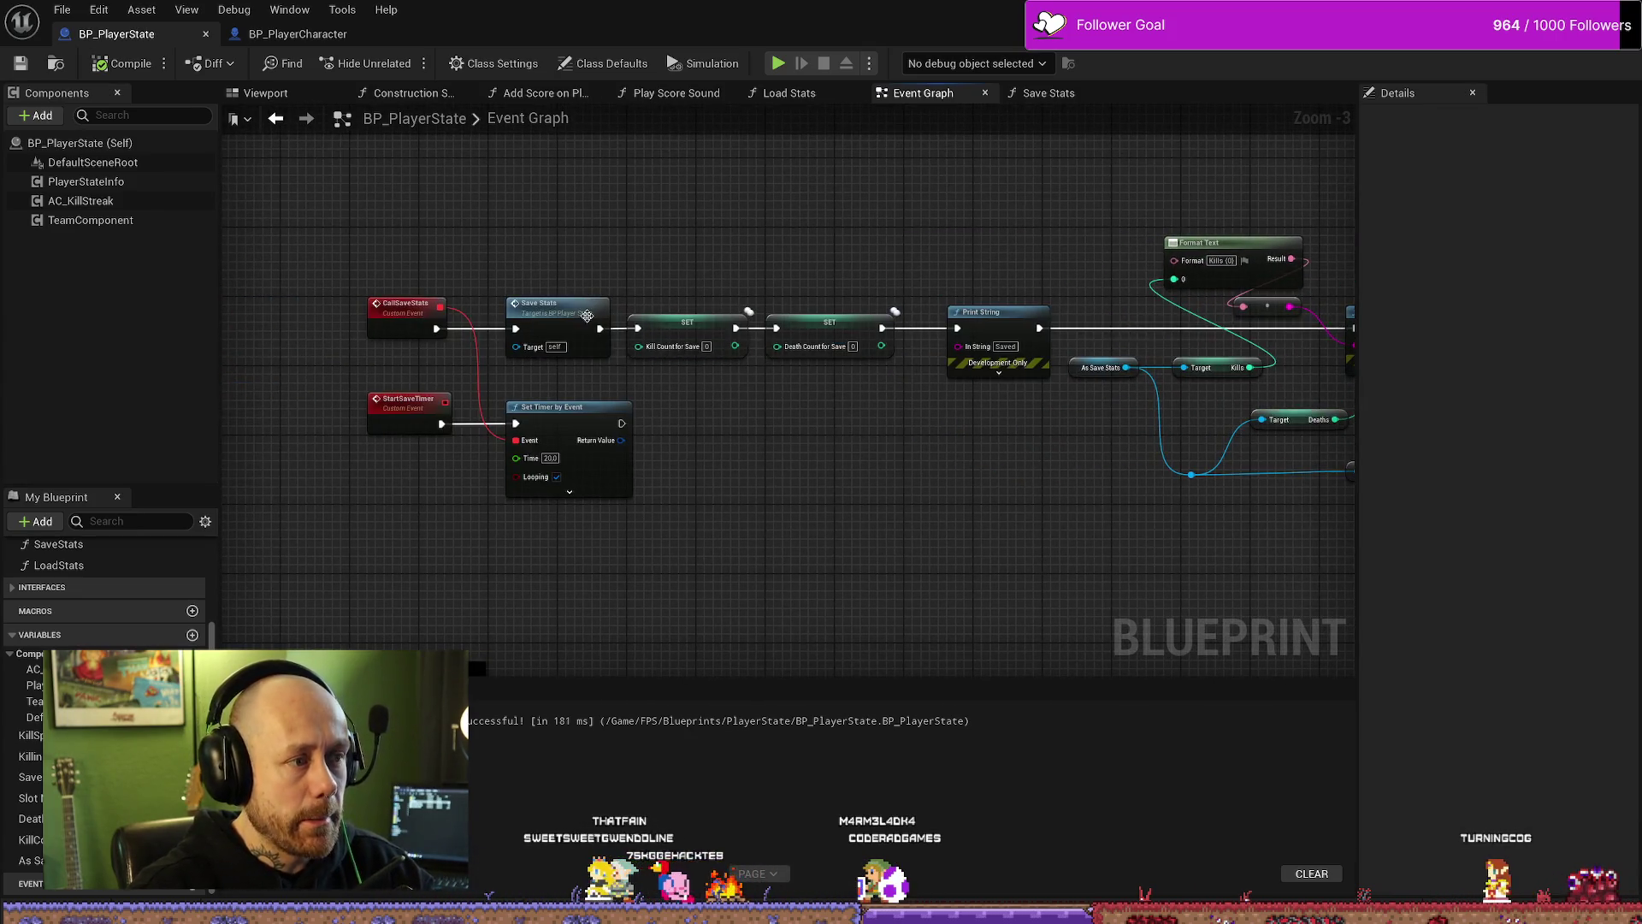
double_click(588, 316)
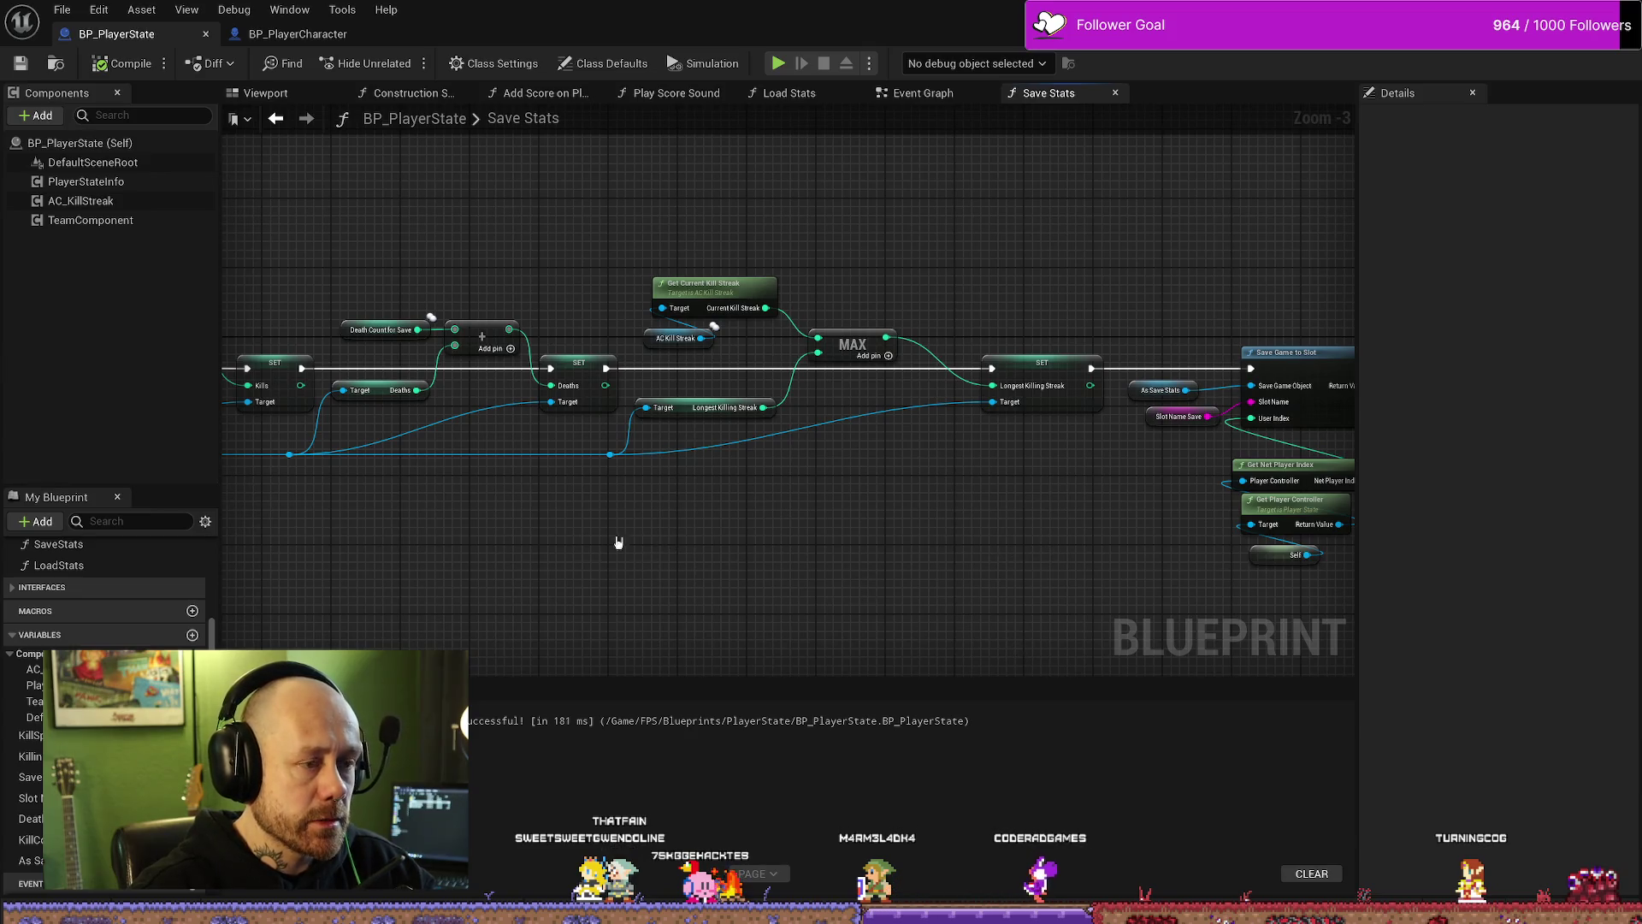
drag(619, 542, 871, 554)
drag(646, 569, 902, 555)
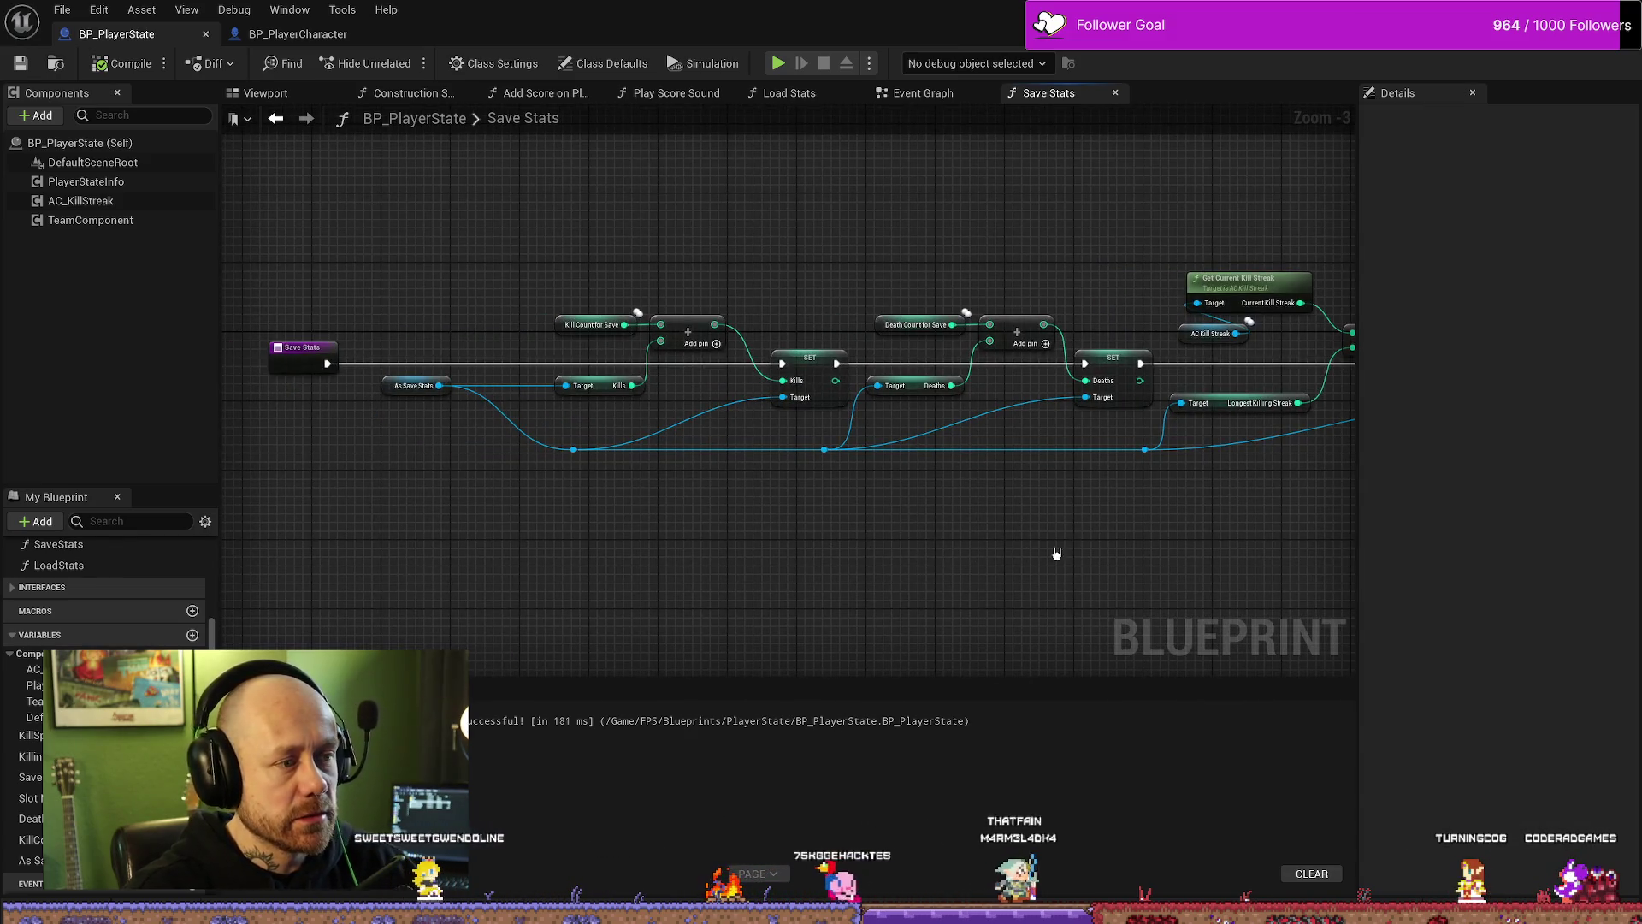
drag(1069, 577, 954, 561)
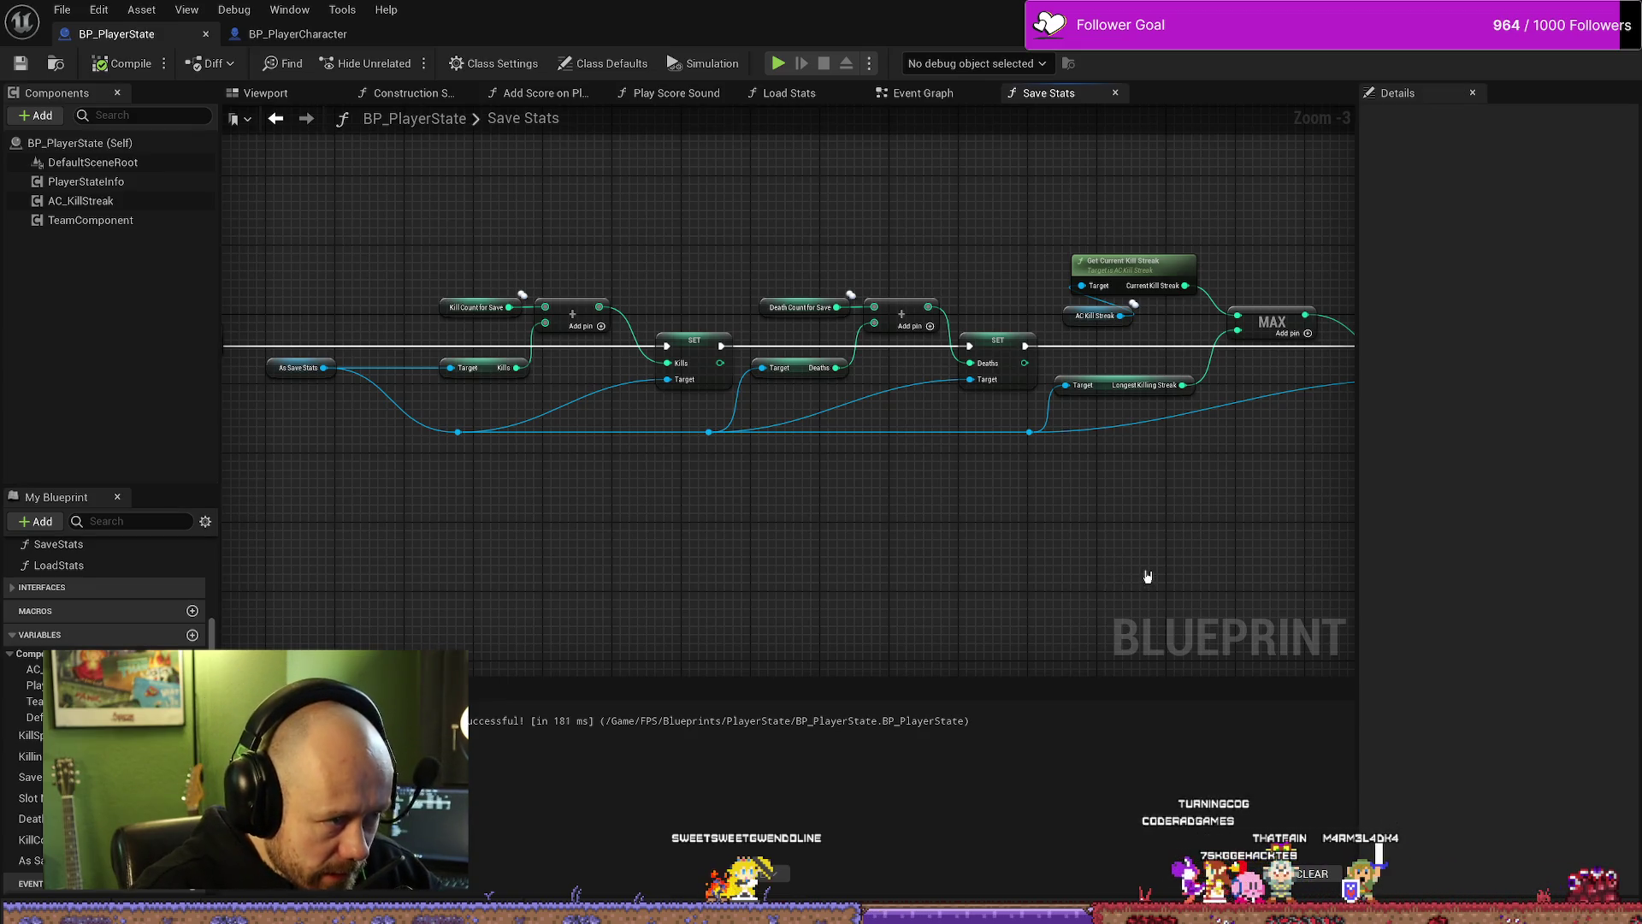
drag(926, 265, 782, 262)
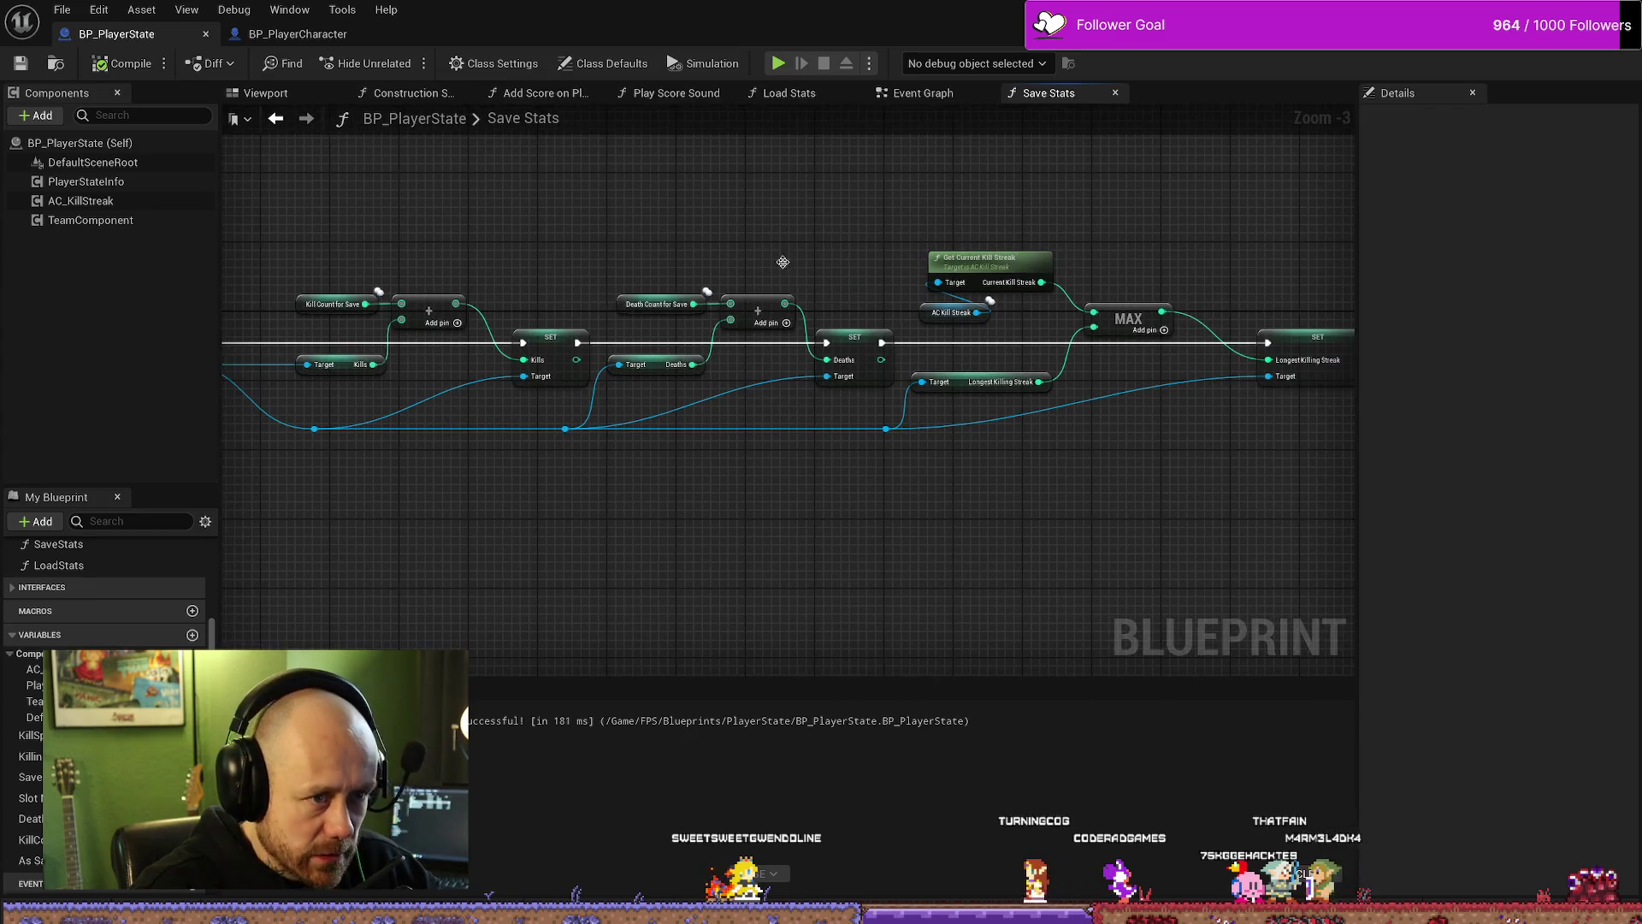
Step: Review the Event Graph's Kill Count SET, Print String and CallSaveStats/StartSaveTimer nodes, then return to Save Stats
click(922, 93)
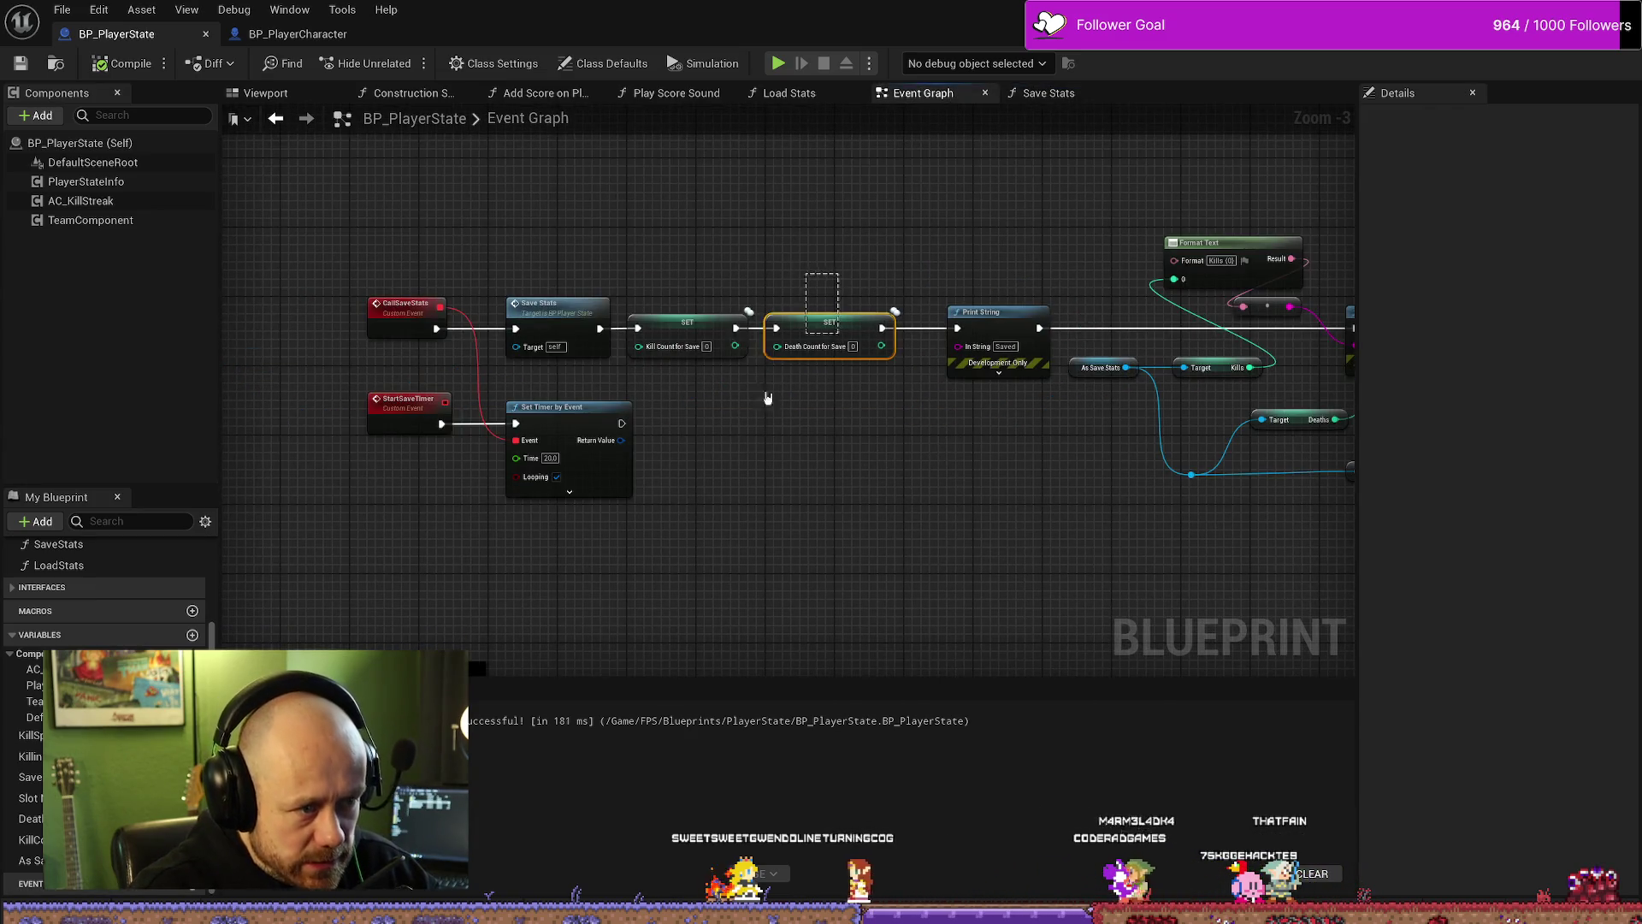
click(689, 318)
click(733, 466)
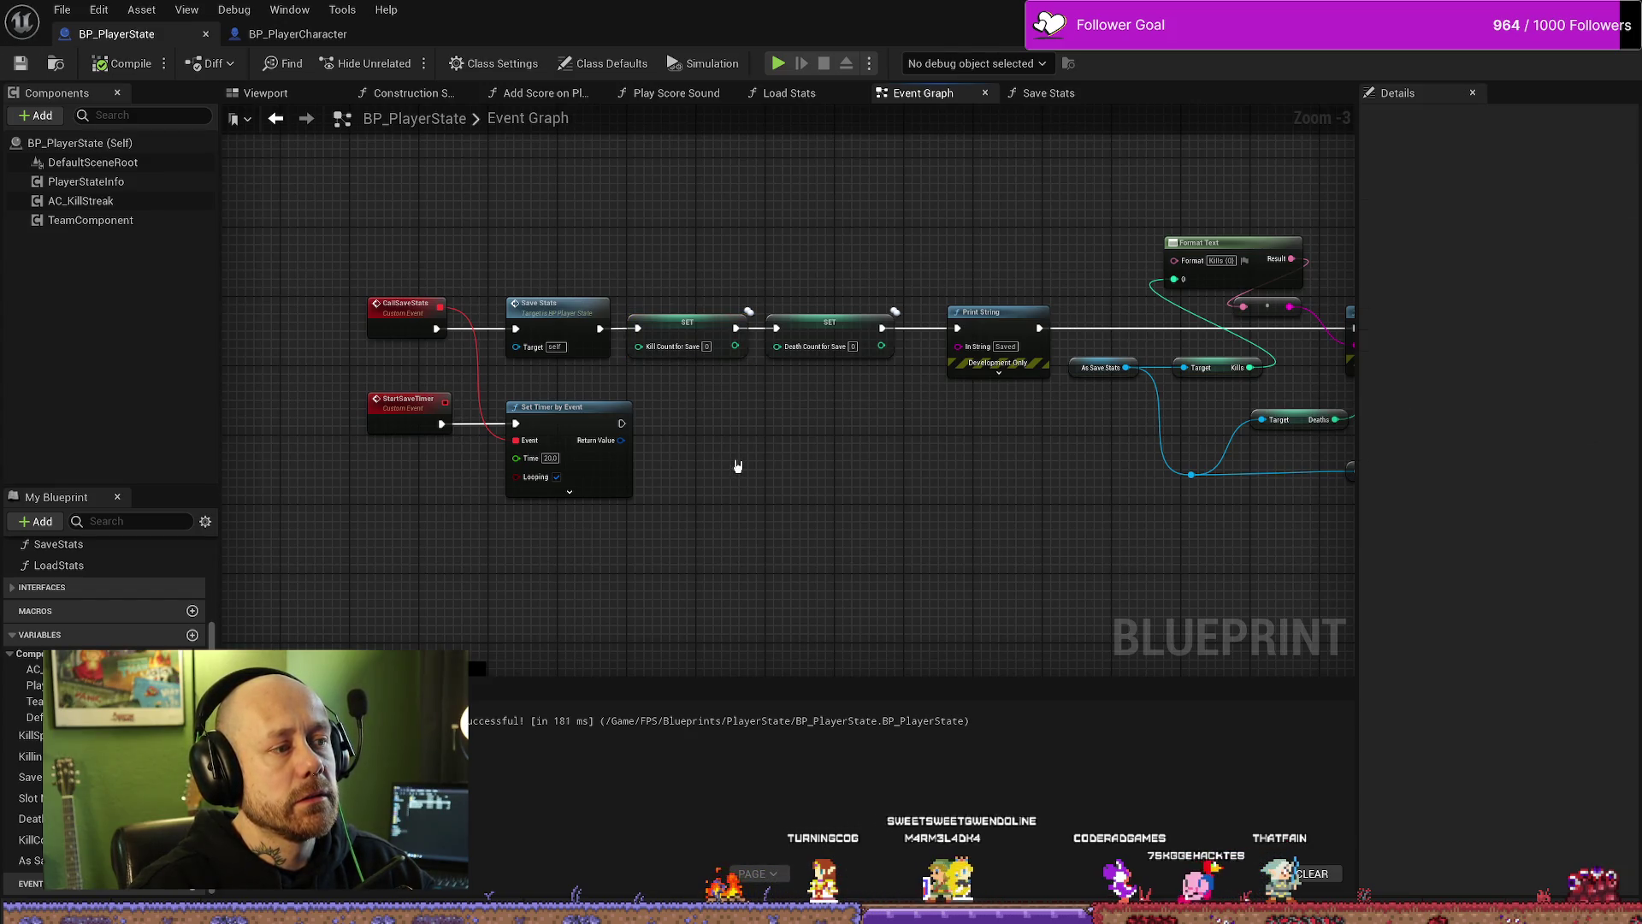
drag(942, 488, 792, 479)
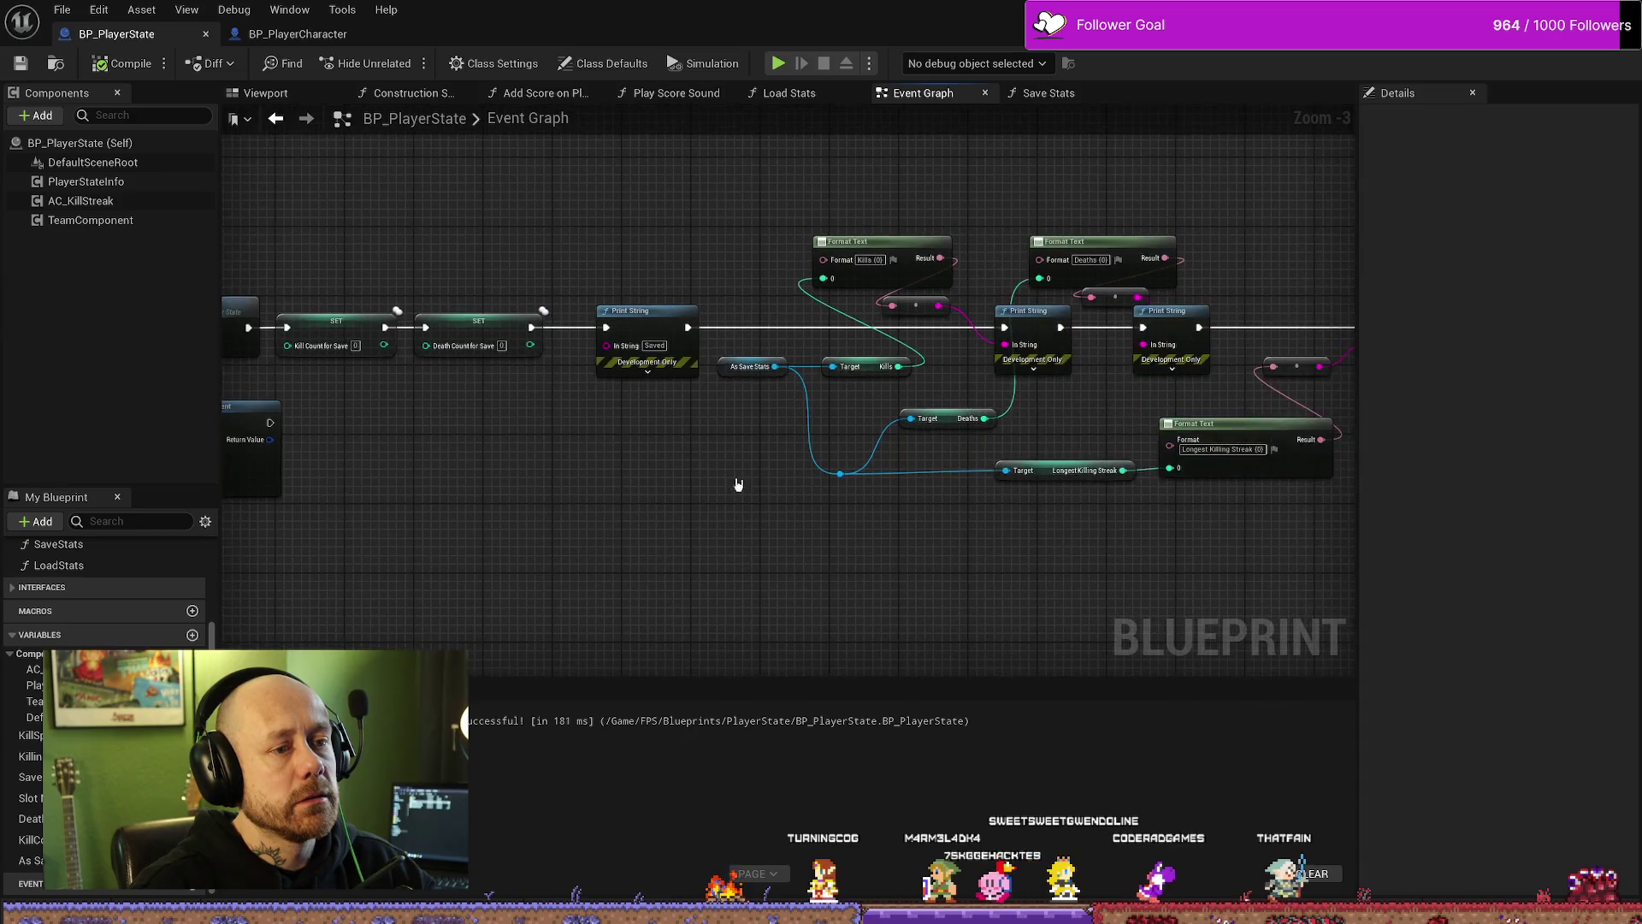
drag(1073, 569, 954, 566)
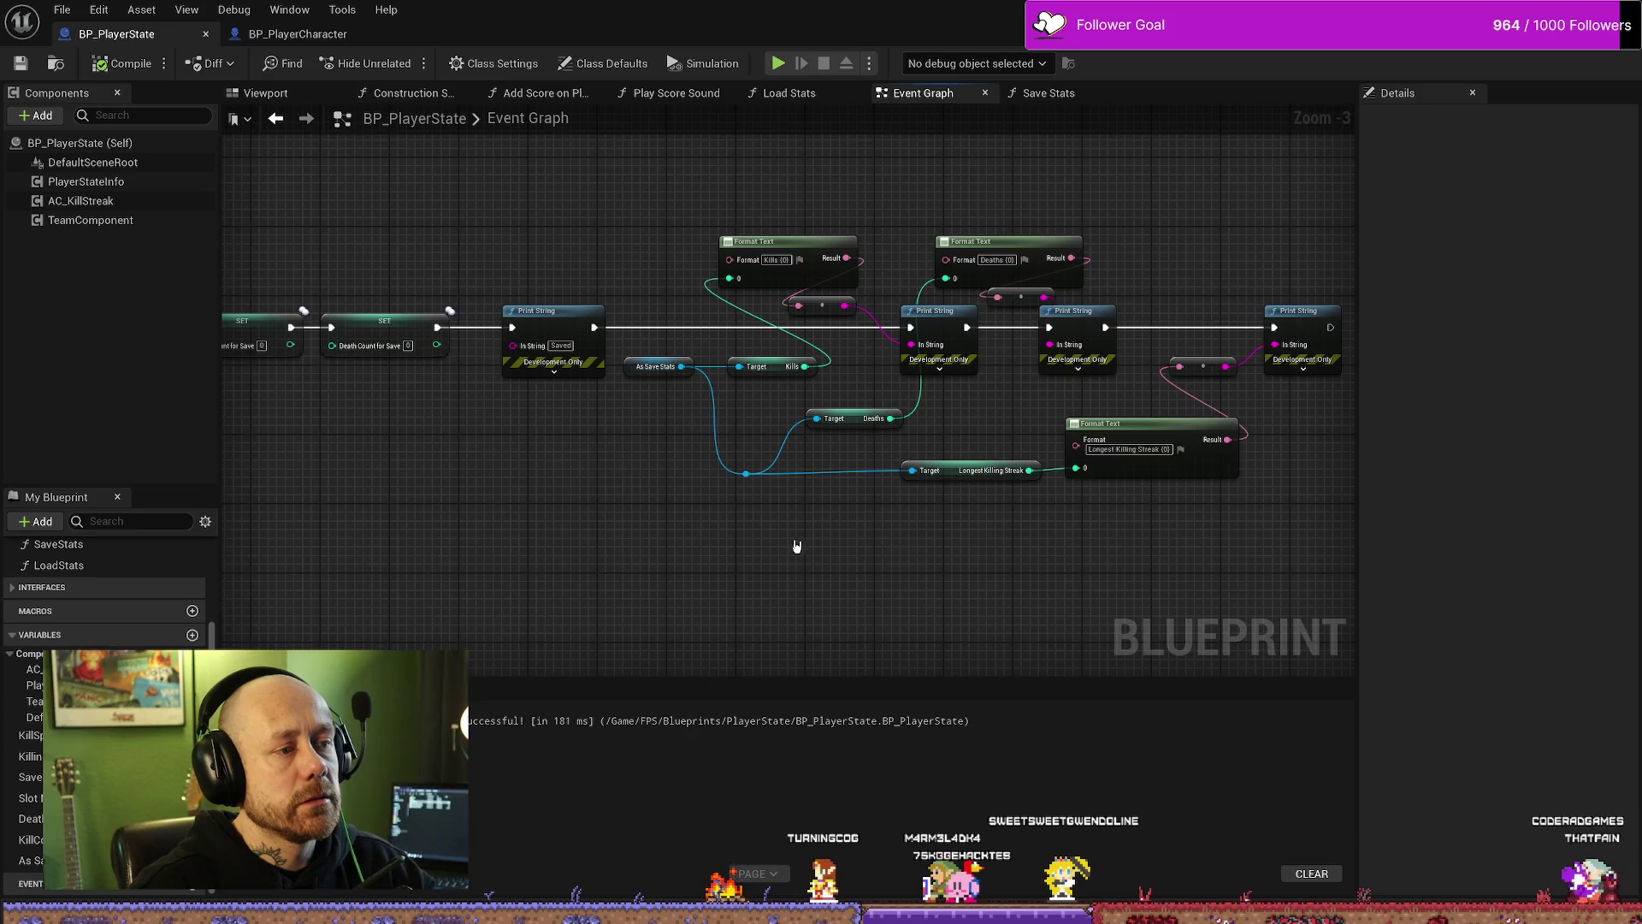
drag(603, 469, 872, 523)
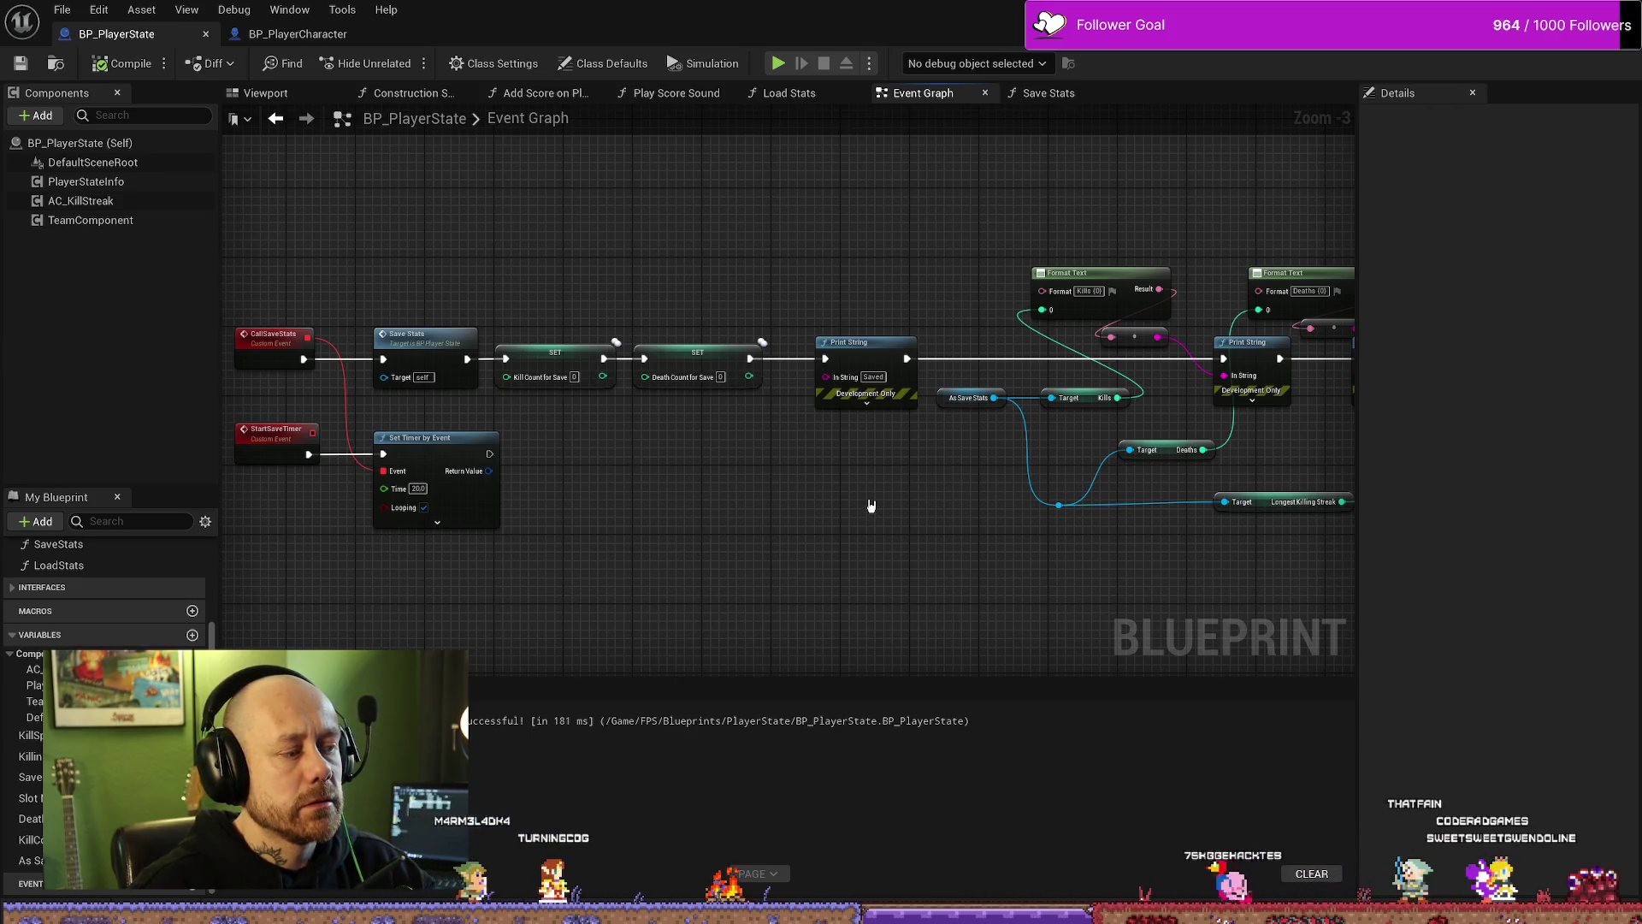
mouse_move(870, 505)
mouse_down()
mouse_move(487, 488)
mouse_move(865, 488)
mouse_move(884, 444)
mouse_move(960, 502)
mouse_up()
scroll(961, 502, down, 1)
scroll(843, 413, down, 1)
mouse_move(843, 414)
mouse_down()
mouse_move(1010, 420)
mouse_move(549, 420)
mouse_up()
click(1048, 92)
Step: Delete, then restore, the three Get Net Player Index nodes feeding Save Game to Slot, and recompile
mouse_move(524, 497)
mouse_down()
mouse_move(815, 474)
mouse_move(554, 473)
mouse_up()
mouse_move(911, 411)
mouse_down()
mouse_move(1121, 548)
mouse_move(1129, 581)
mouse_up()
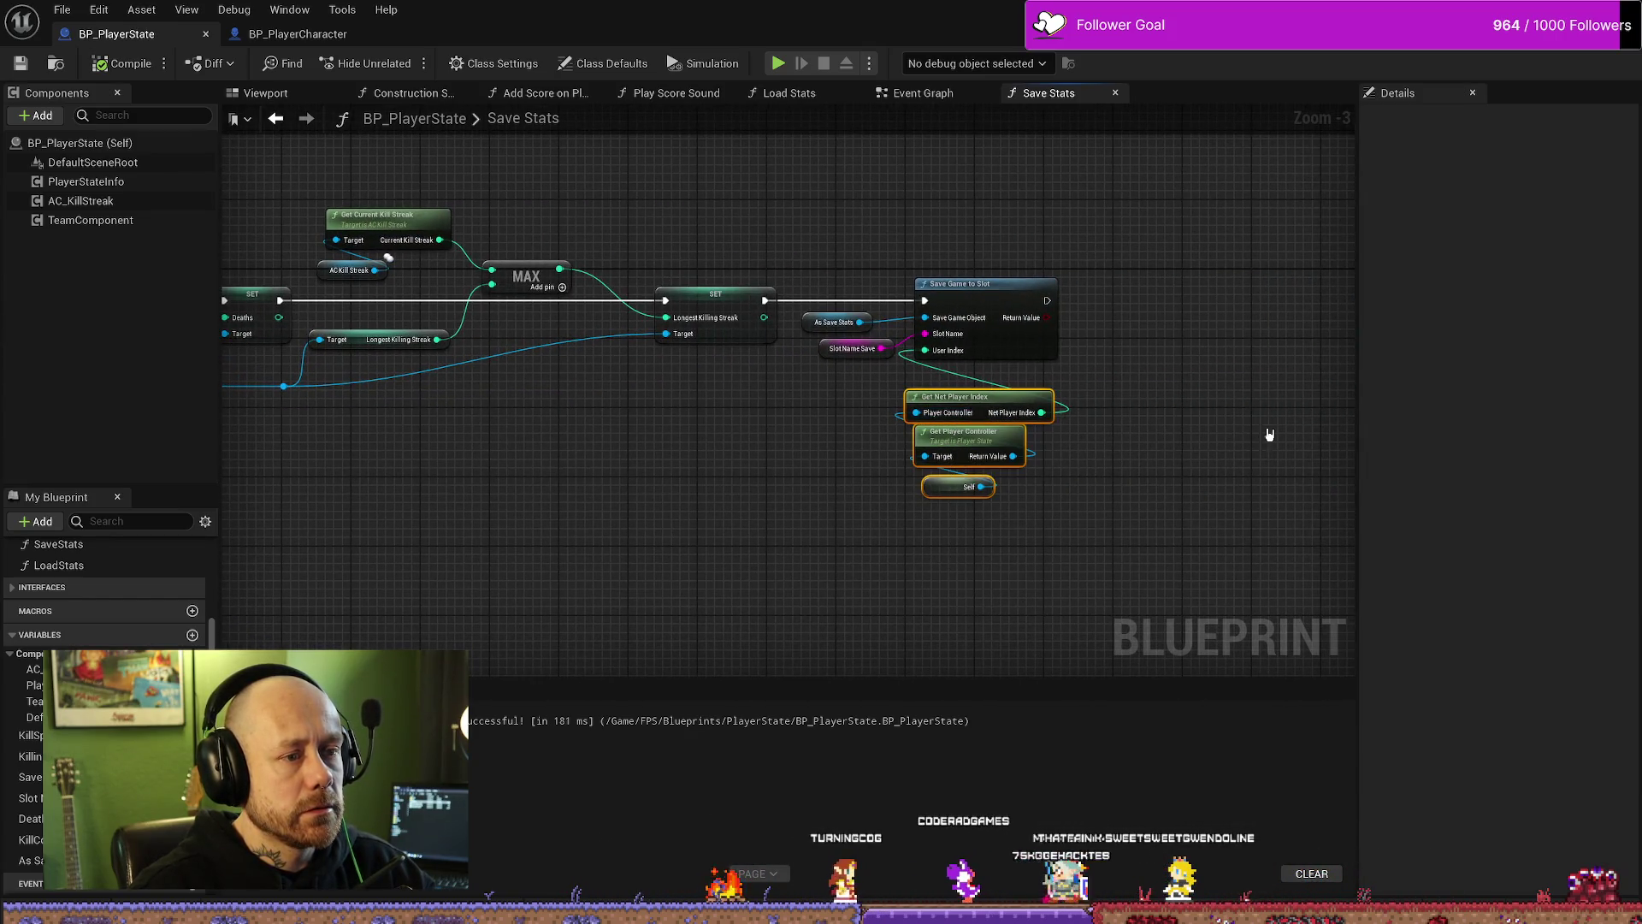
key(Delete)
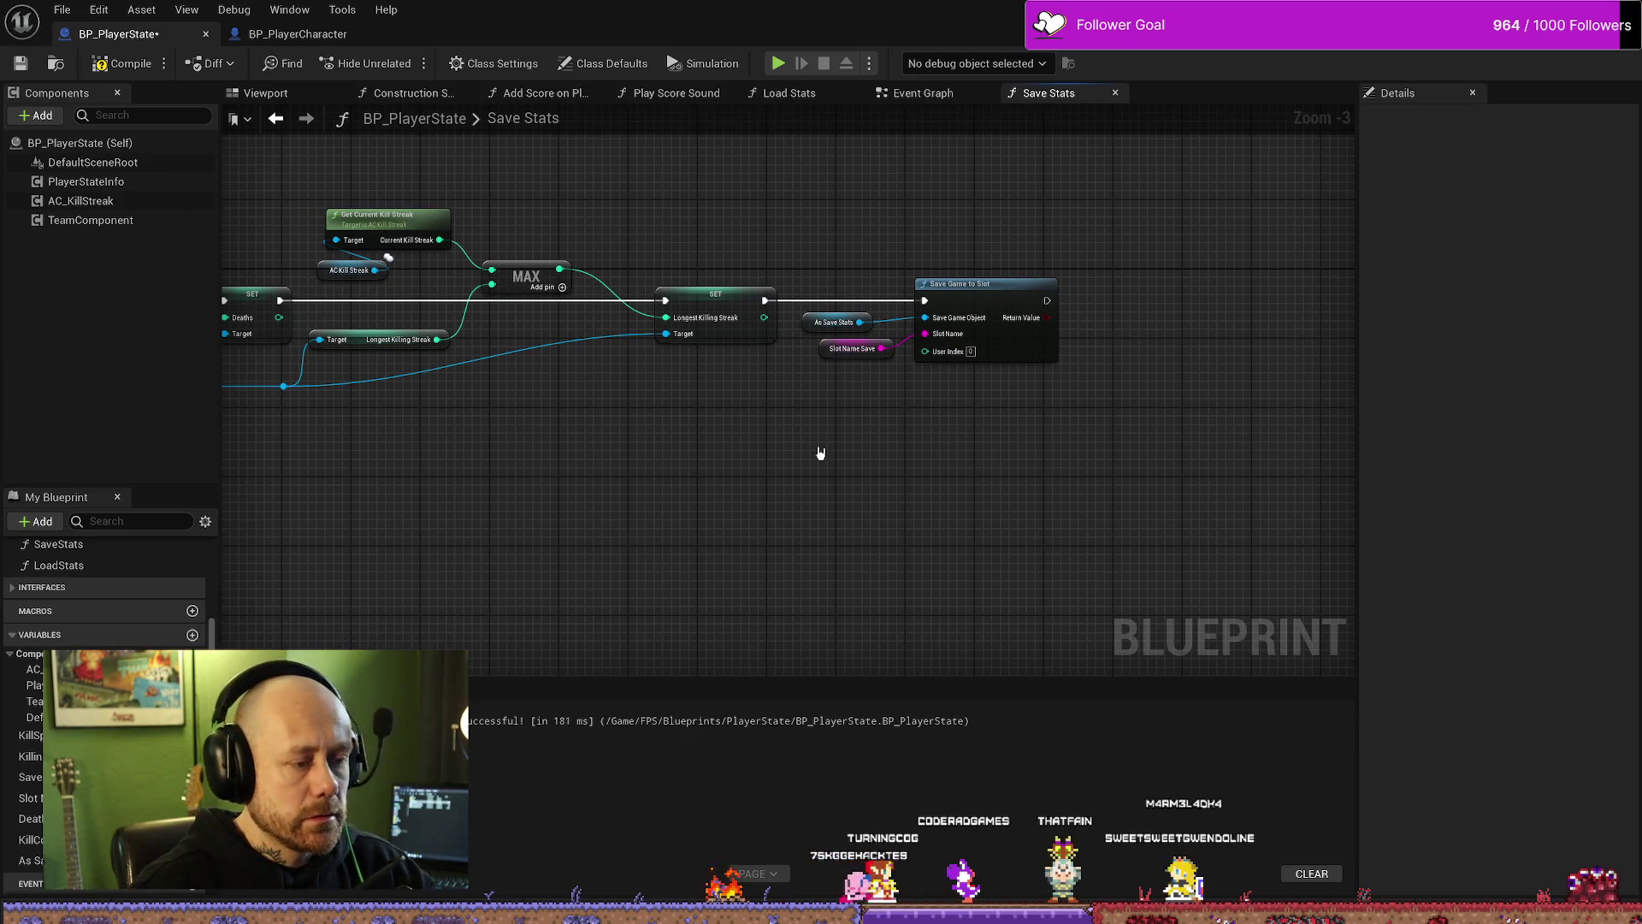
key(ctrl+z)
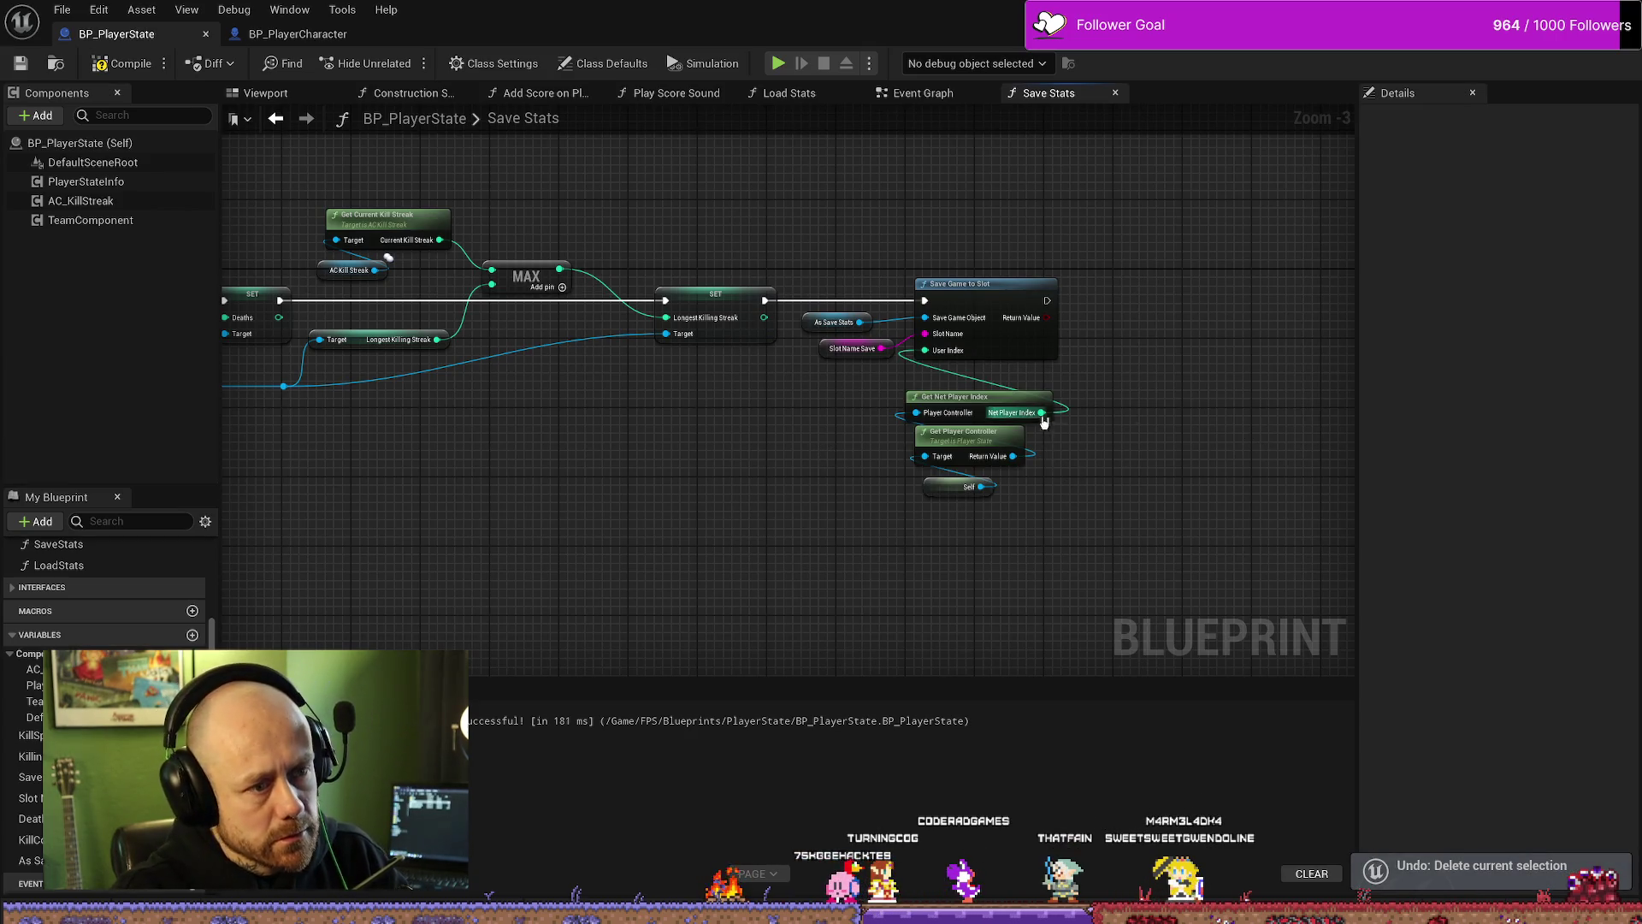
mouse_move(665, 468)
mouse_down()
mouse_move(851, 478)
mouse_move(909, 513)
mouse_move(1195, 517)
mouse_move(894, 509)
mouse_move(690, 378)
mouse_up()
click(120, 63)
click(920, 92)
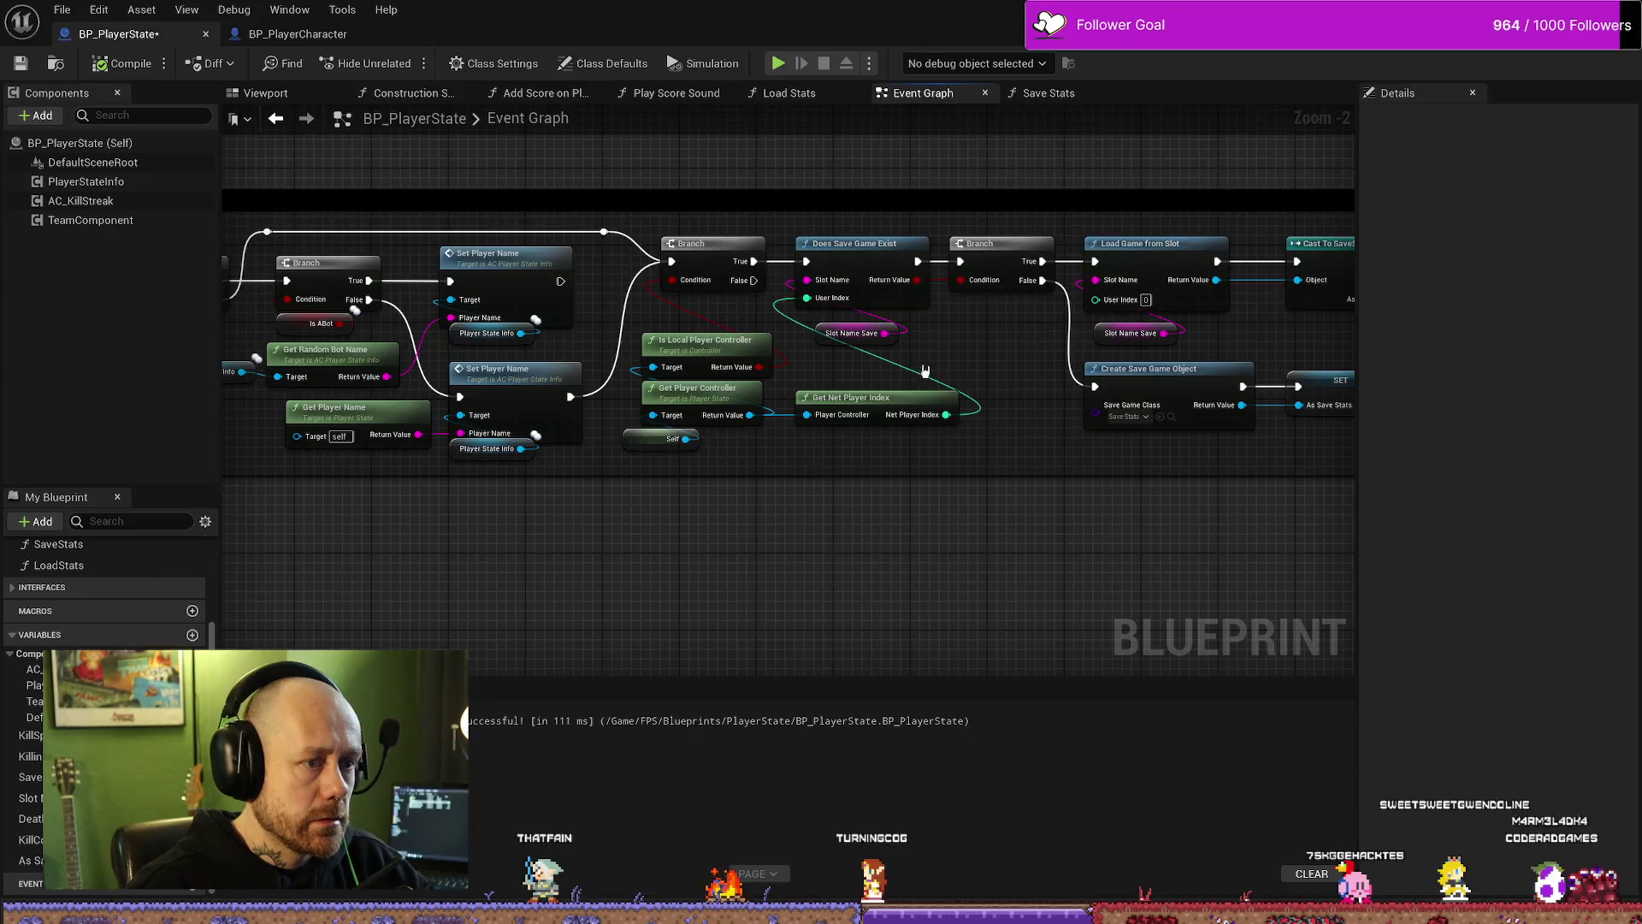
Step: Disconnect Get Net Player Index from Does Save Game Exist and move it below the other nodes
alt+click(947, 416)
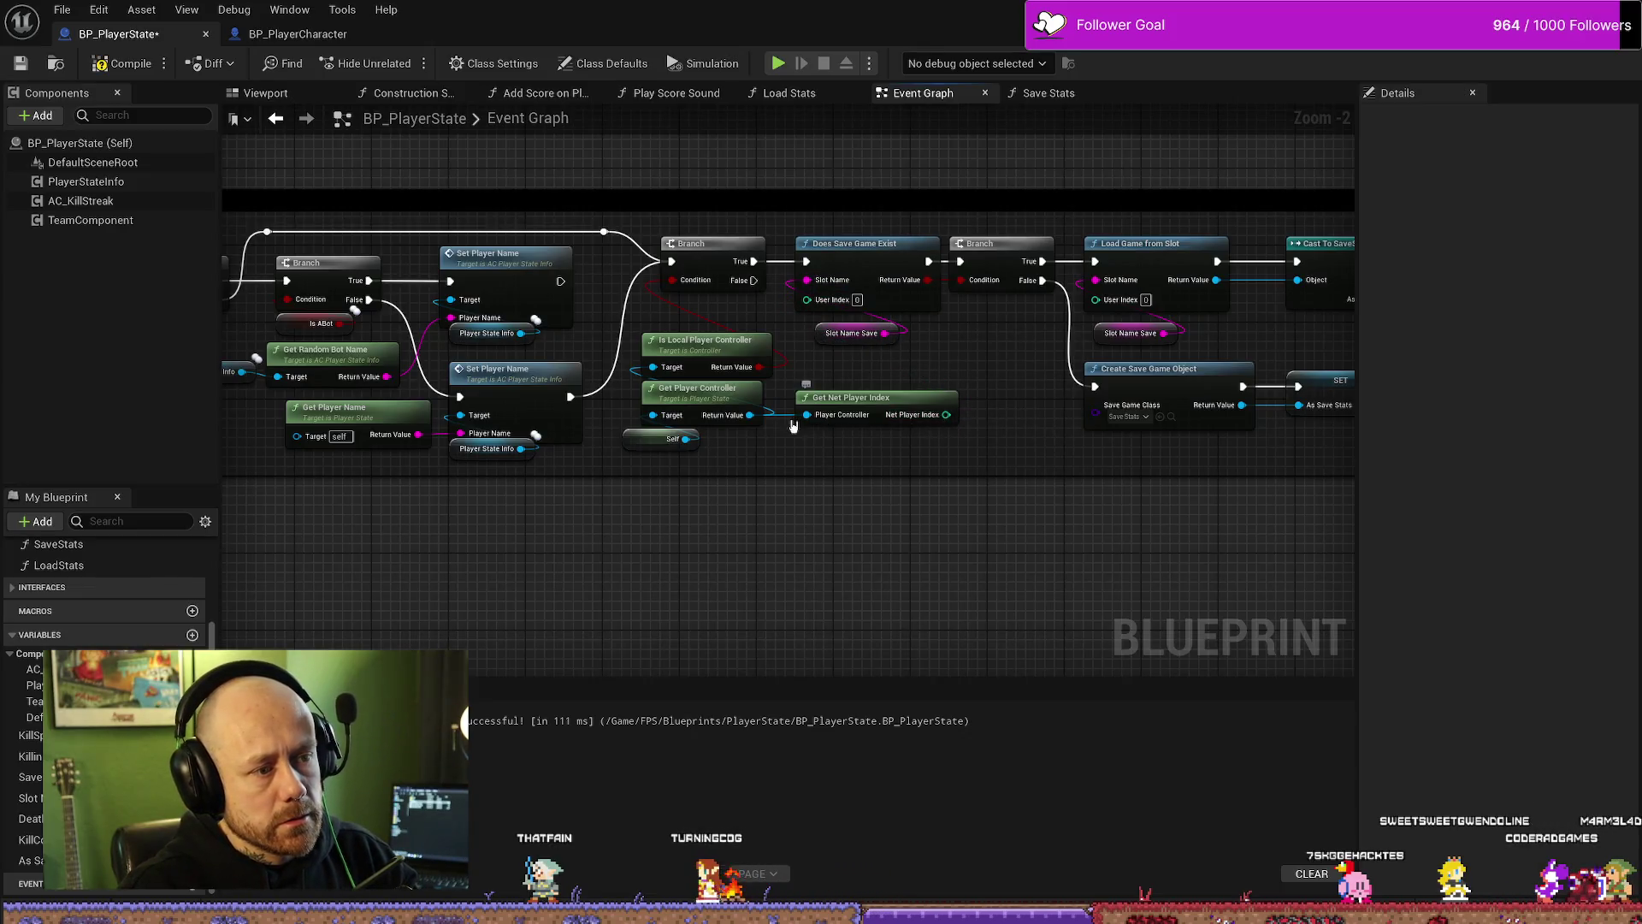
drag(867, 397, 884, 522)
drag(524, 539, 624, 555)
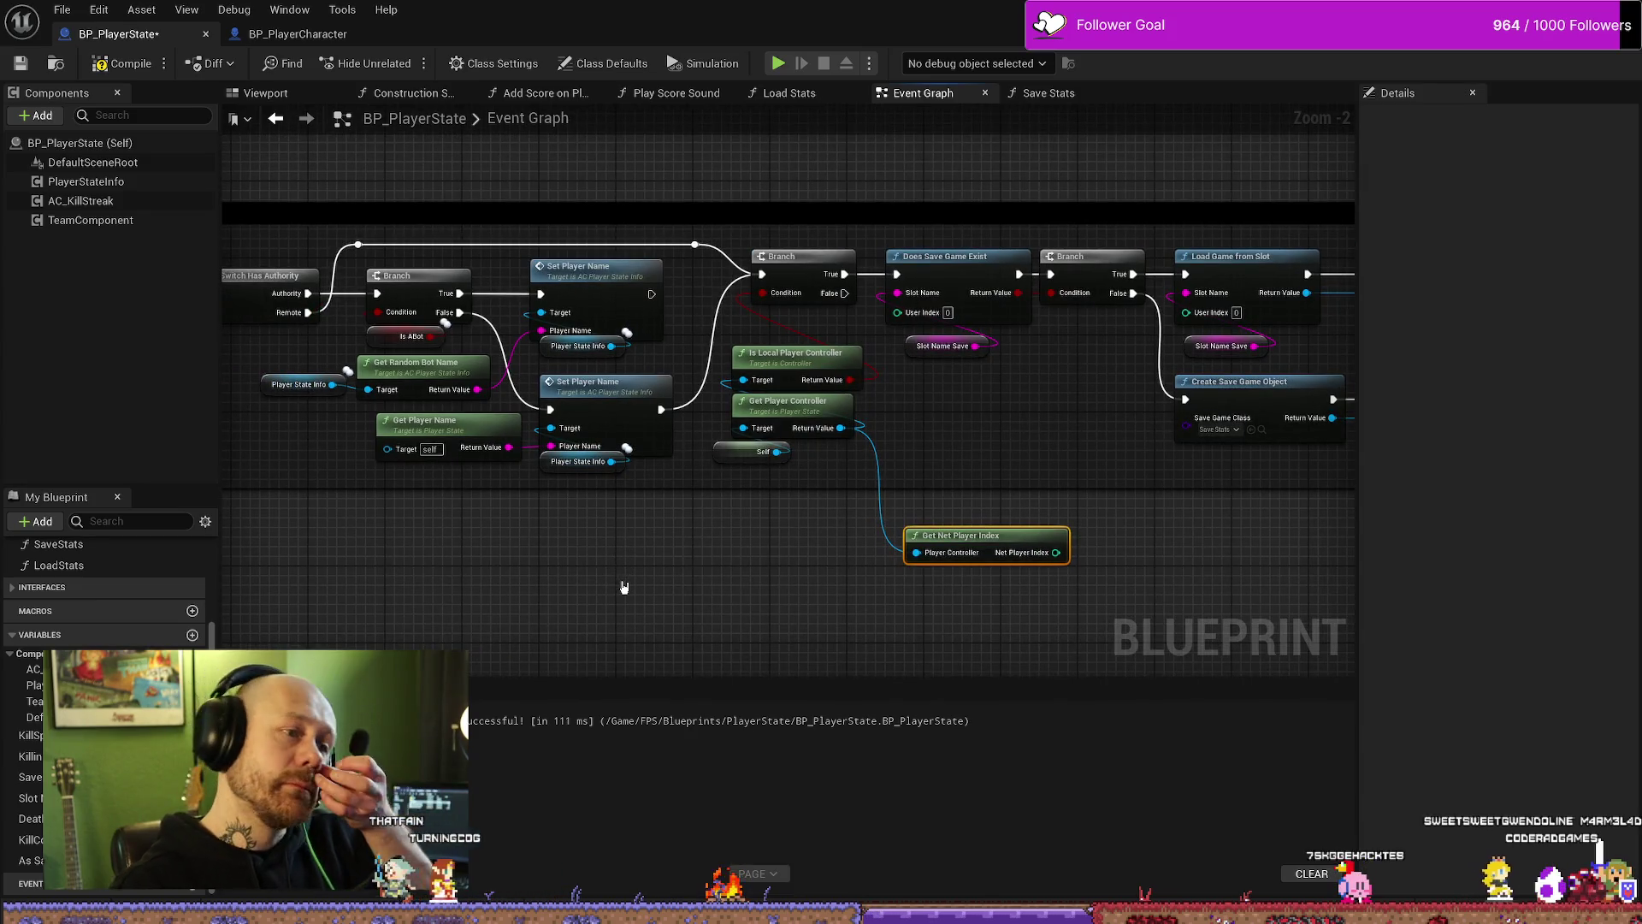
drag(560, 584, 936, 576)
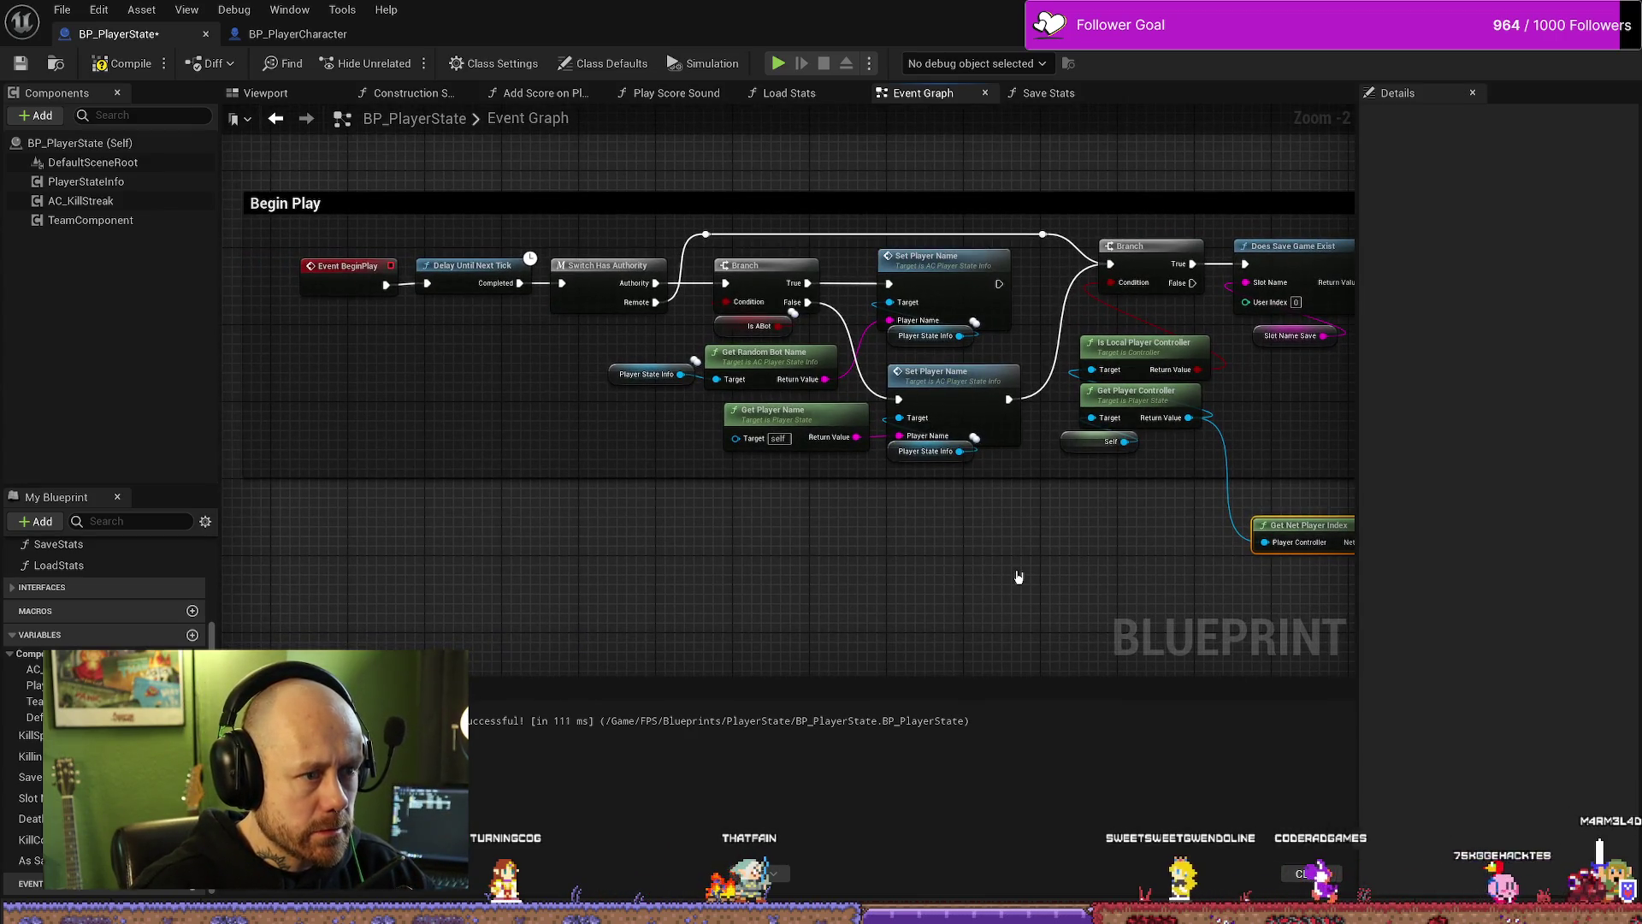
drag(1040, 576, 681, 562)
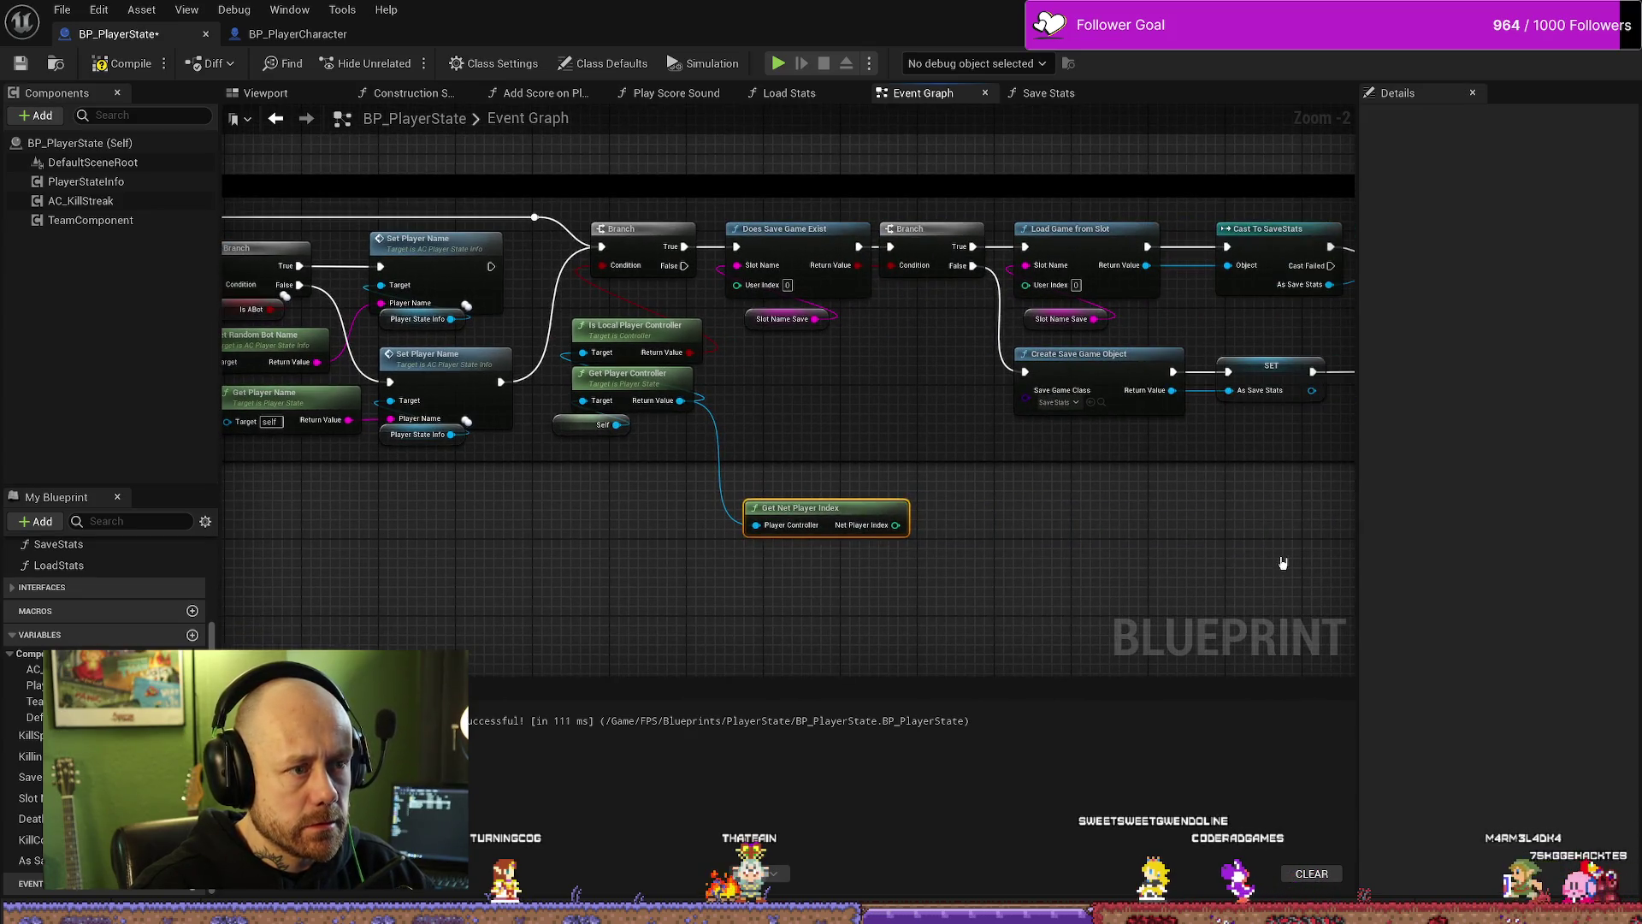
drag(1283, 563, 1069, 550)
mouse_move(1189, 585)
mouse_down()
mouse_move(1002, 585)
mouse_move(665, 440)
mouse_up()
Step: Delete the unused Get Net Player Index node, then compile and save BP_PlayerState
mouse_move(735, 561)
mouse_down()
mouse_move(613, 565)
mouse_move(835, 550)
mouse_move(716, 442)
mouse_up()
scroll(685, 359, down, 5)
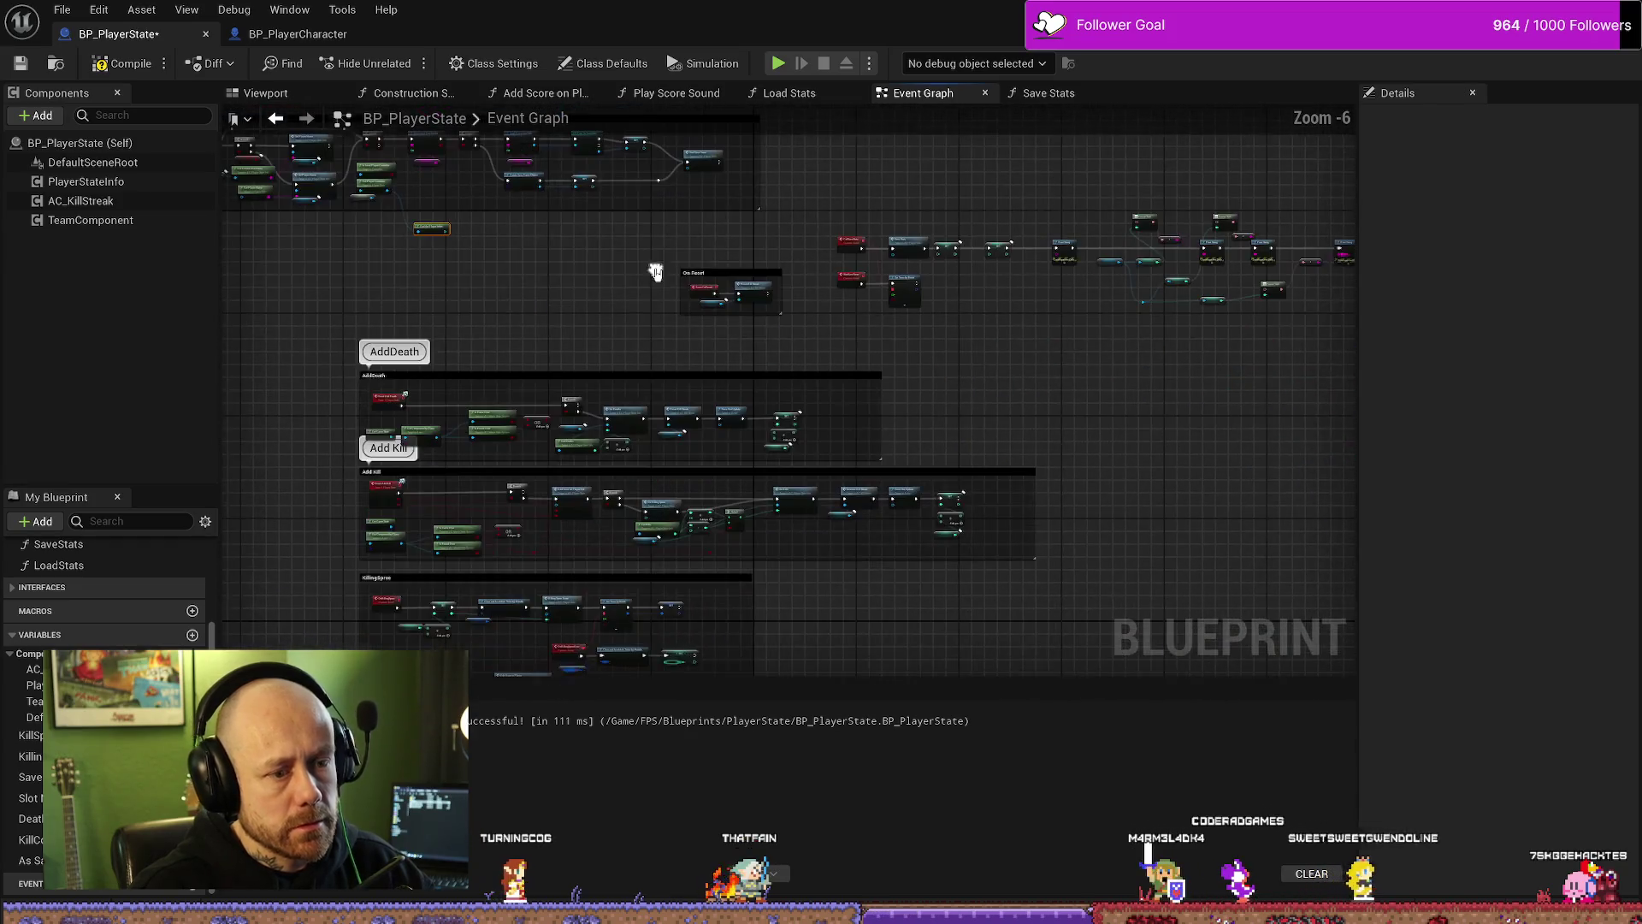
scroll(788, 399, up, 5)
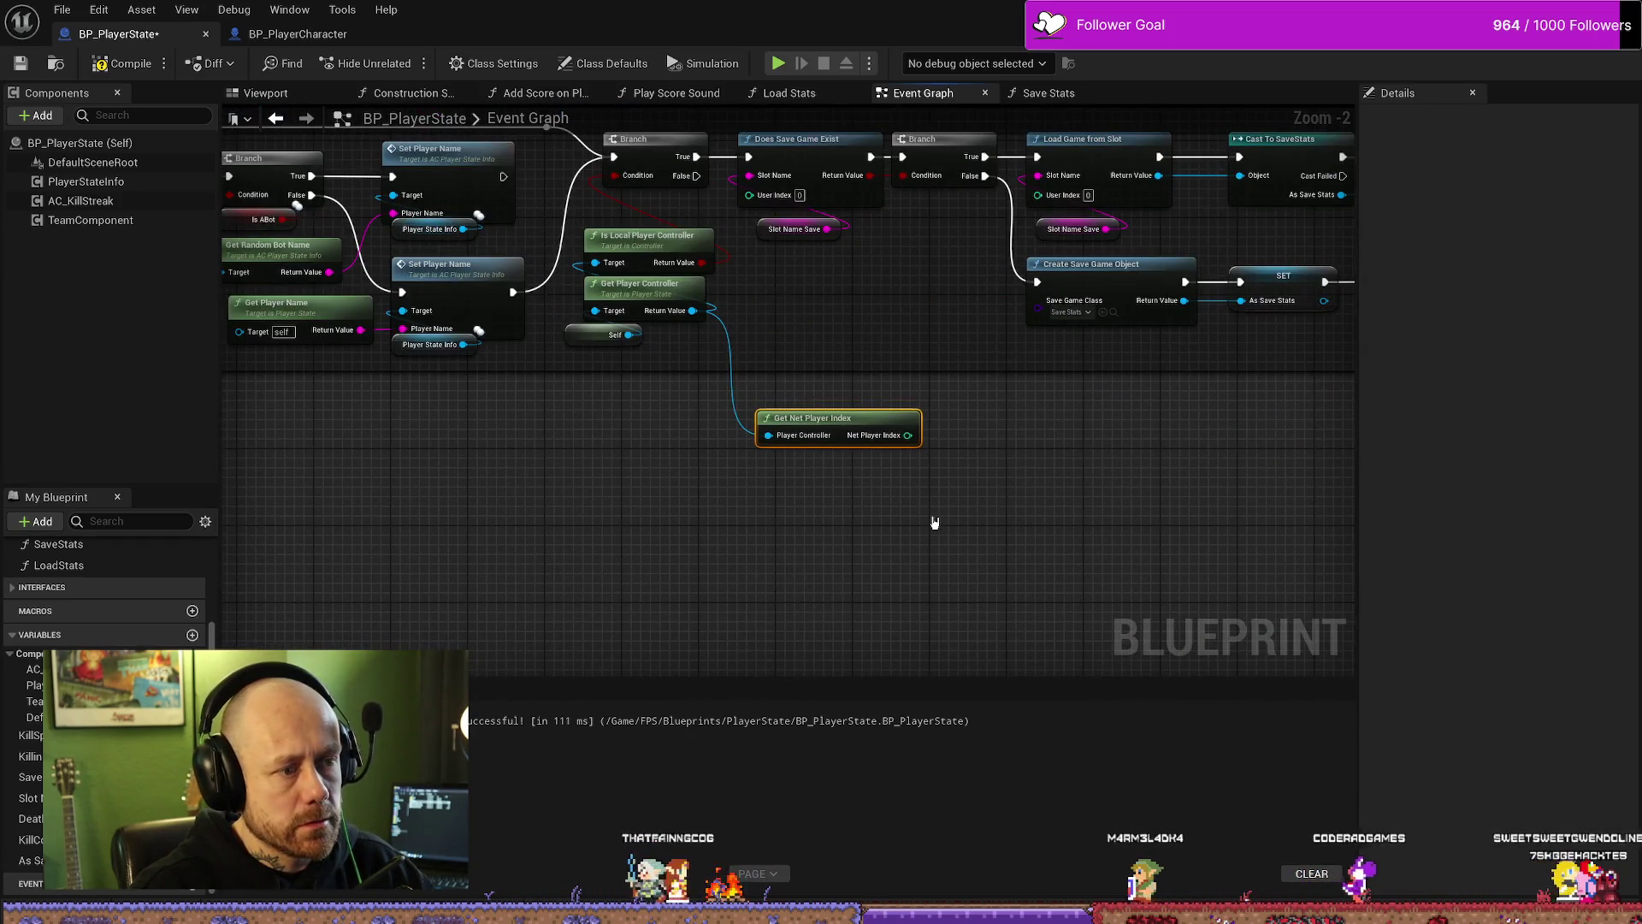
key(Delete)
click(126, 65)
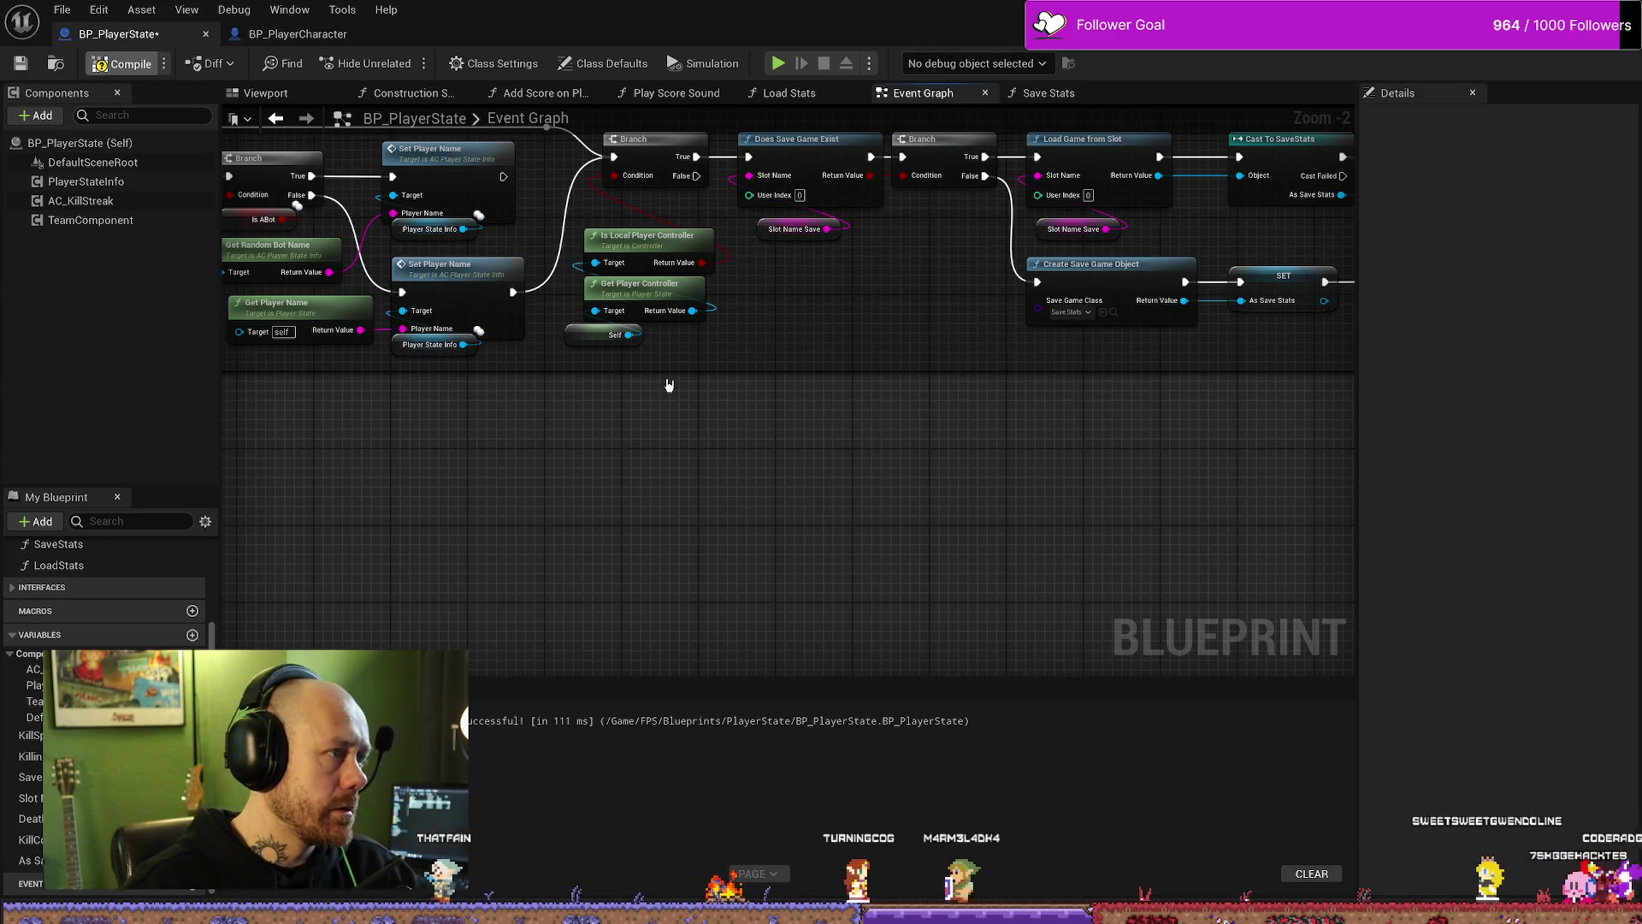
key(ctrl+s)
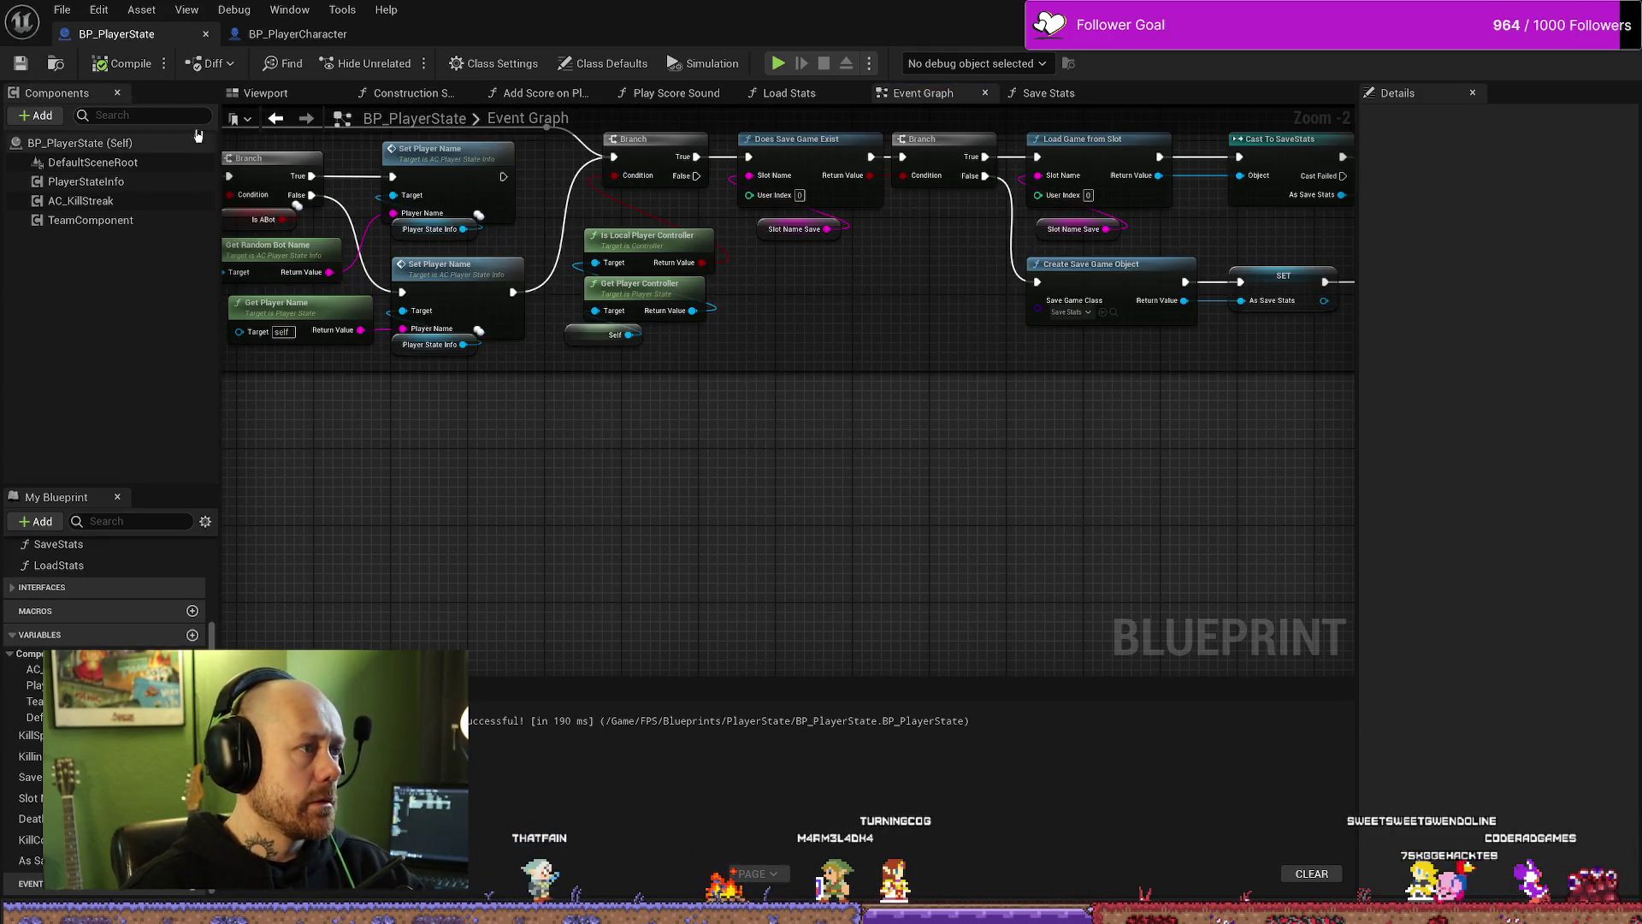
Step: Save all assets, set the Set Timer by Event interval to 5 seconds, then compile and save
click(50, 10)
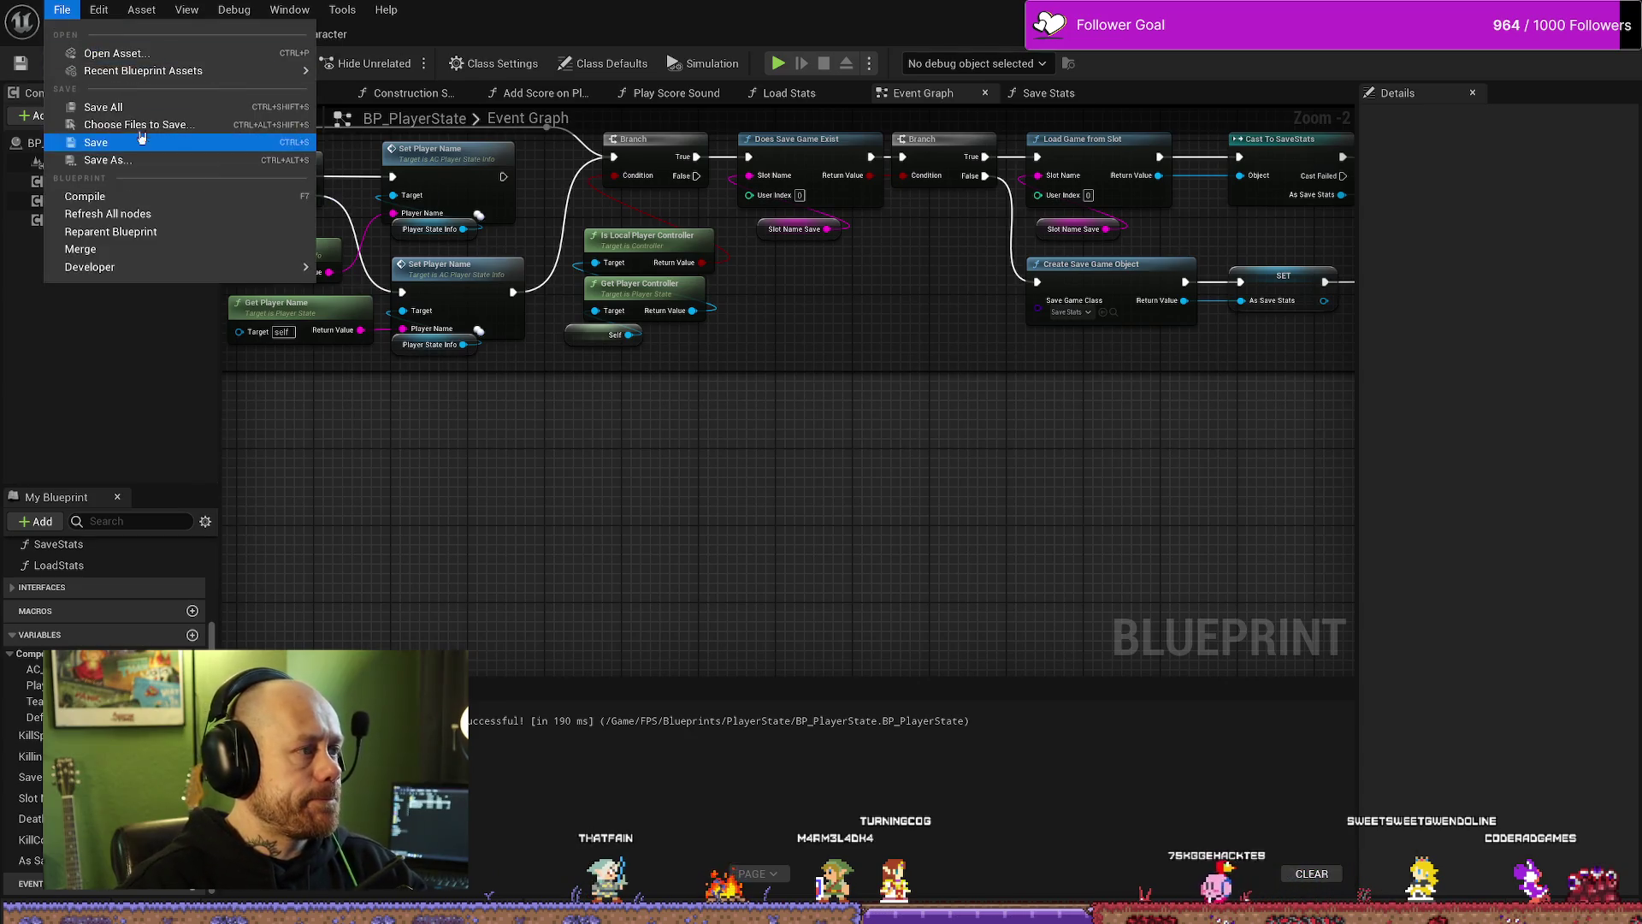
click(190, 108)
mouse_move(921, 587)
mouse_down()
mouse_move(990, 575)
mouse_move(609, 375)
mouse_up()
scroll(971, 402, down, 3)
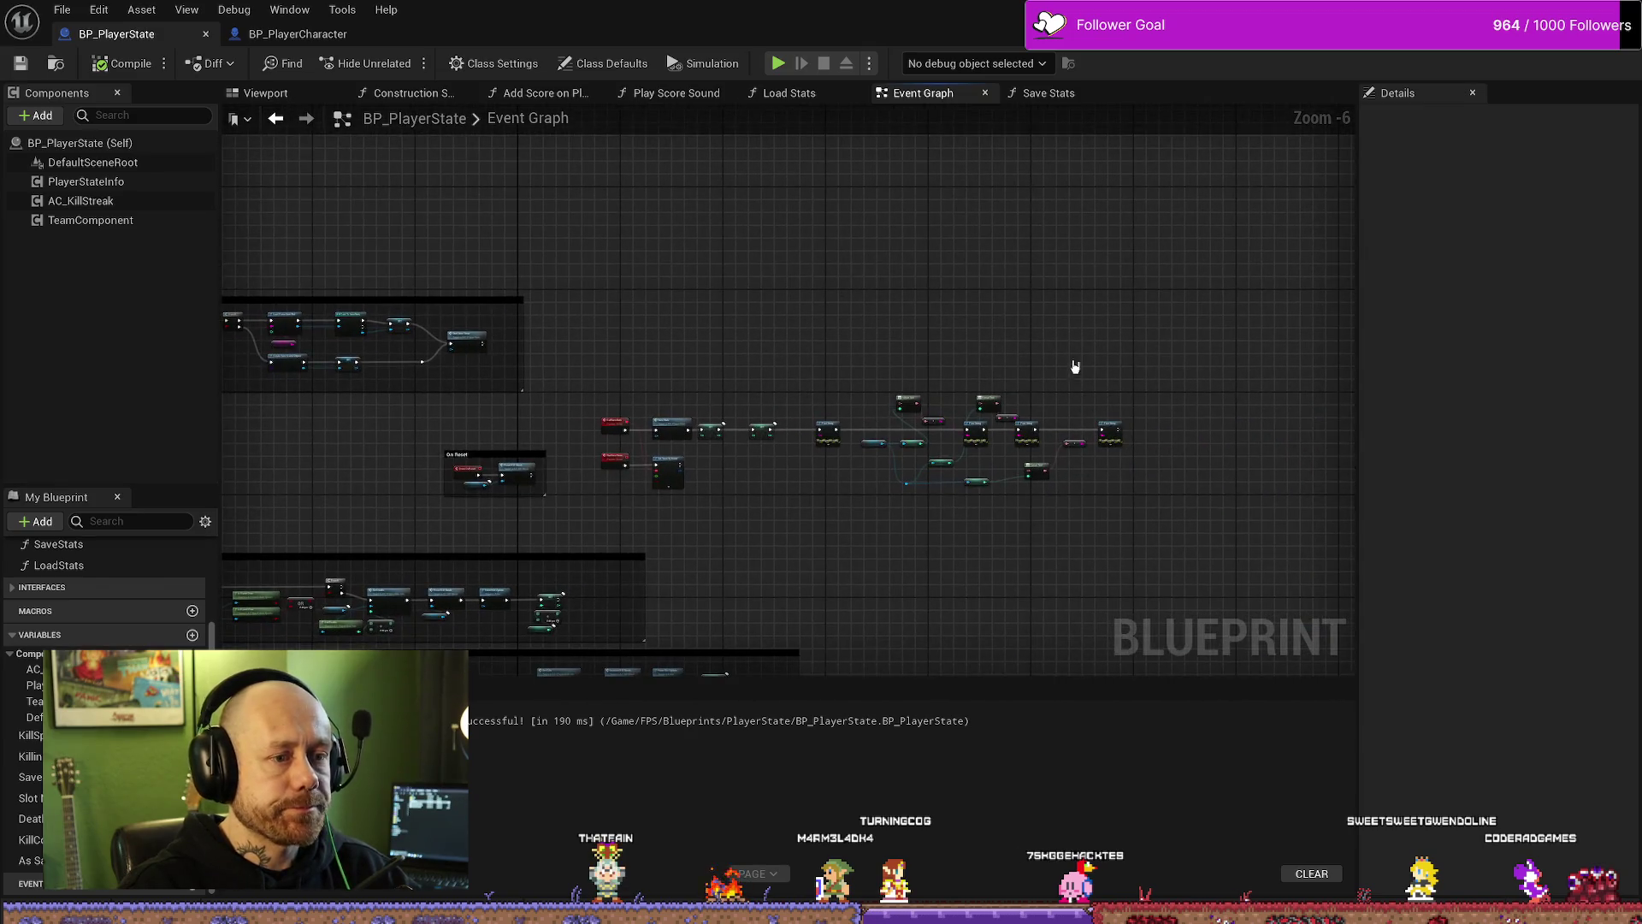
scroll(1074, 367, up, 3)
drag(1075, 367, 867, 399)
scroll(867, 400, up, 2)
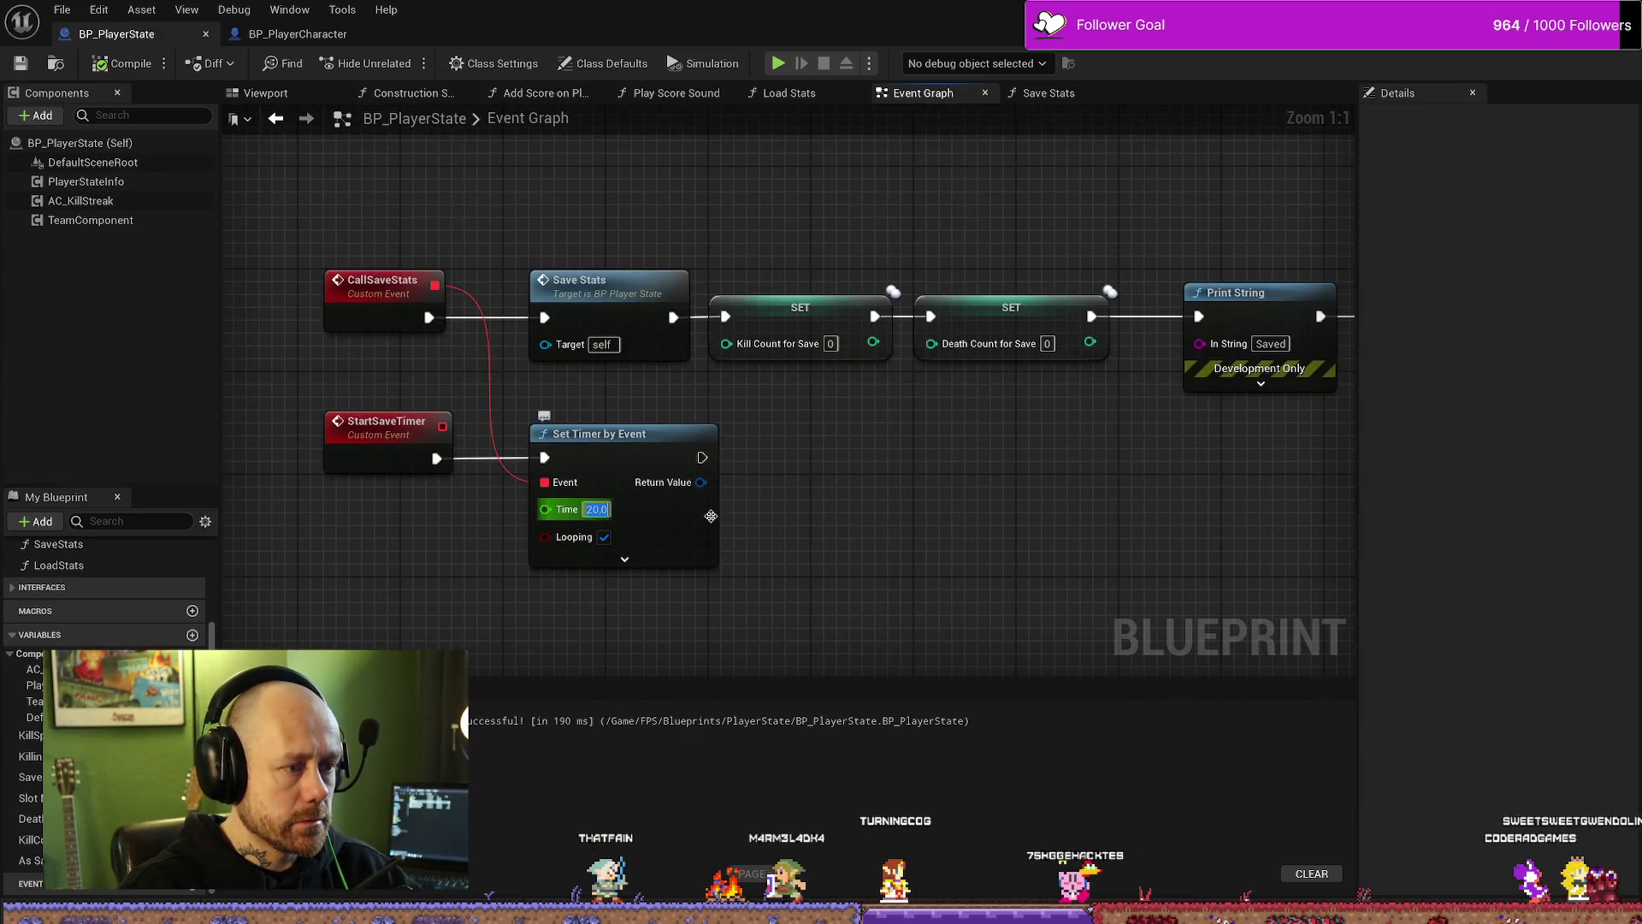
text(5)
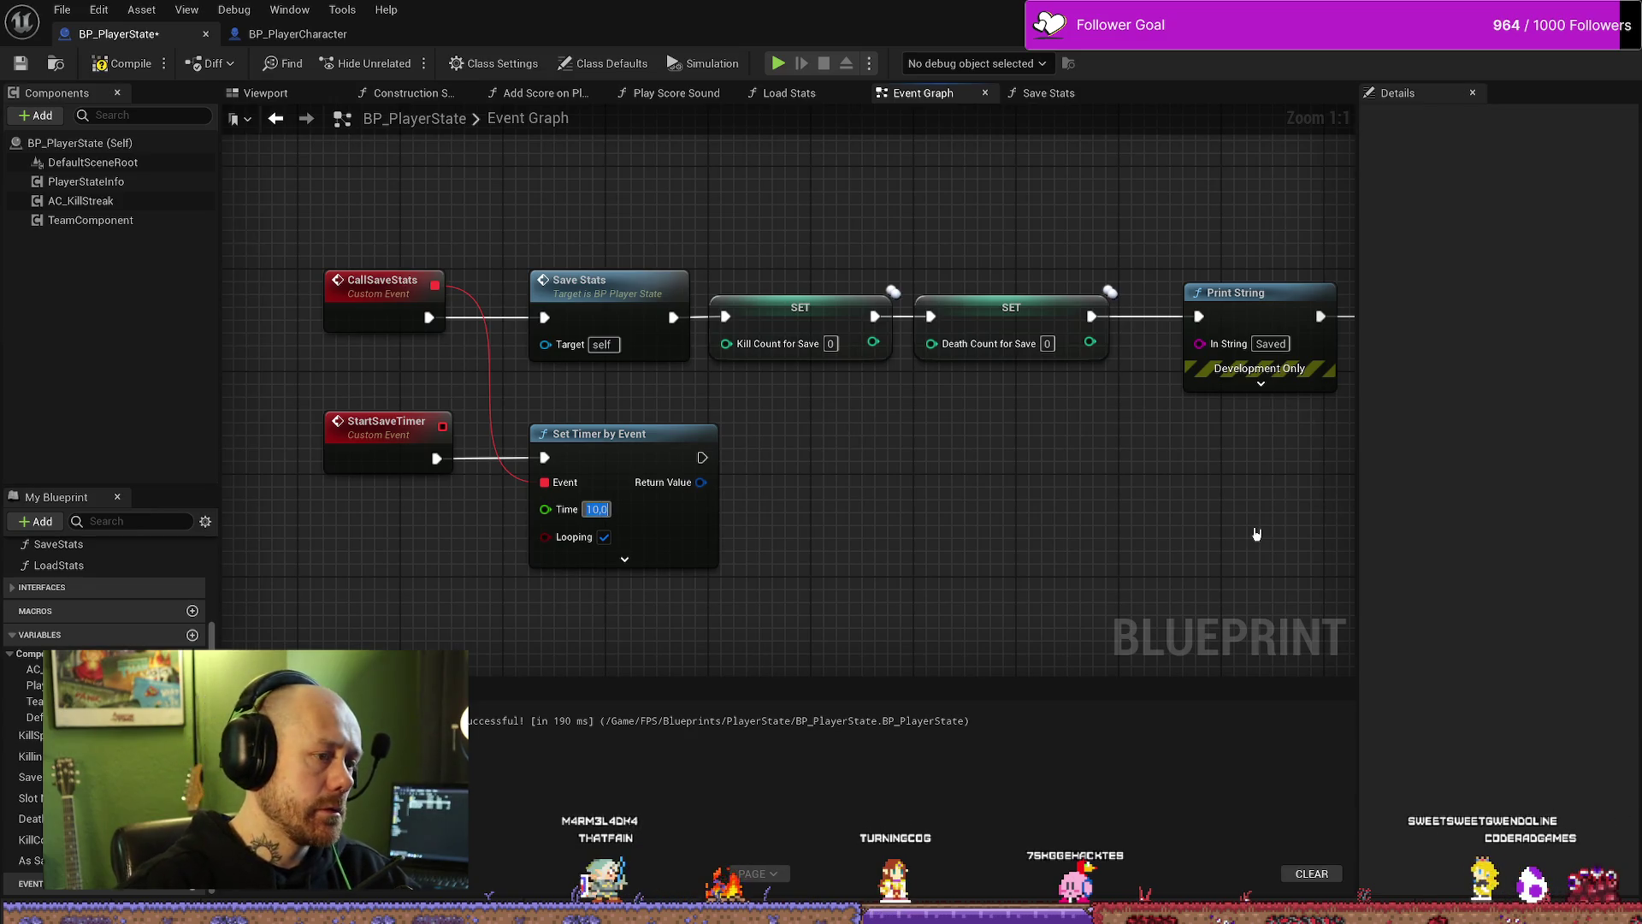
key(Return)
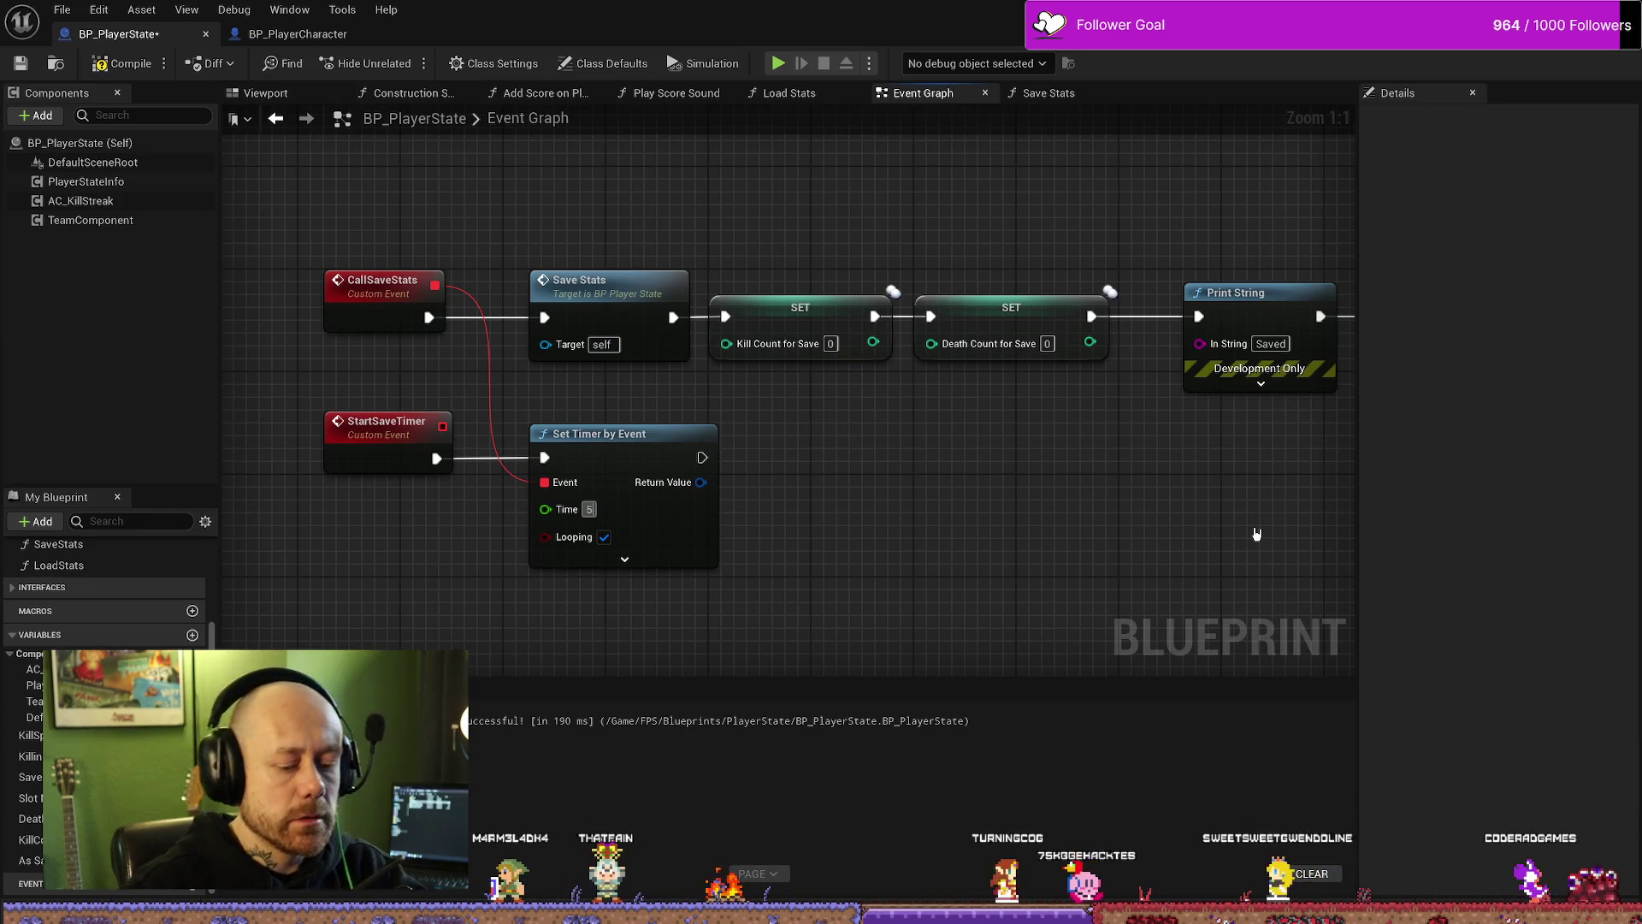
click(124, 64)
key(ctrl+s)
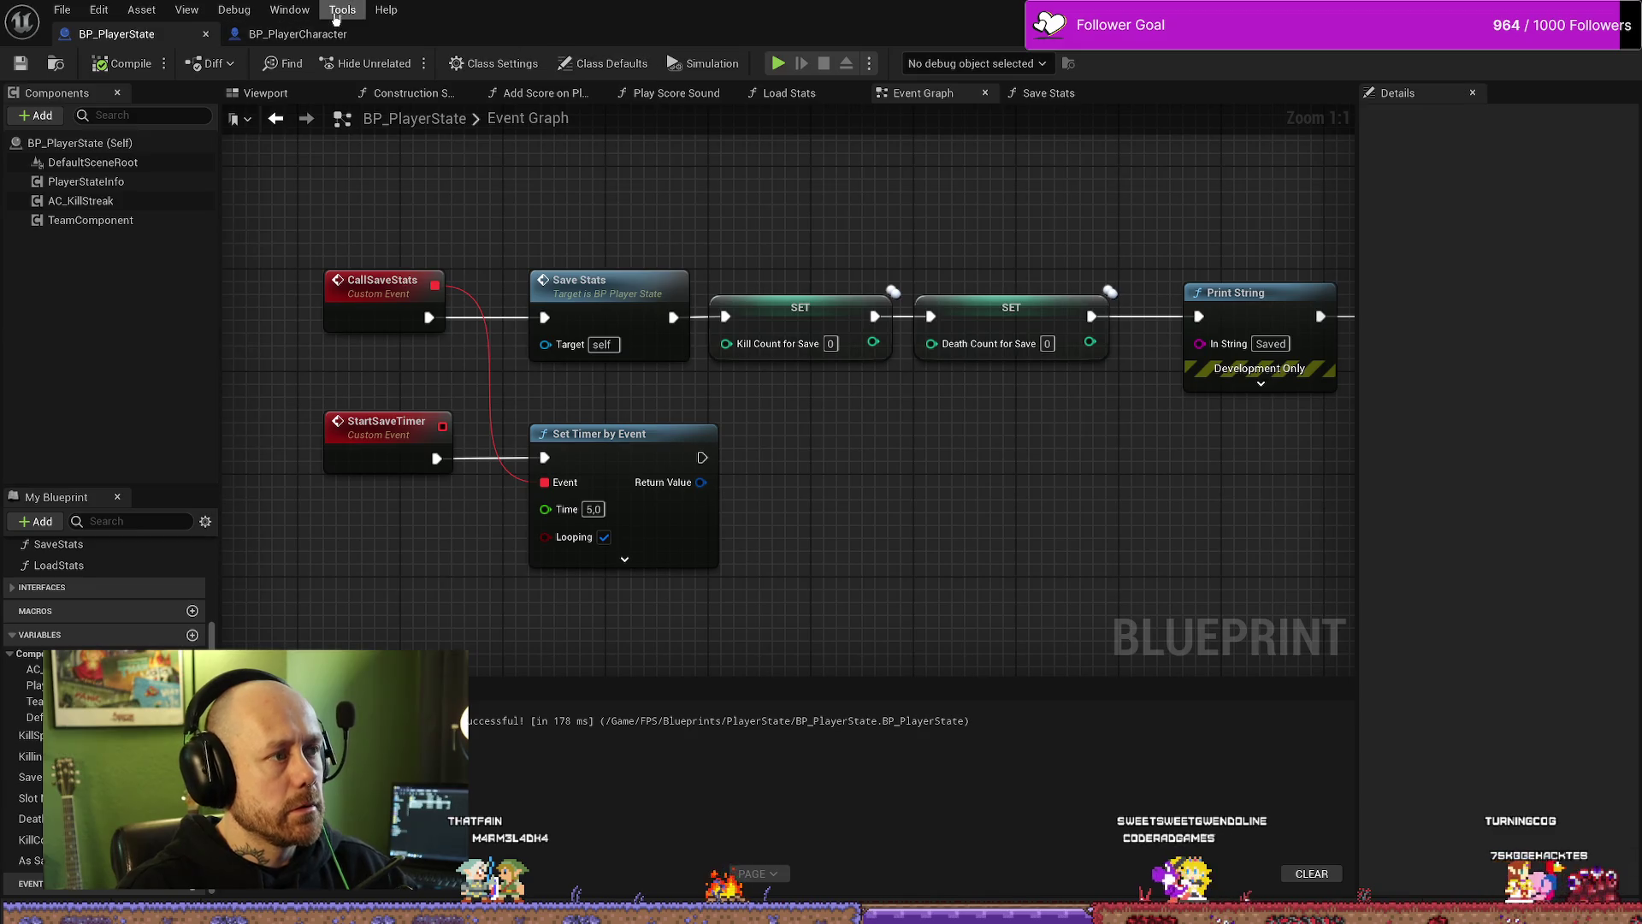
Step: Look through the editor's menus, then return to the Deathmatch_RuinedVillage level editor
click(295, 11)
click(411, 189)
click(235, 9)
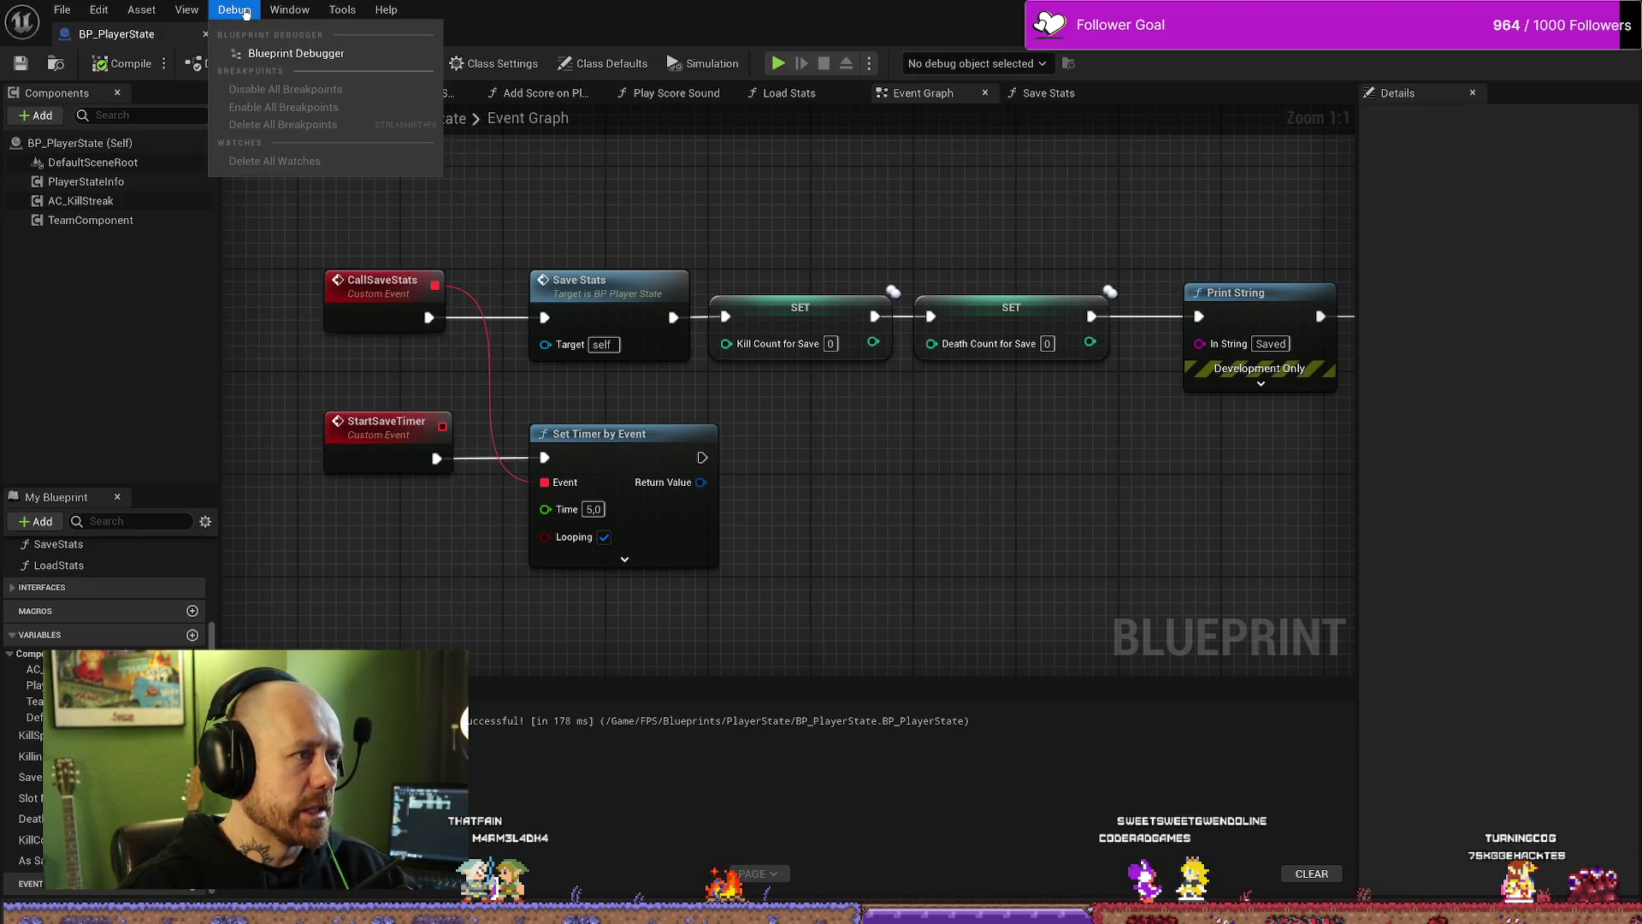
key(Escape)
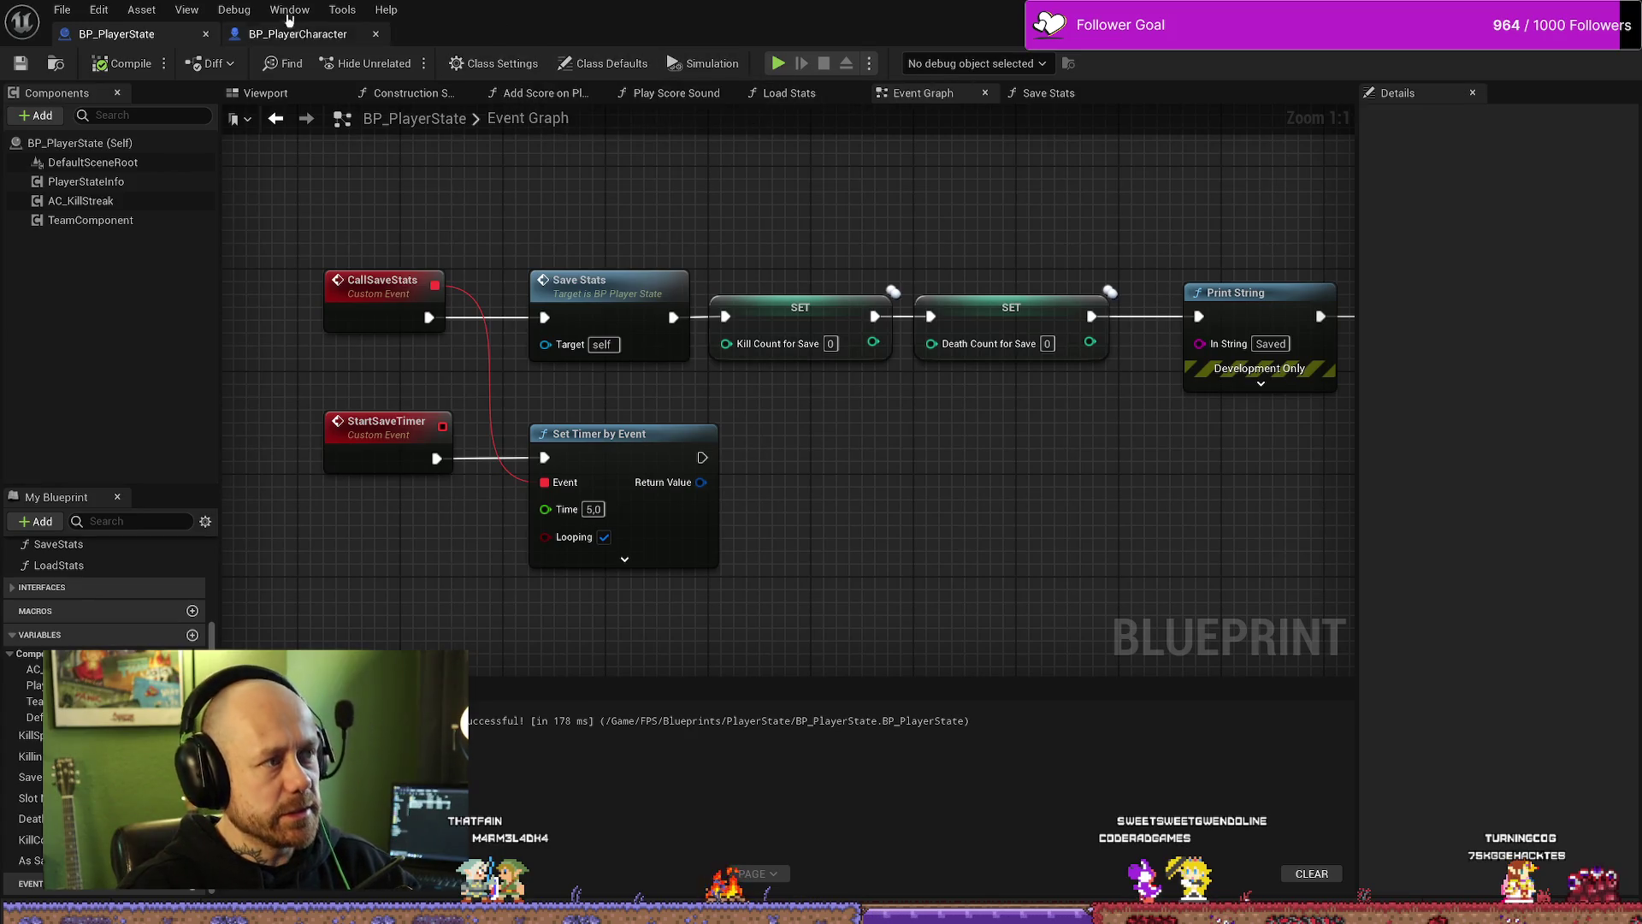
click(234, 9)
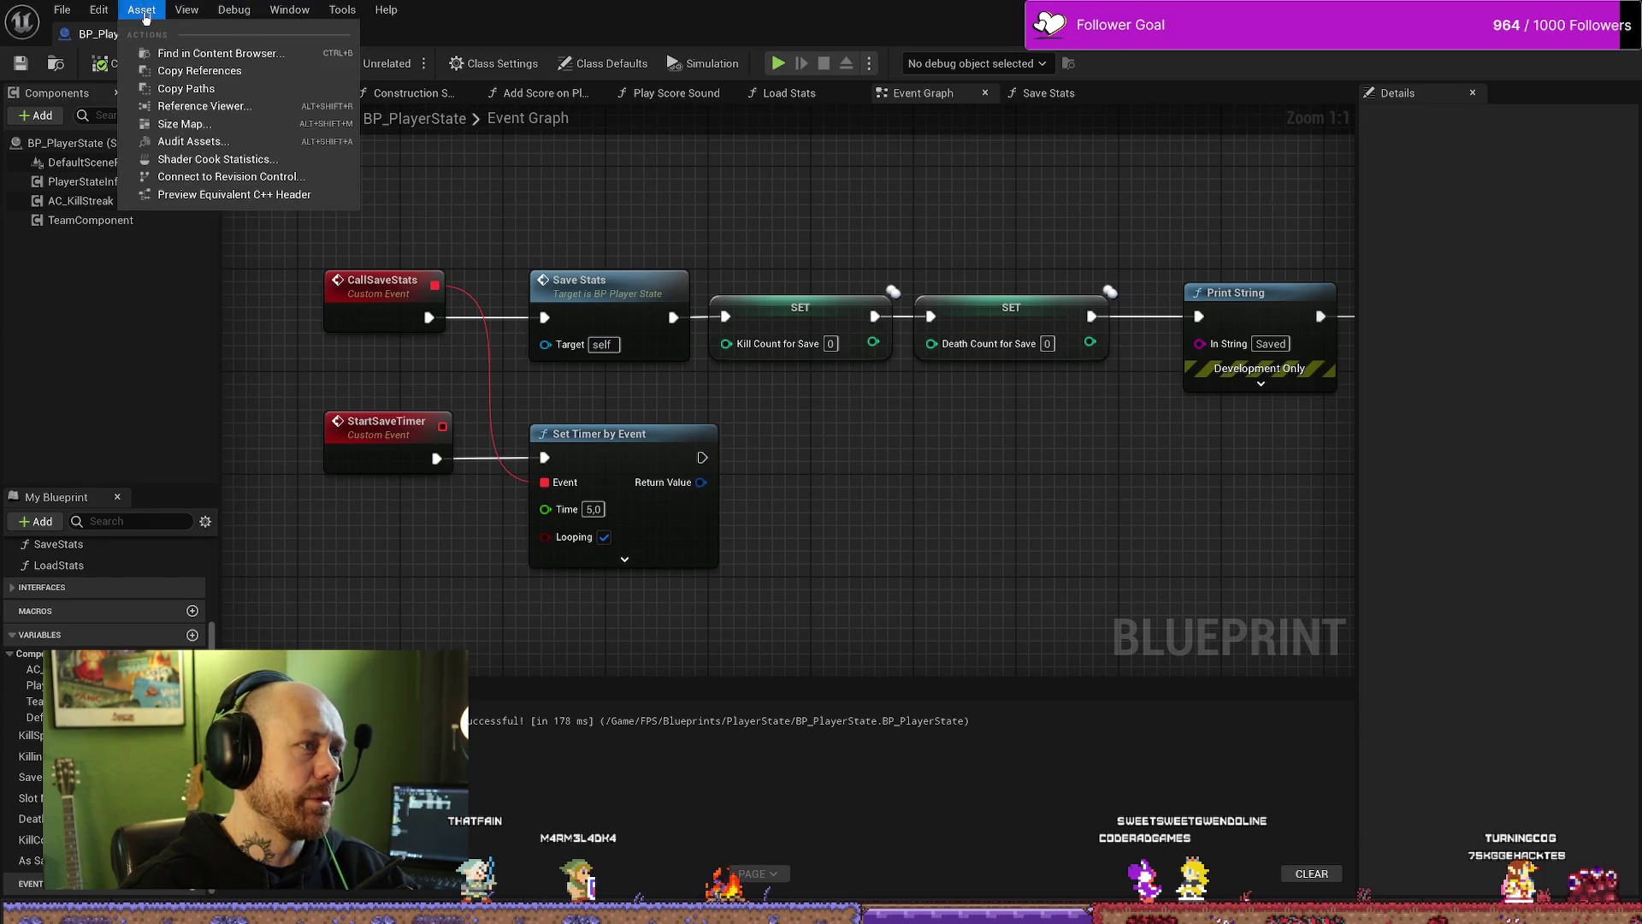
click(289, 9)
click(289, 7)
click(289, 8)
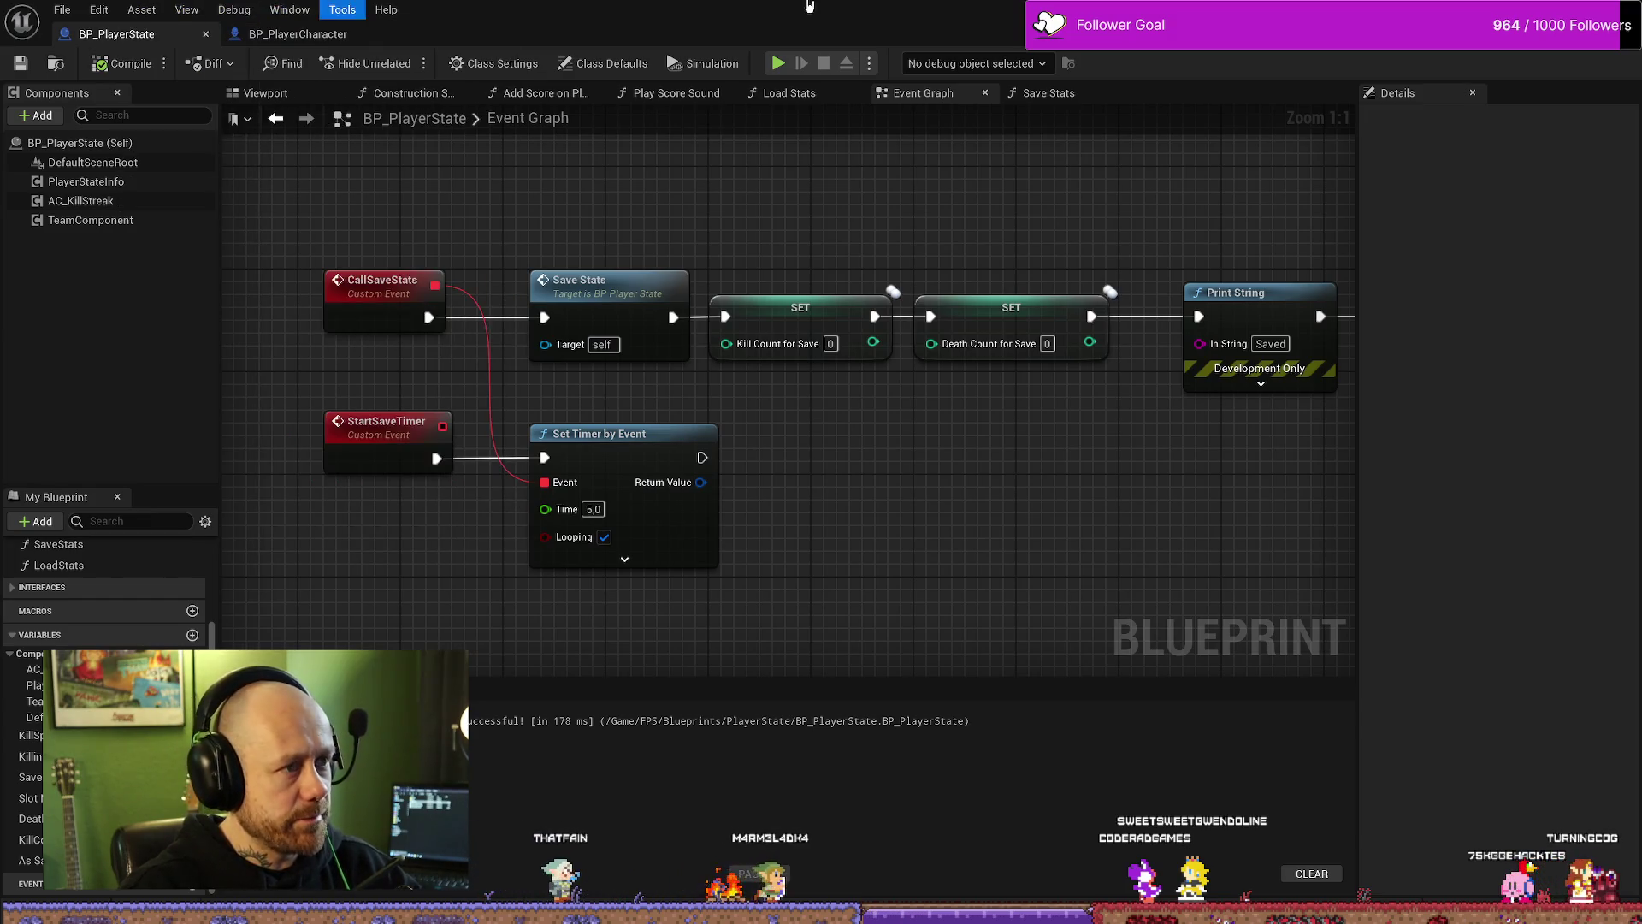
key(alt+Tab)
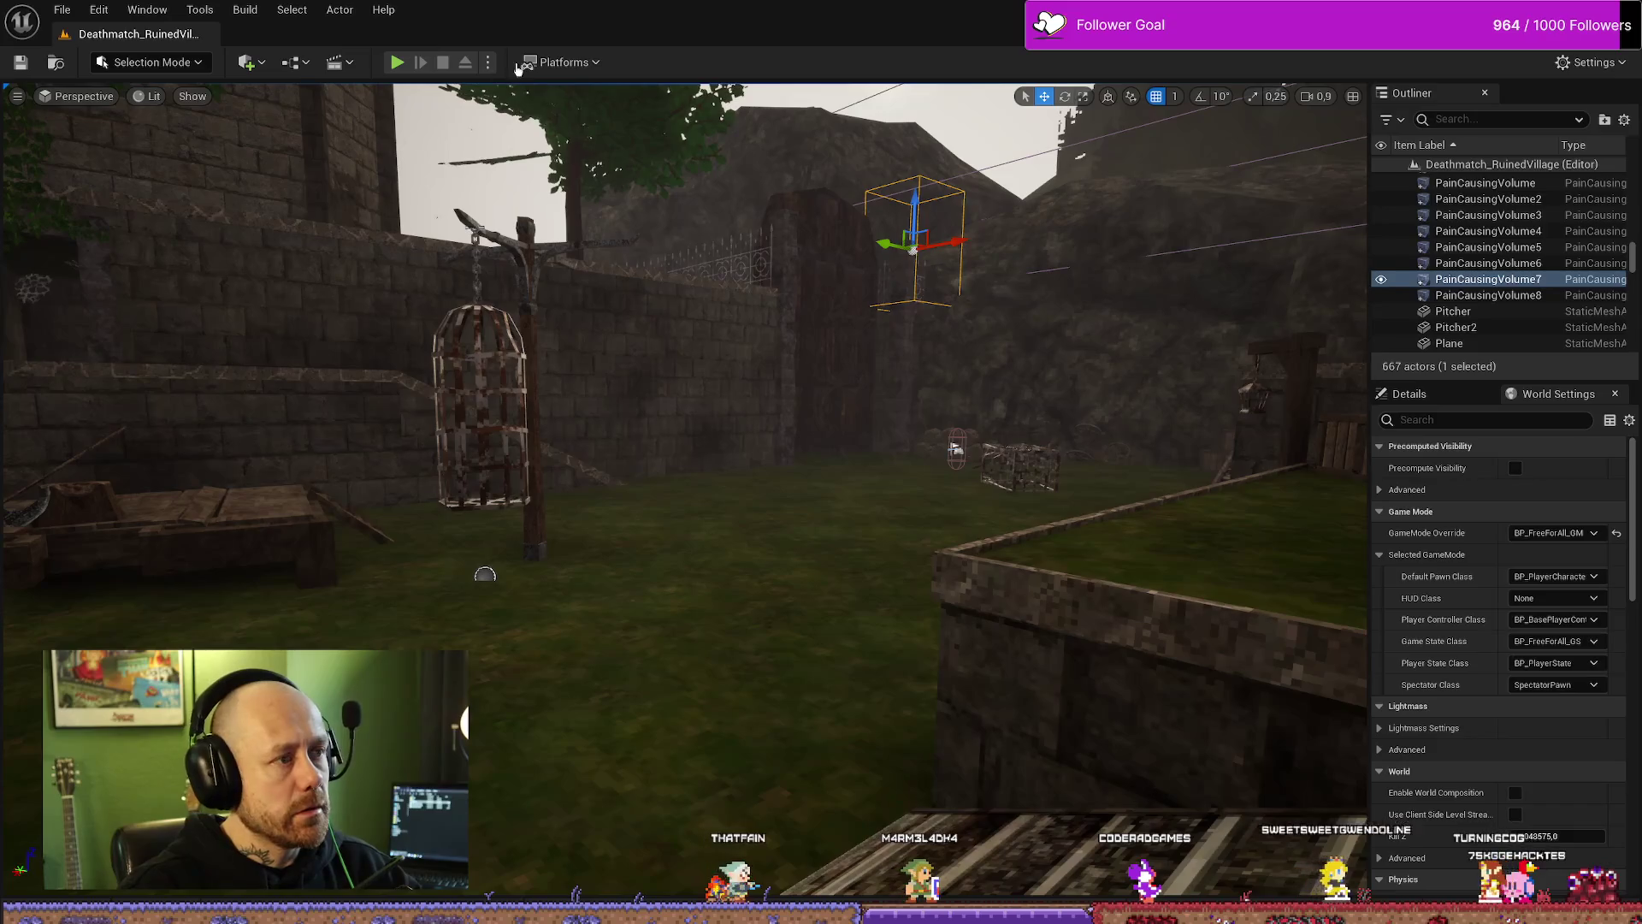
Step: Package the project for Windows with BloodspillPackaged\ForTesting as the output folder
click(564, 62)
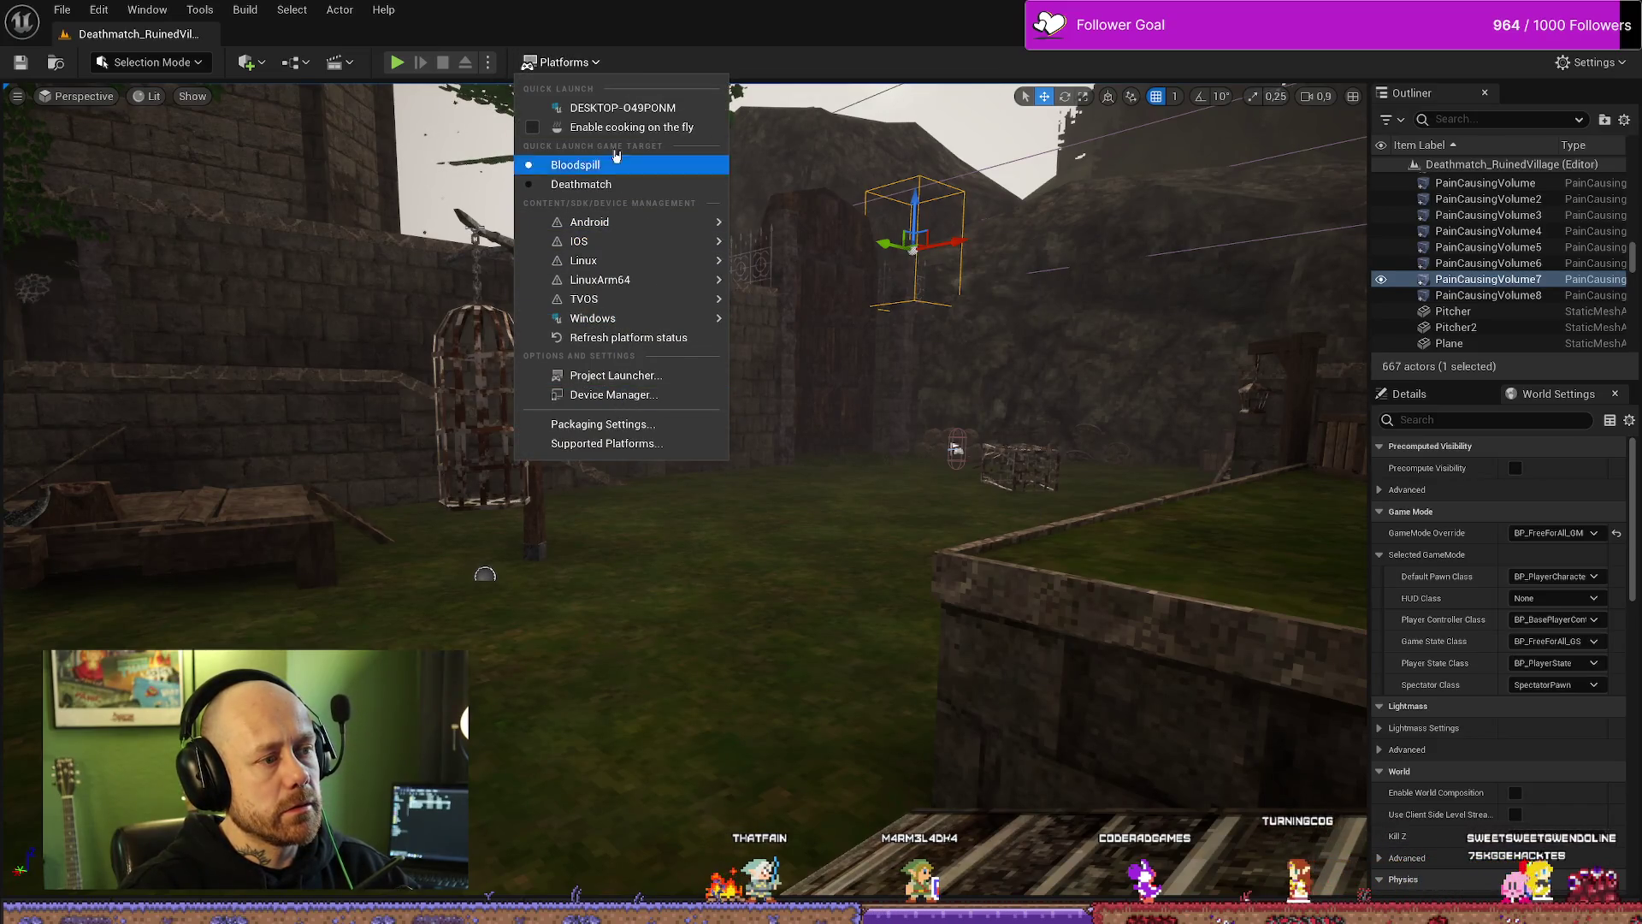
mouse_move(612, 326)
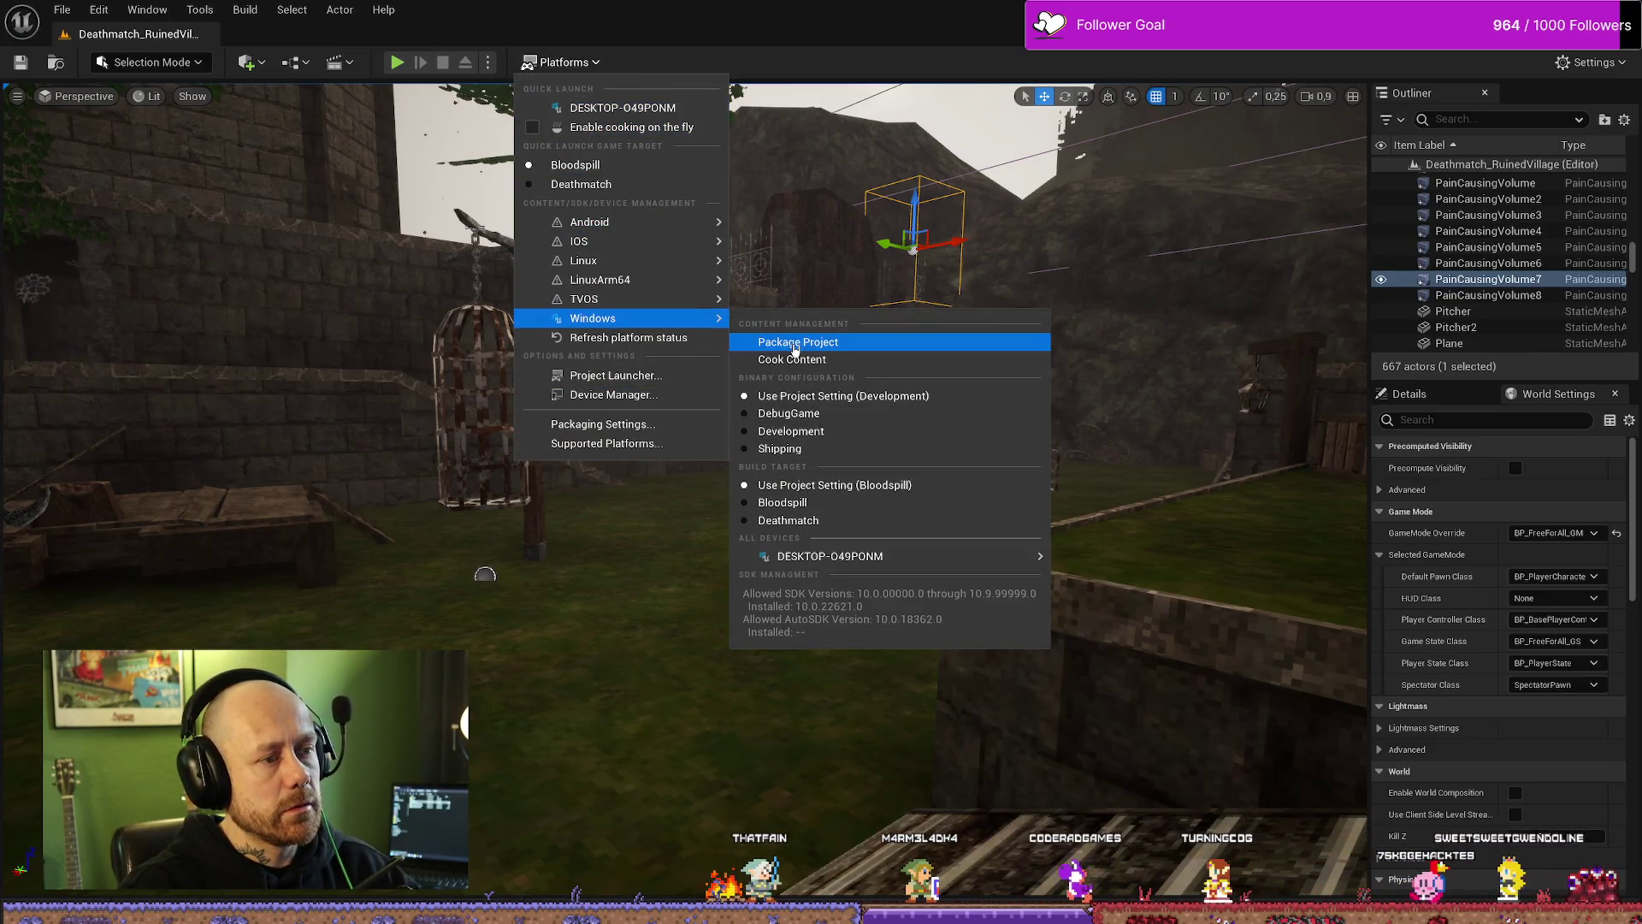
click(798, 343)
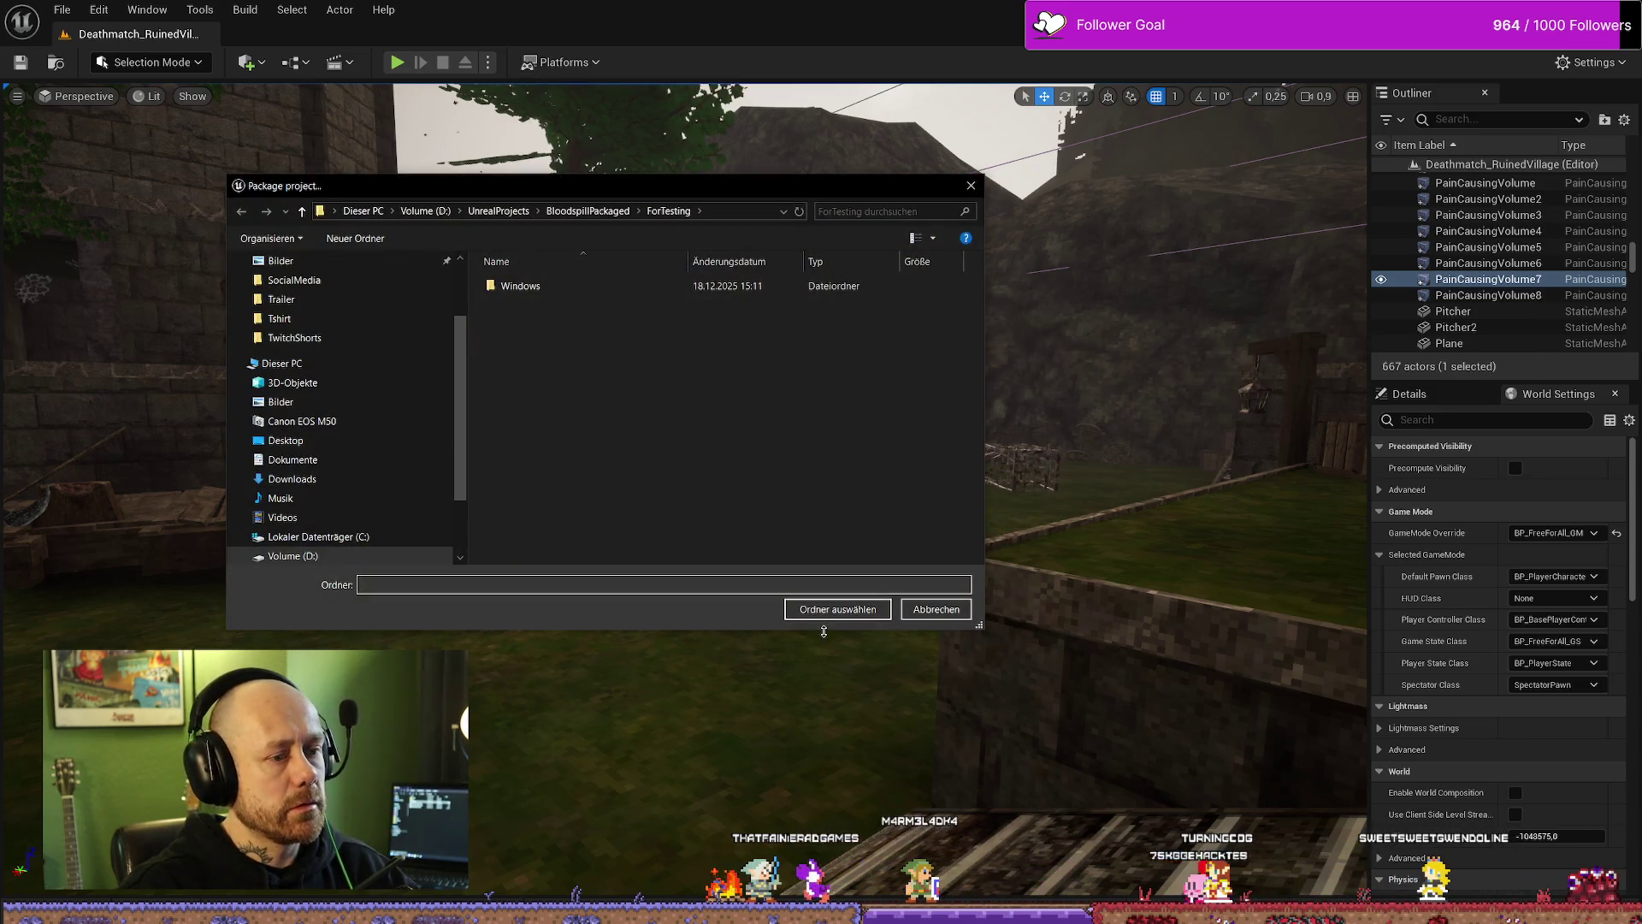
click(838, 611)
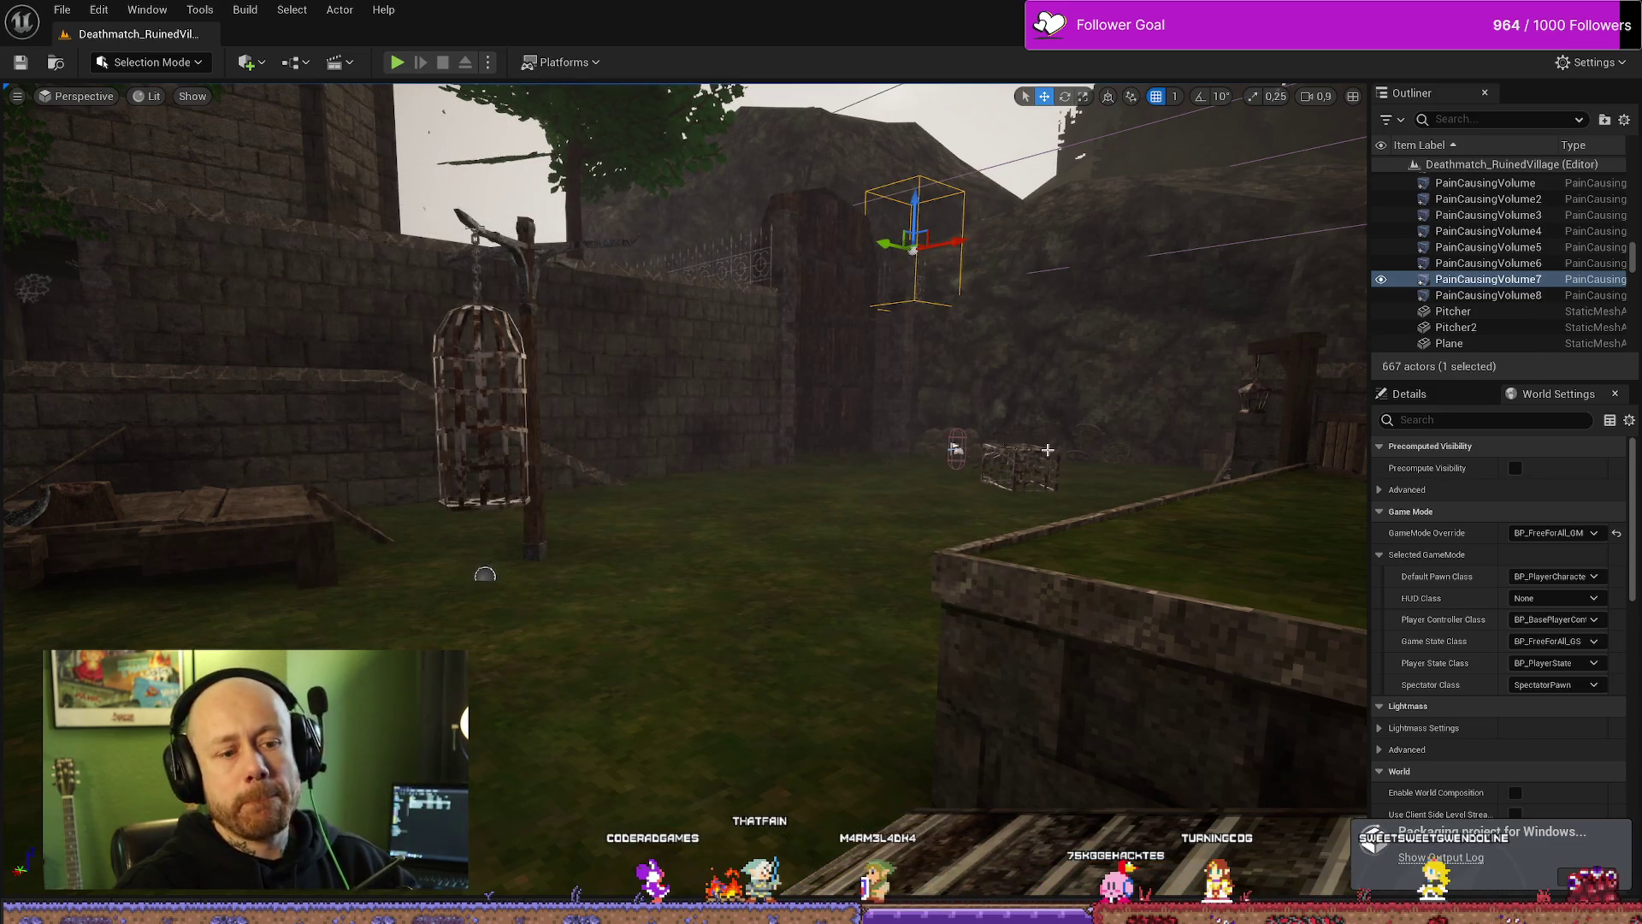
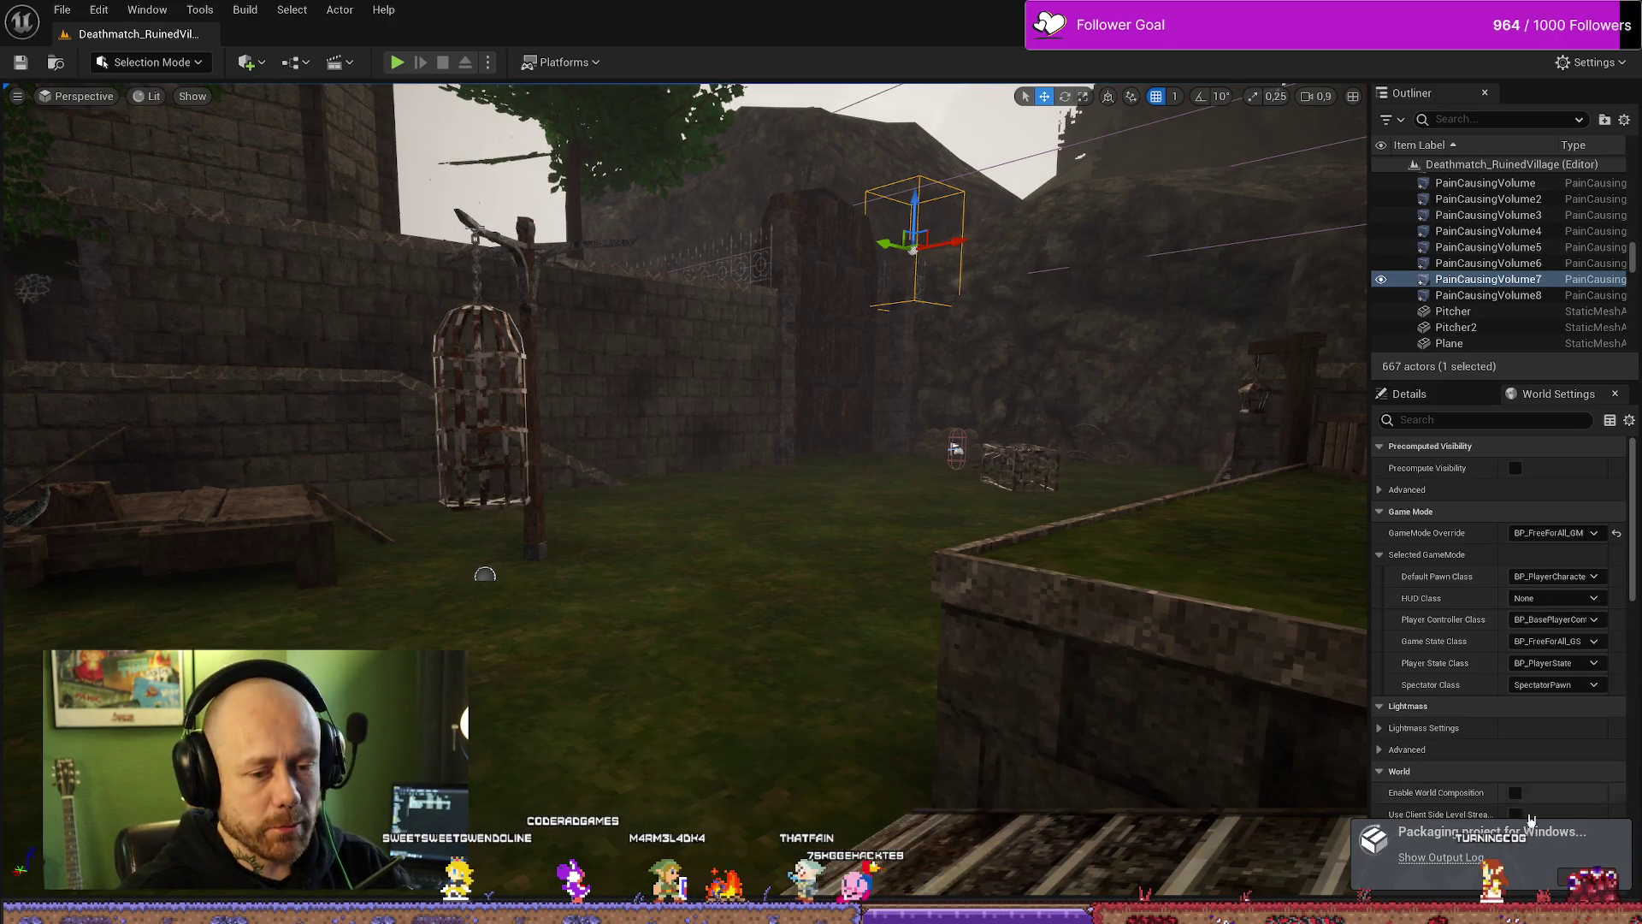
Step: Look around the ruined village level, then switch to the packaged build's File Explorer window
mouse_move(684, 428)
mouse_down()
mouse_move(769, 427)
mouse_move(813, 411)
mouse_move(727, 393)
mouse_move(906, 349)
mouse_up()
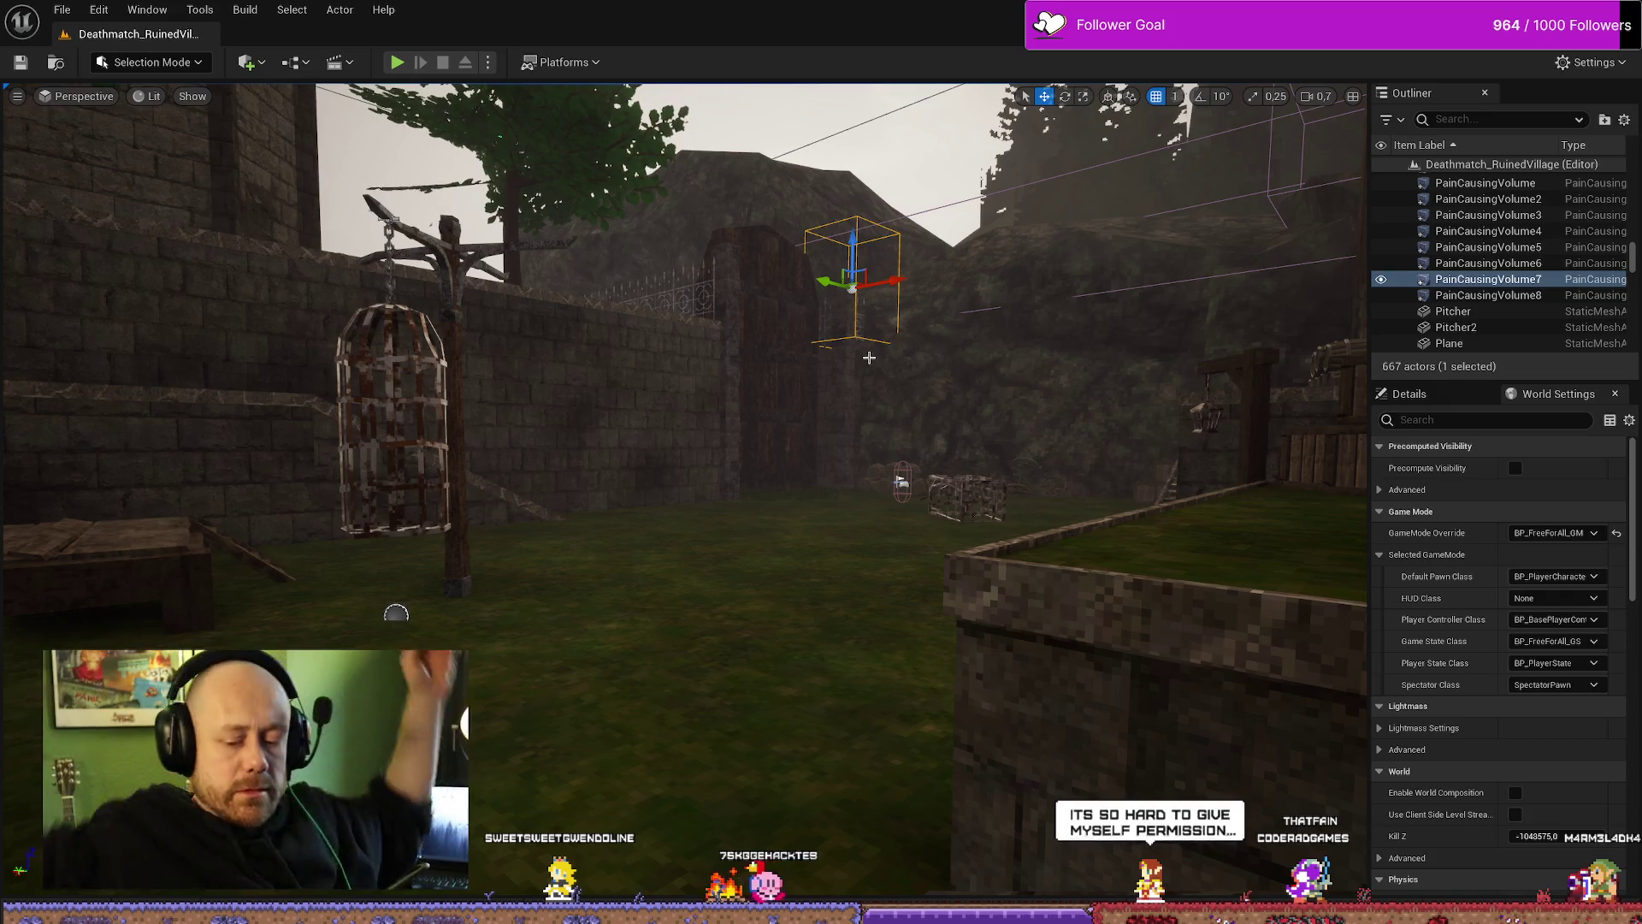
key(alt+Tab)
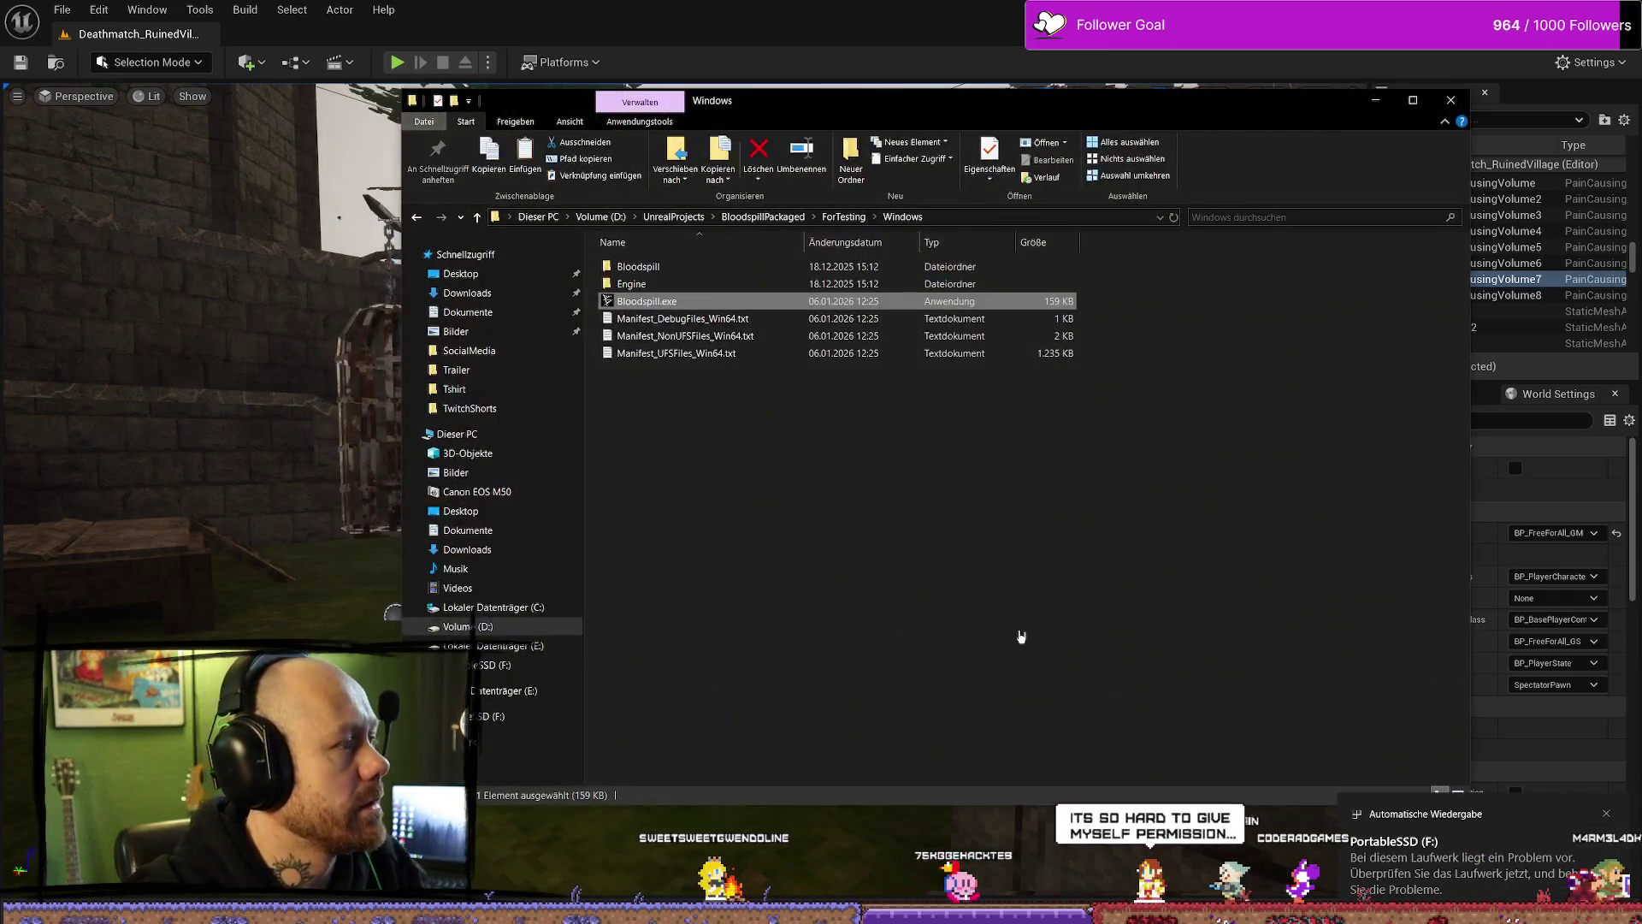
Step: Open the Windows build folder, return to ForTesting, close PortableSSD and select Windows
key(Return)
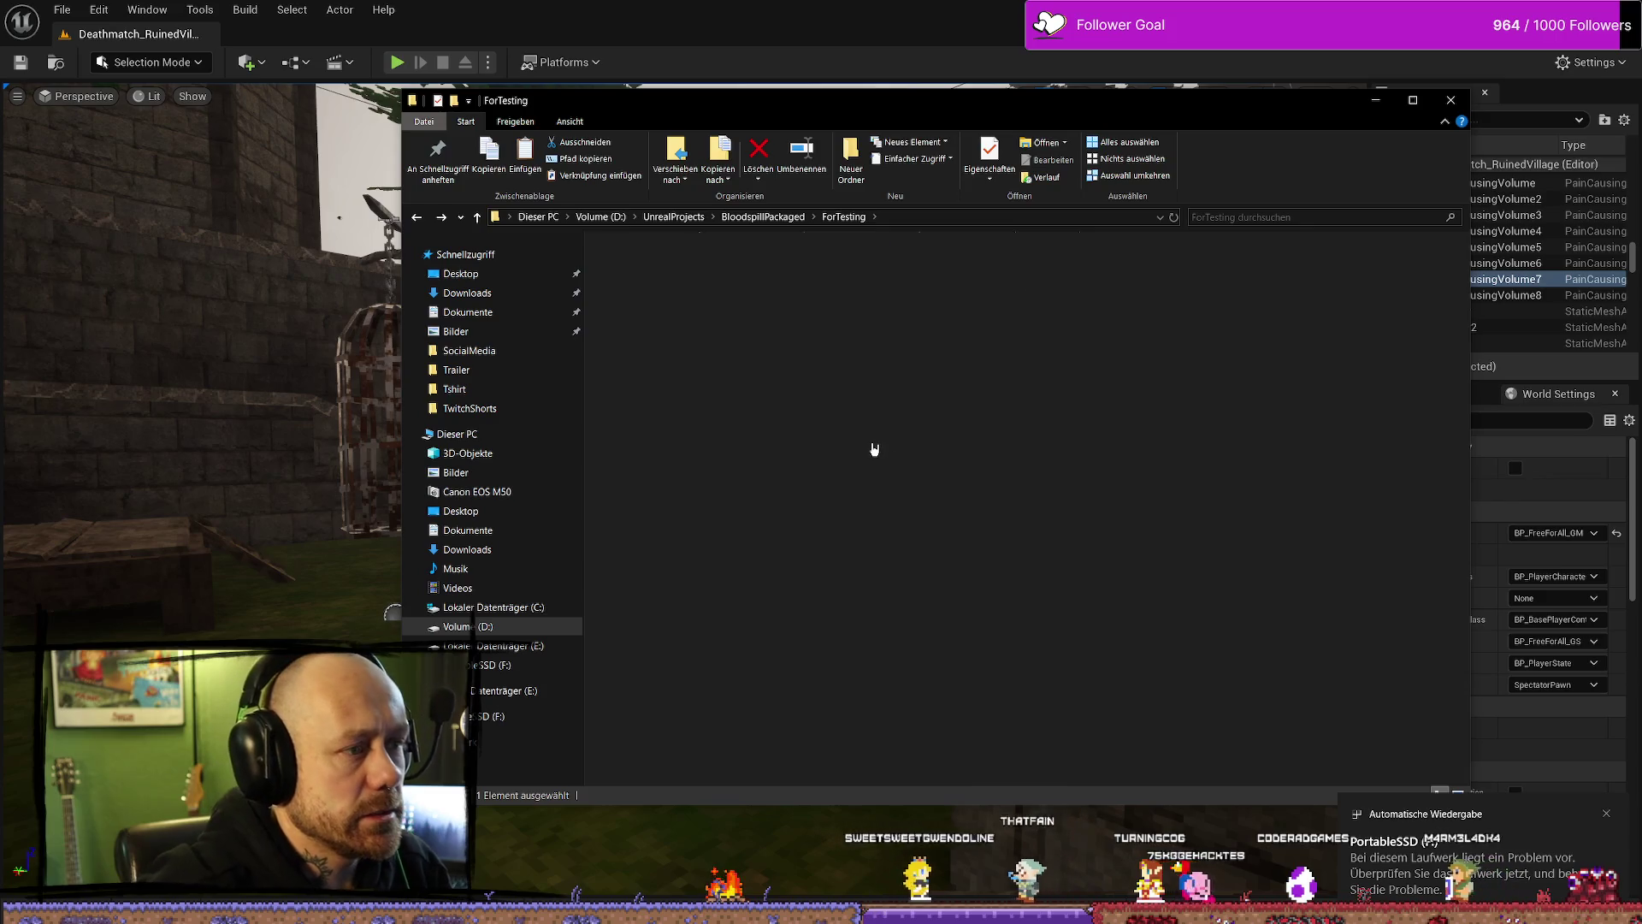
key(alt+Left)
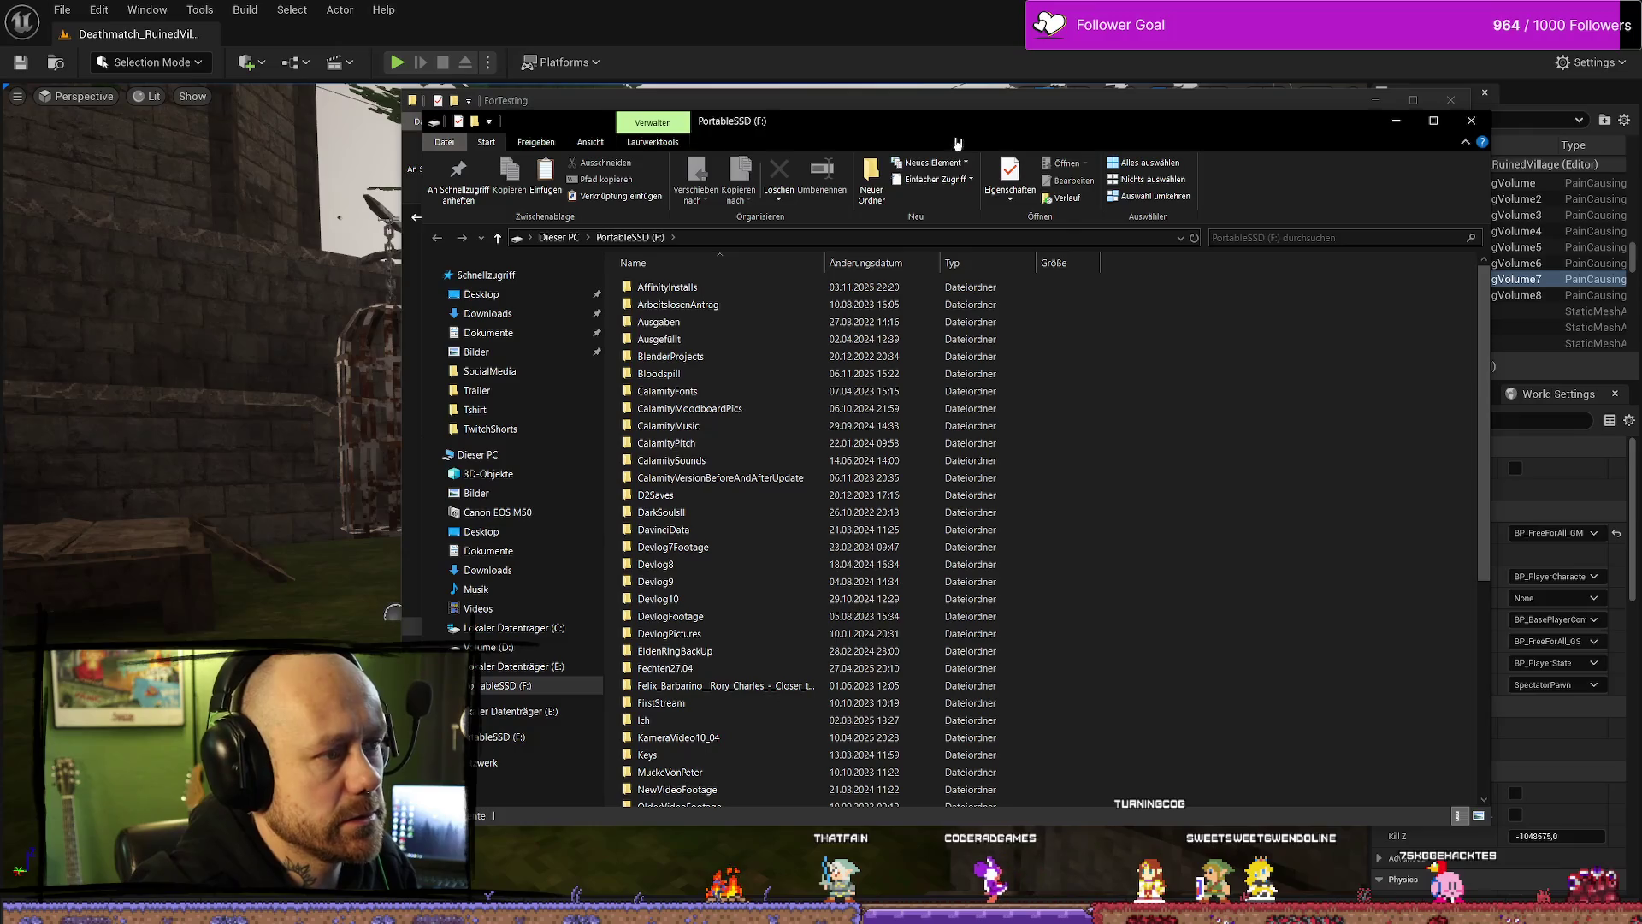
key(alt+F4)
click(660, 272)
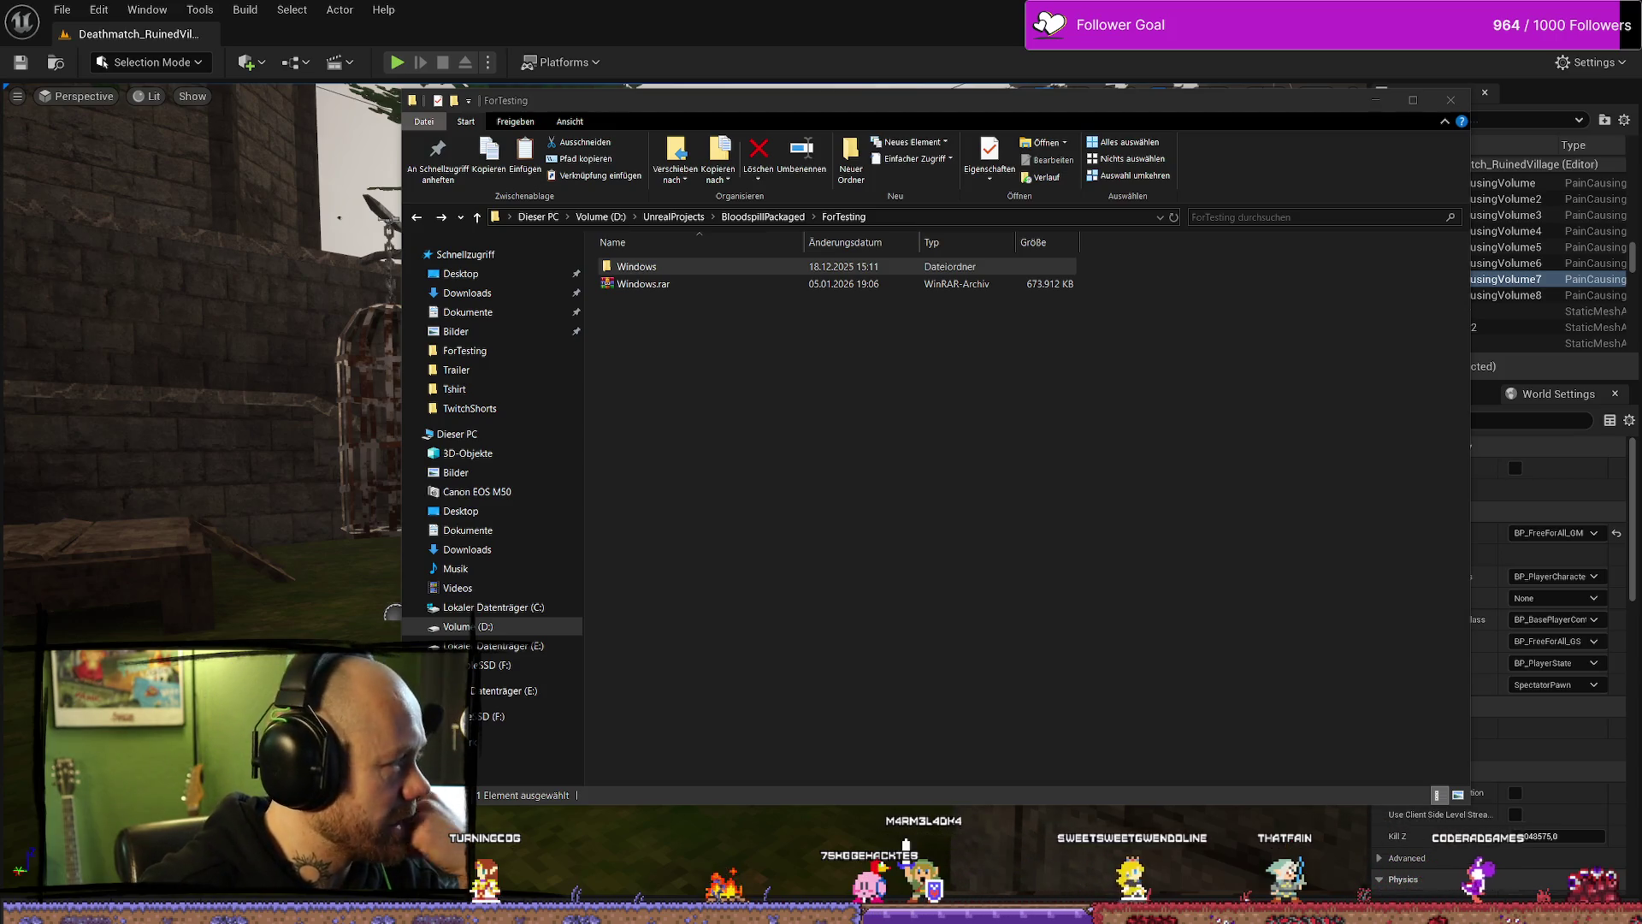
key(alt+Tab)
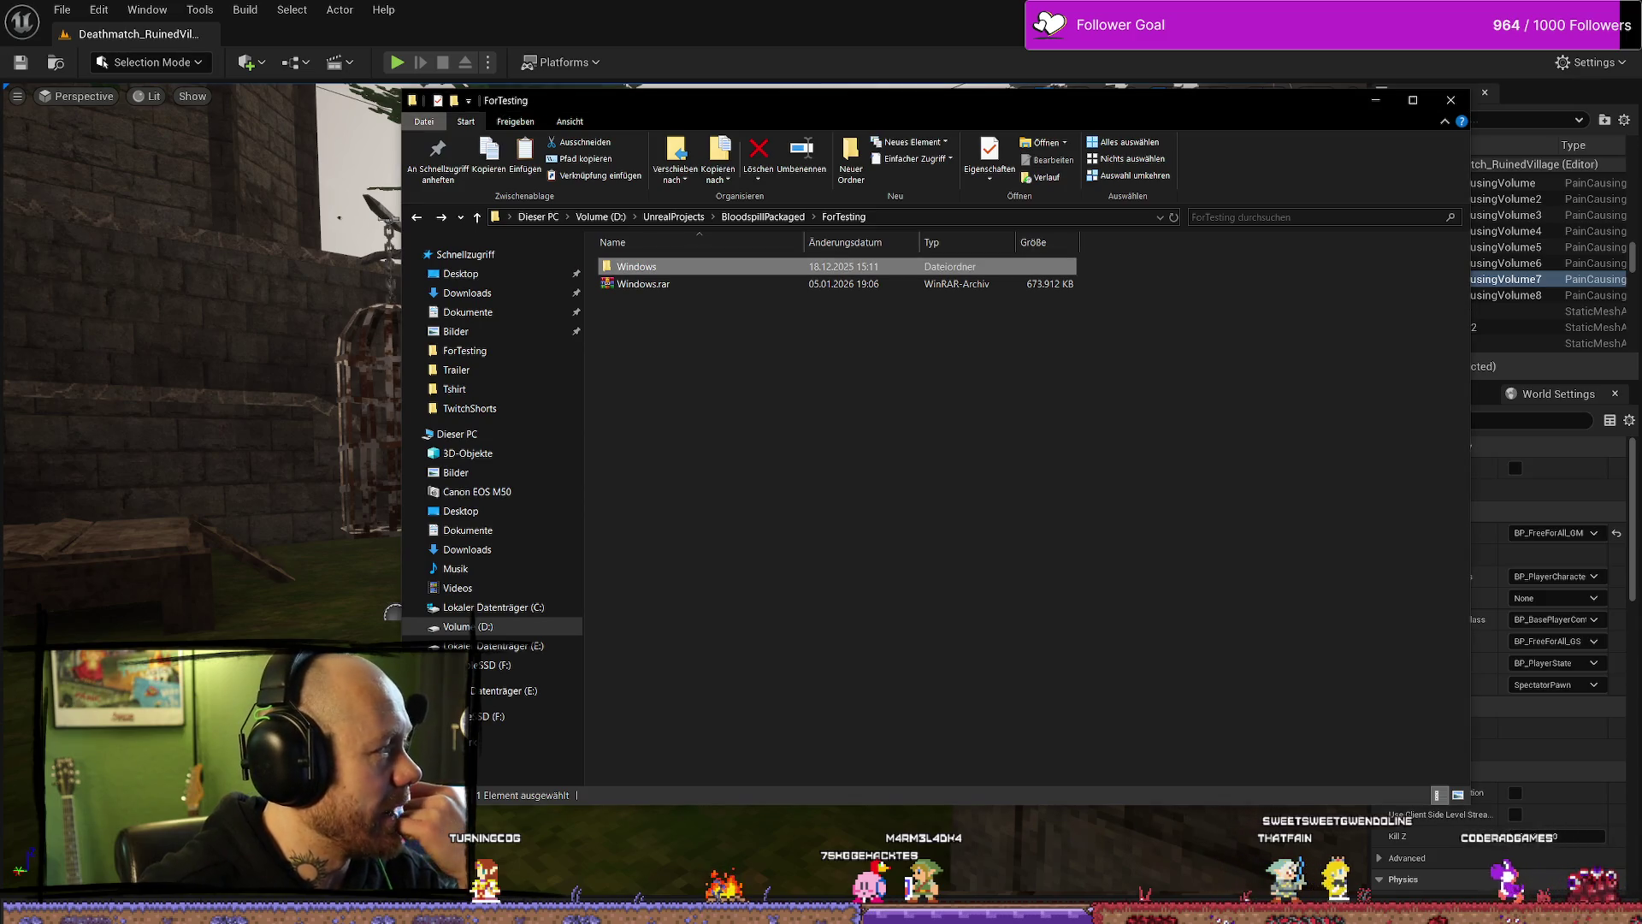
key(alt+Tab)
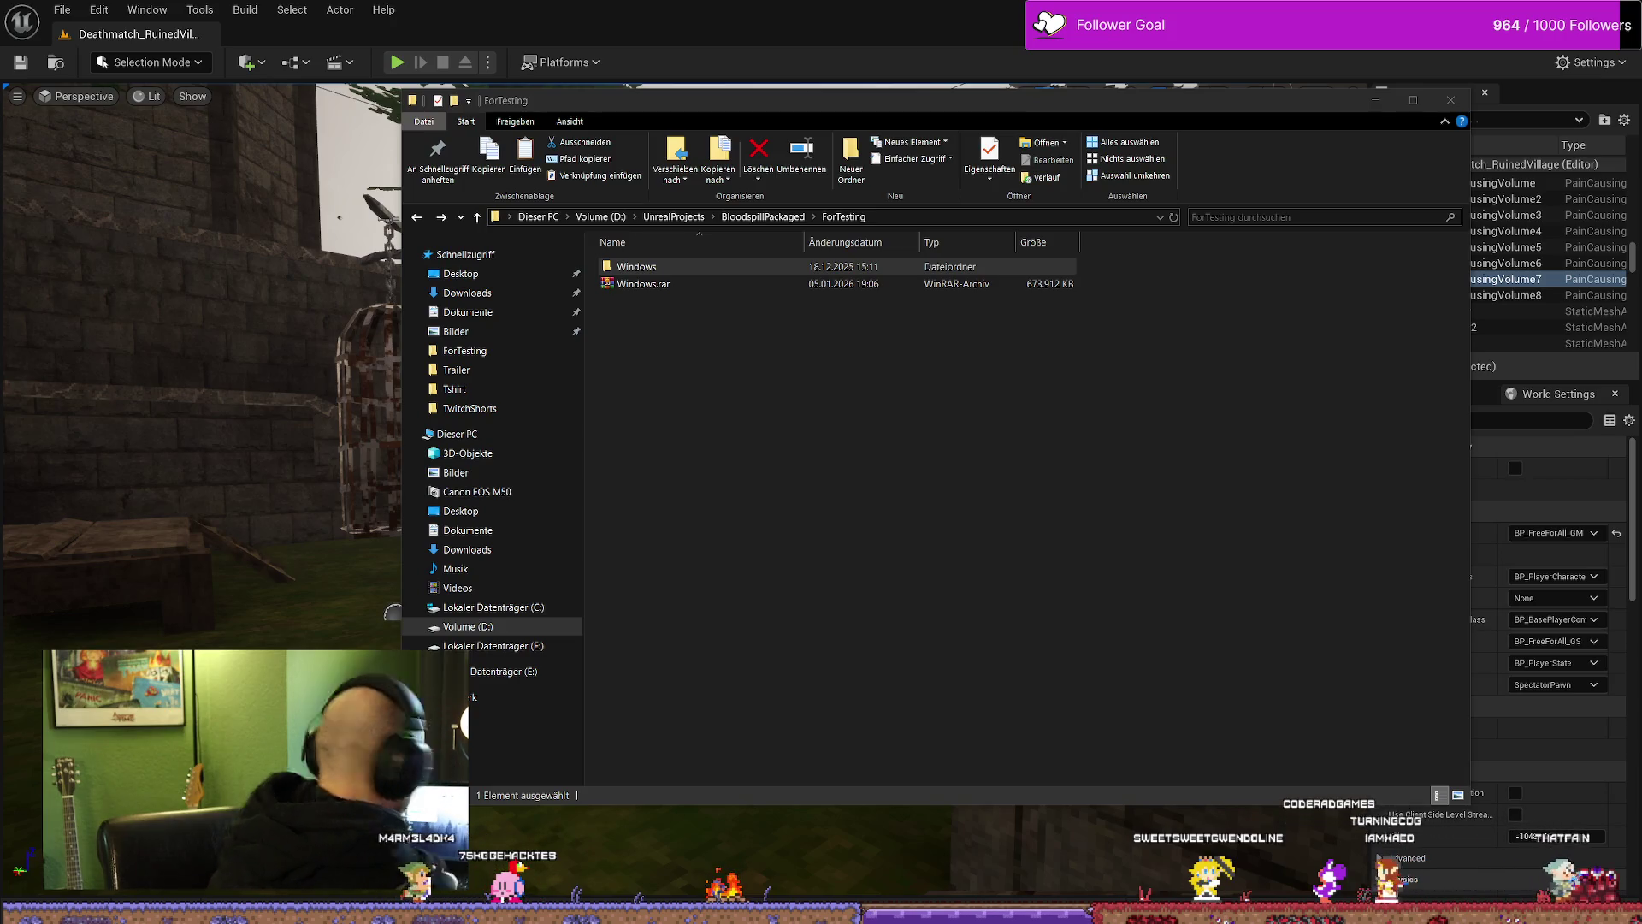
click(650, 342)
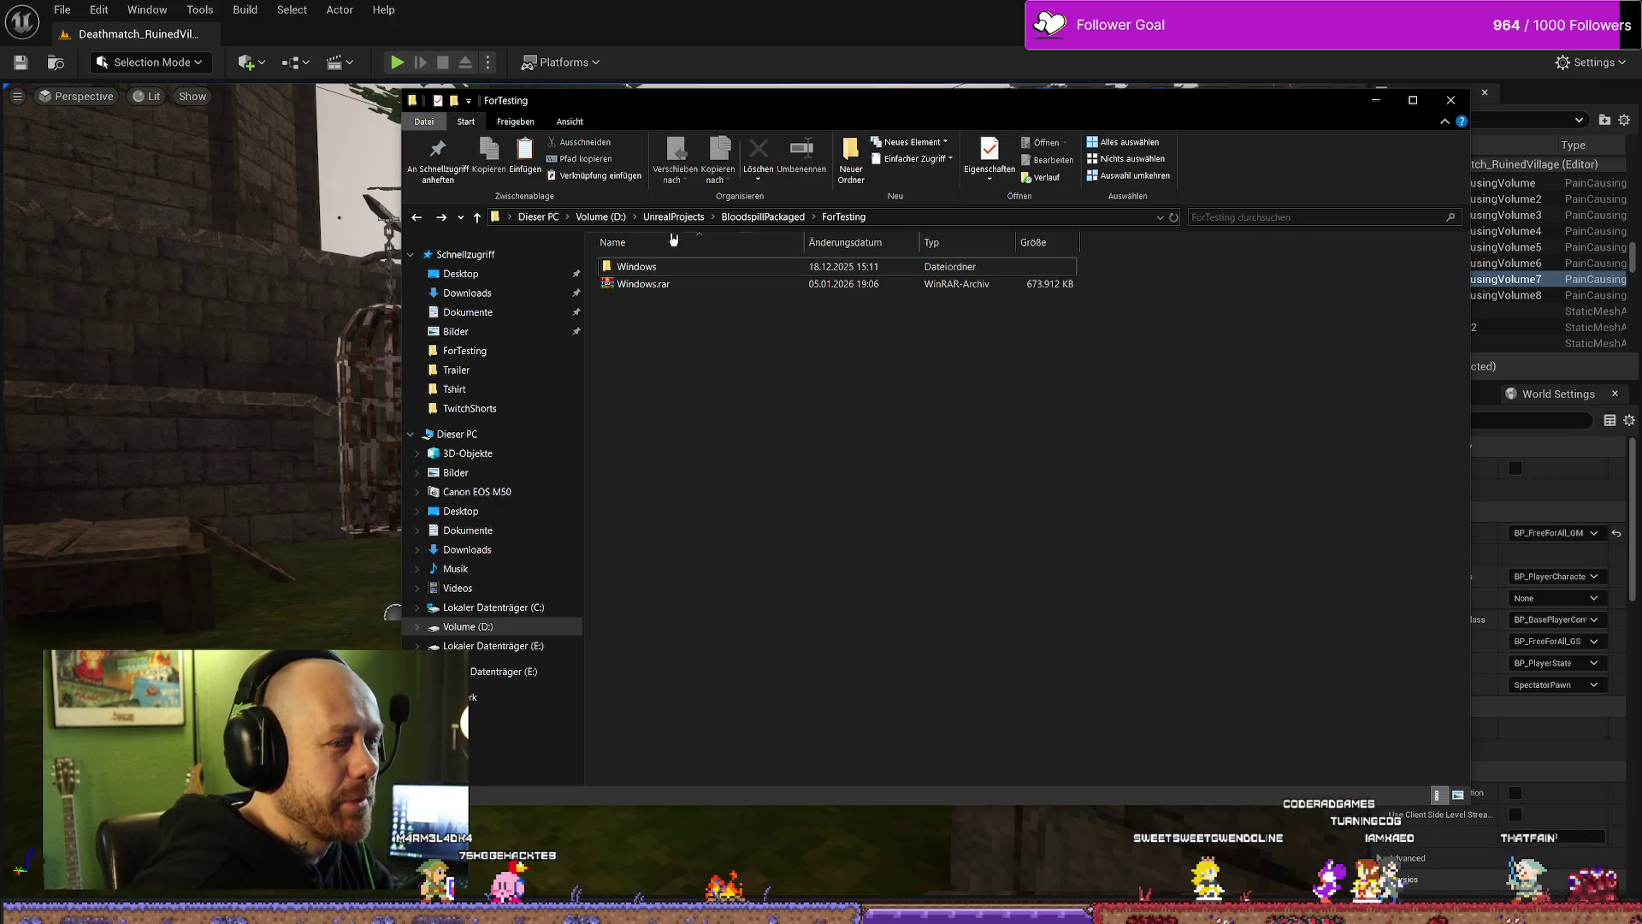
Step: Open the Windows build folder, minimize Explorer, and stop the in-editor play session
double_click(682, 264)
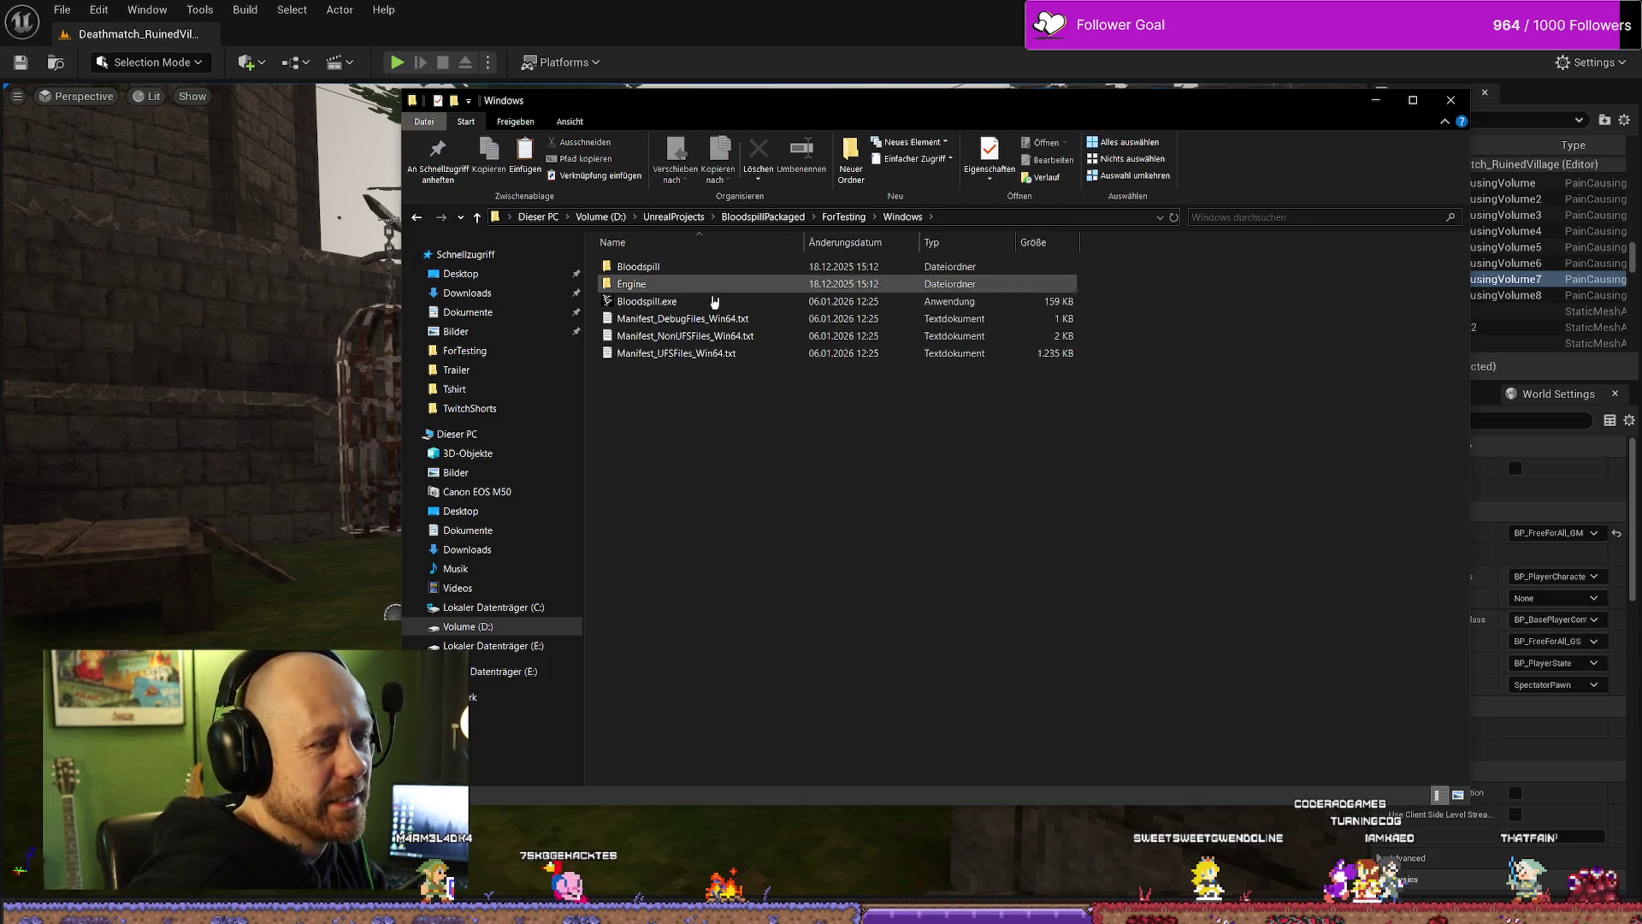
click(1368, 107)
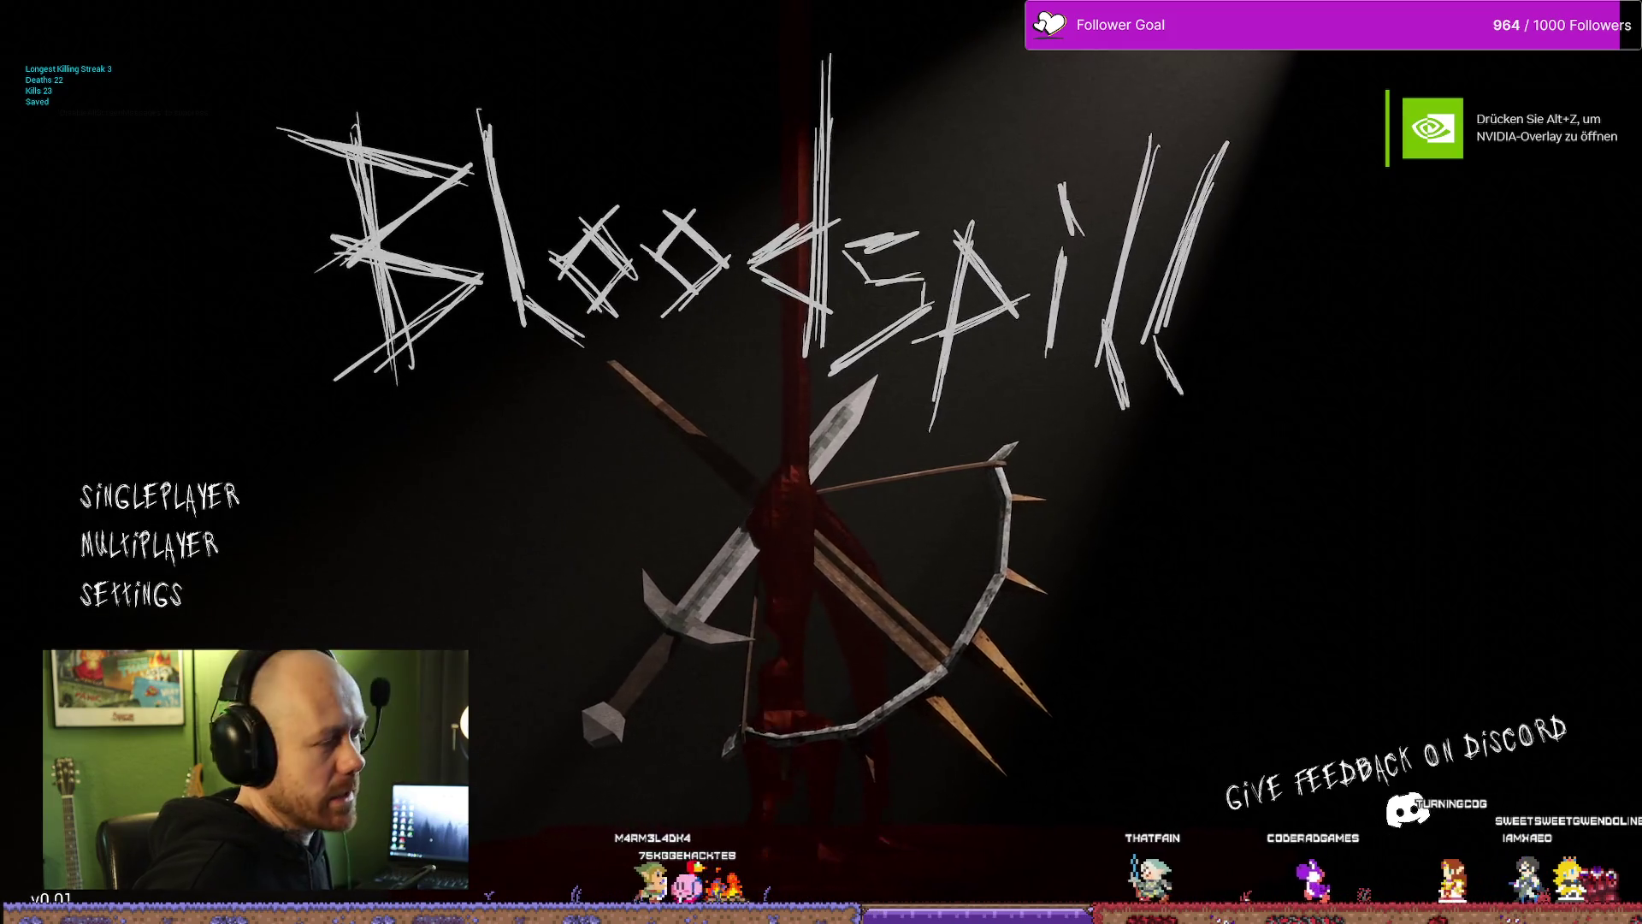
key(Escape)
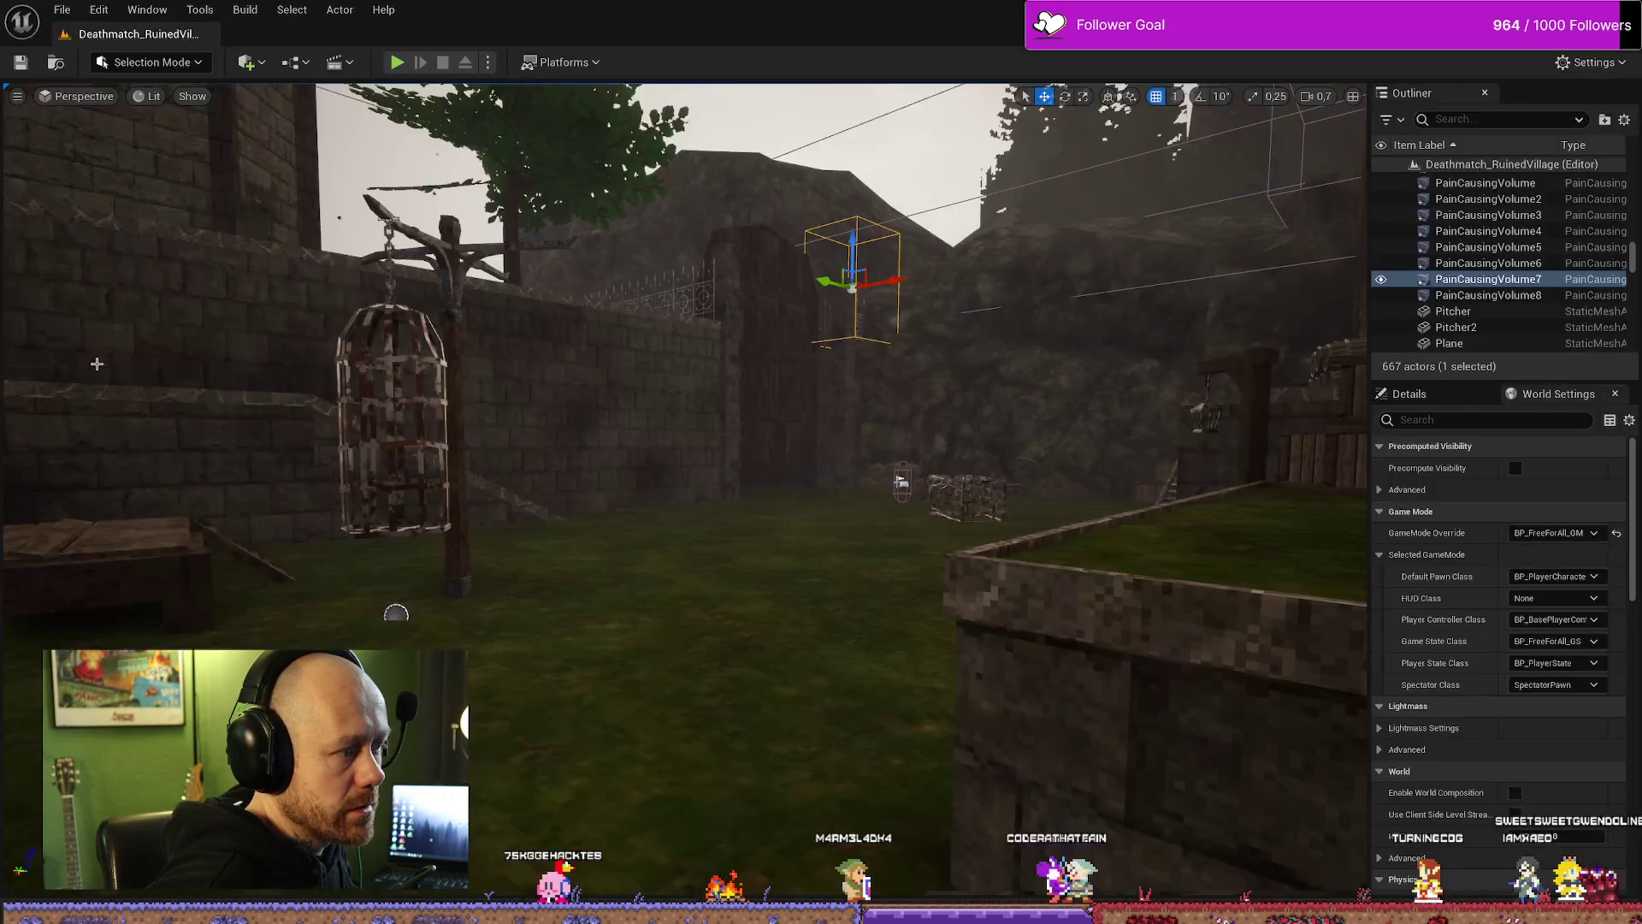
Step: Delete the SaveGames folder from Bloodspill\Saved to reset the saved stats
key(alt+Tab)
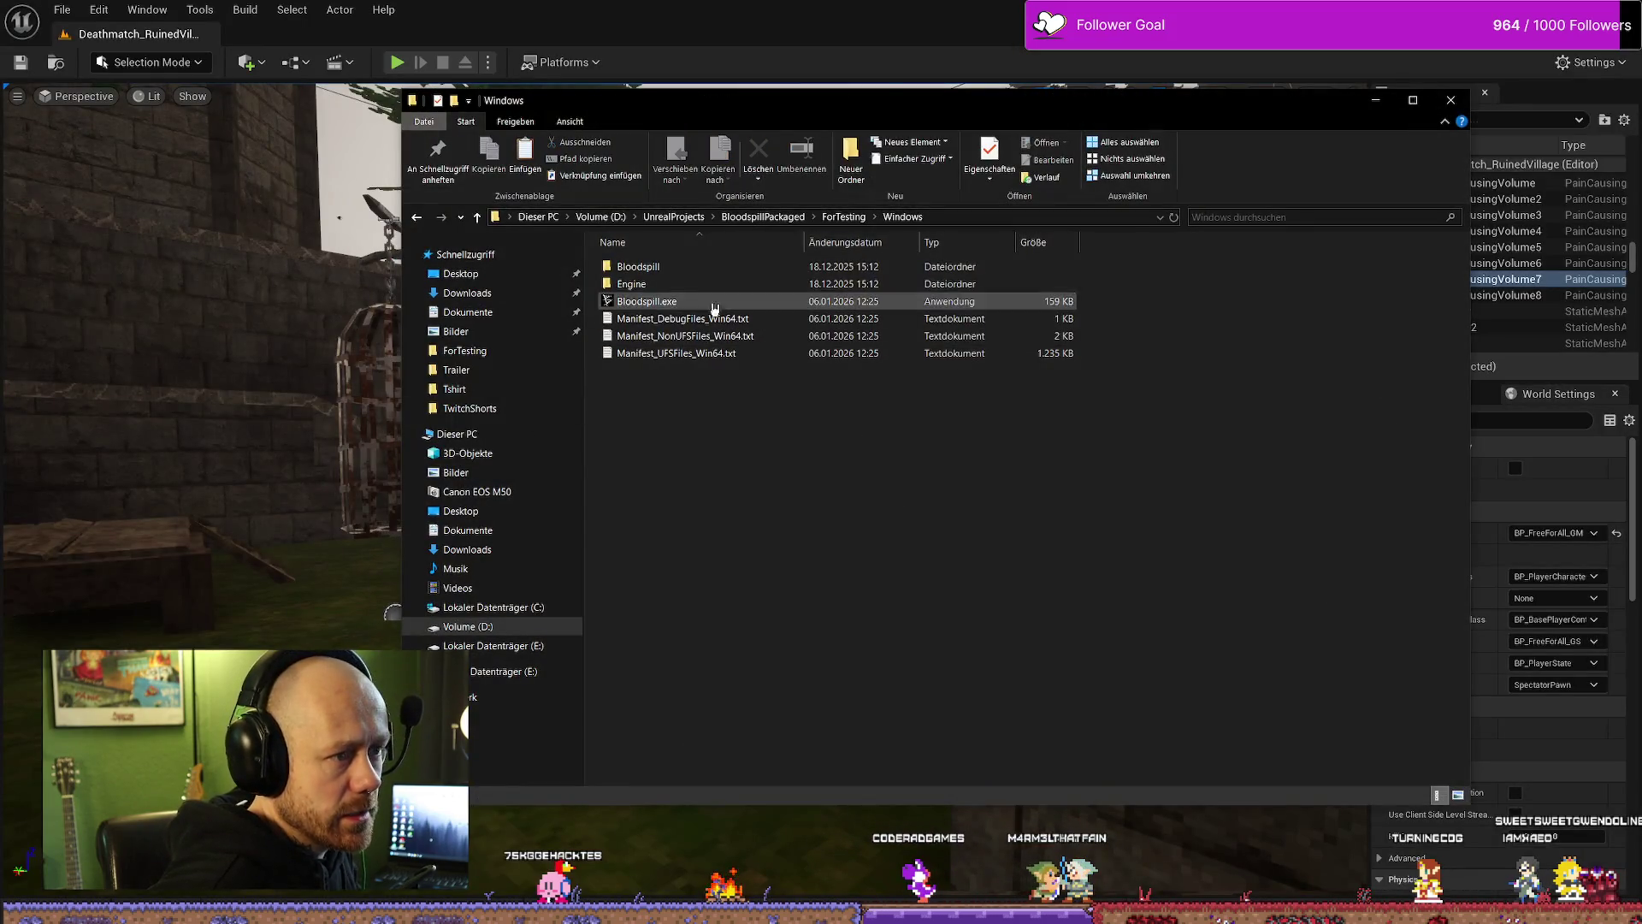
double_click(696, 266)
double_click(675, 301)
click(710, 319)
key(Delete)
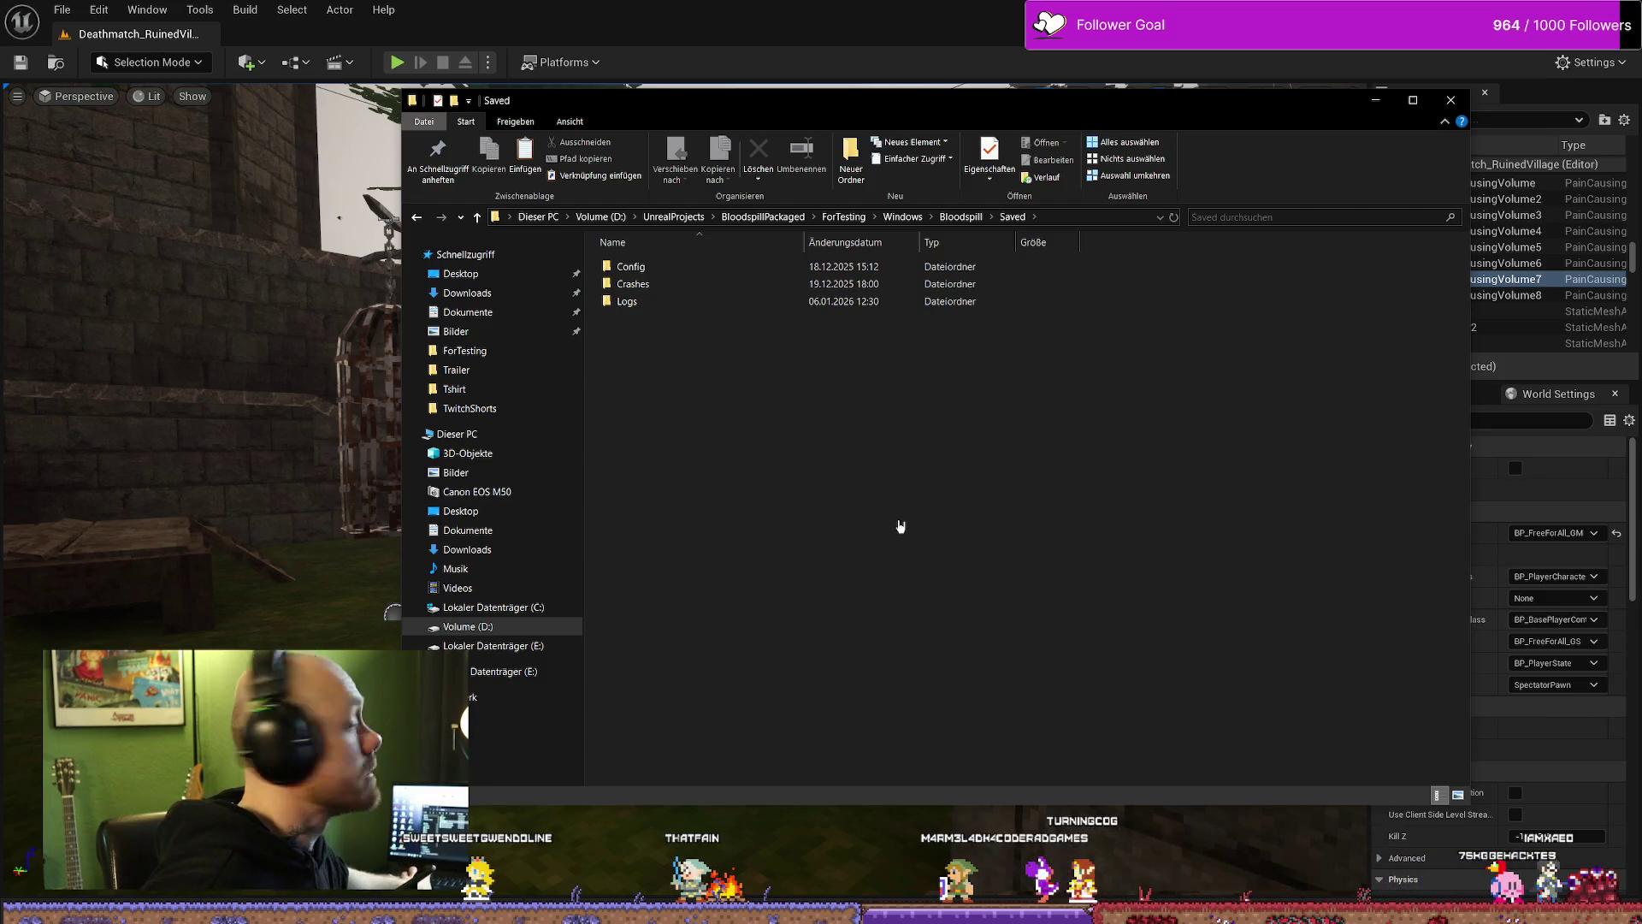
Step: Return to the Bloodspill folder and select Bloodspill.exe
key(alt+Up)
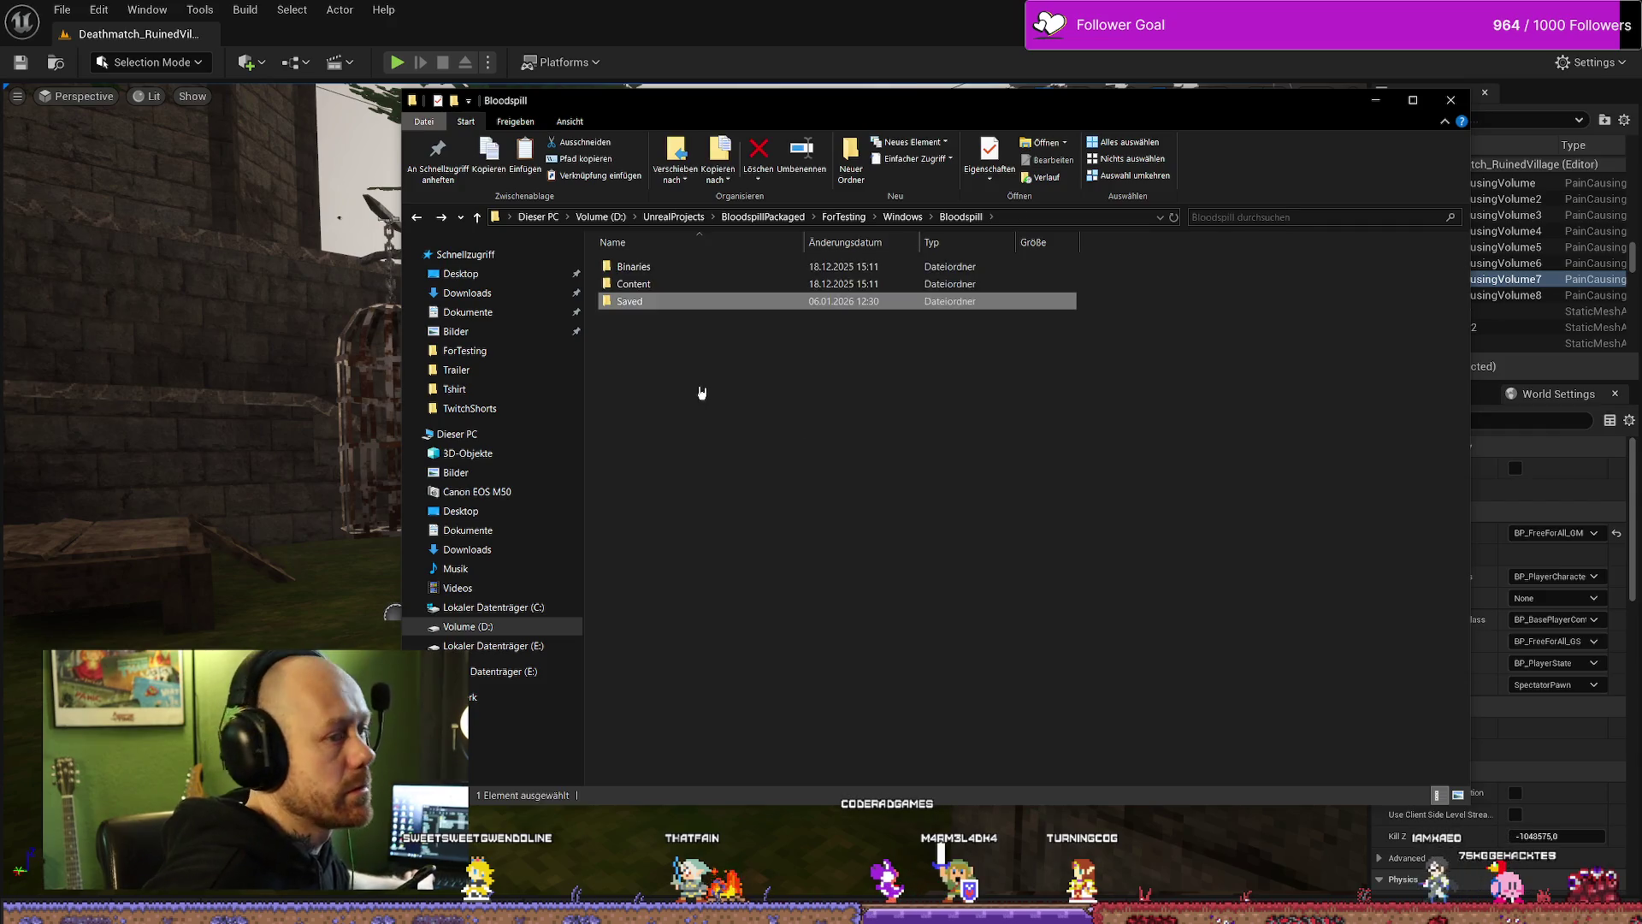
key(alt+Up)
click(660, 308)
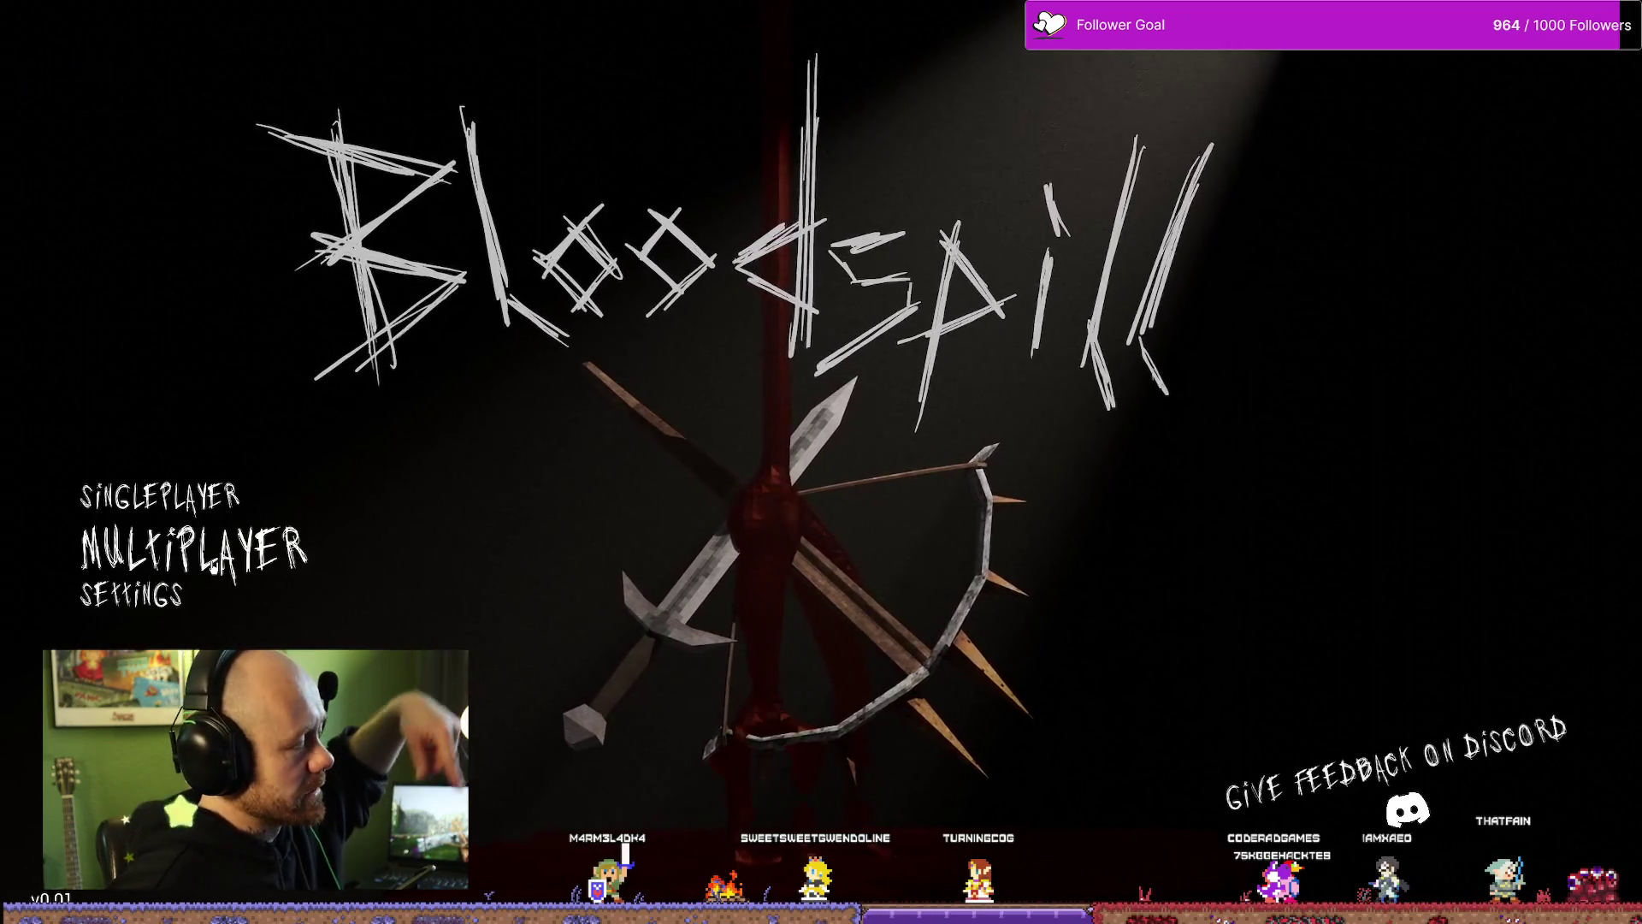
Step: Join the listed server through Multiplayer > Join Game in Bloodspill
click(205, 571)
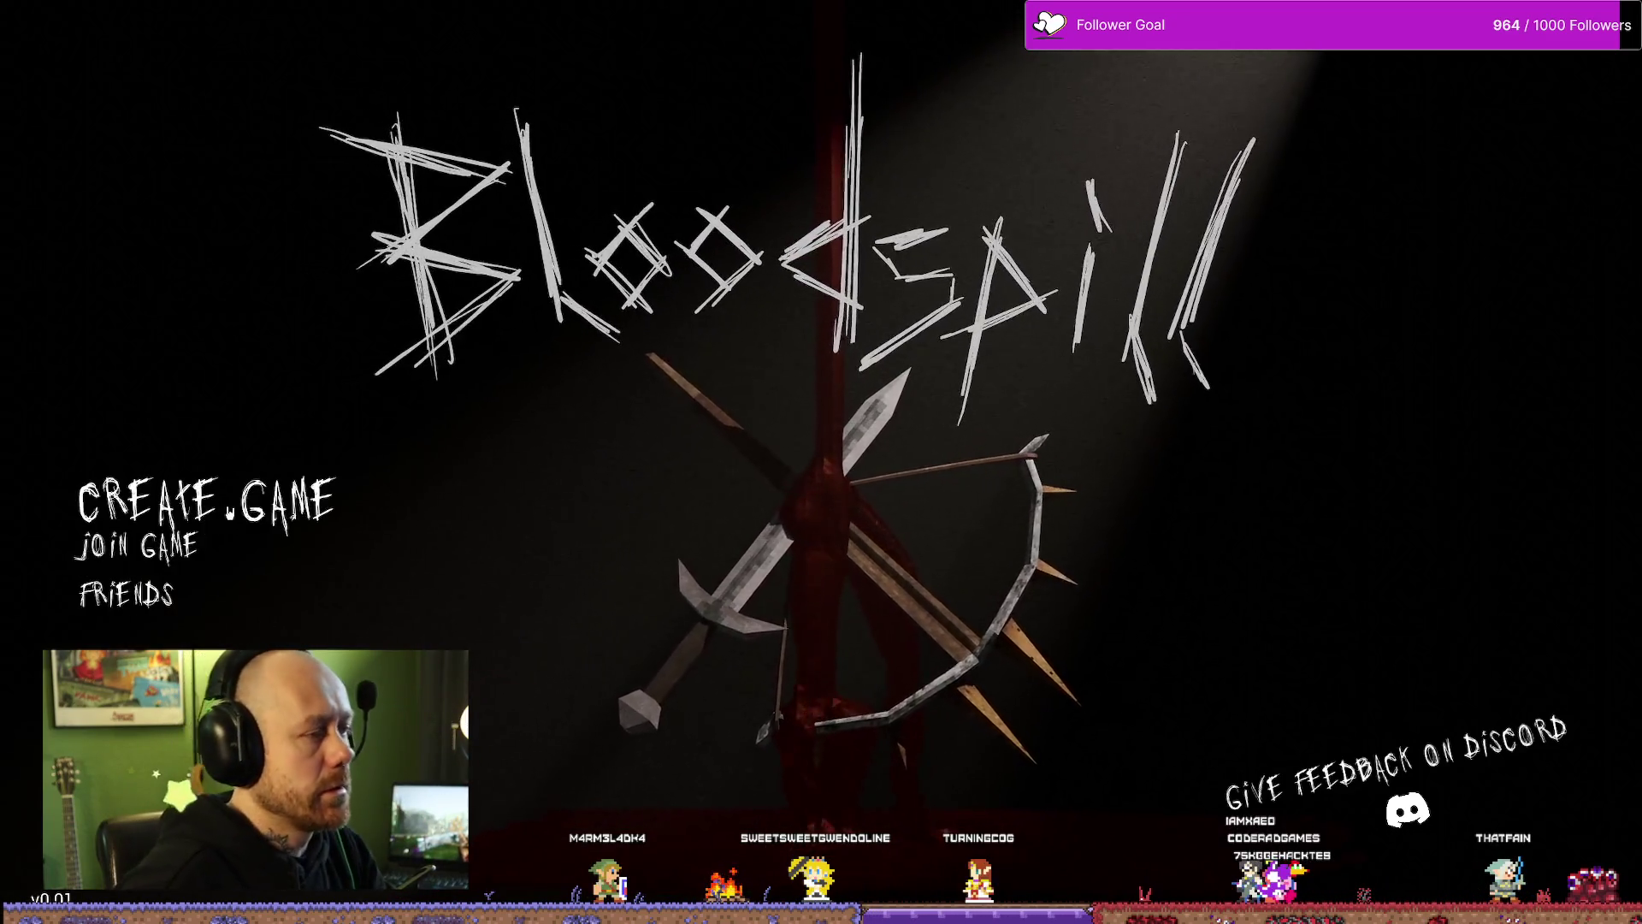
click(327, 534)
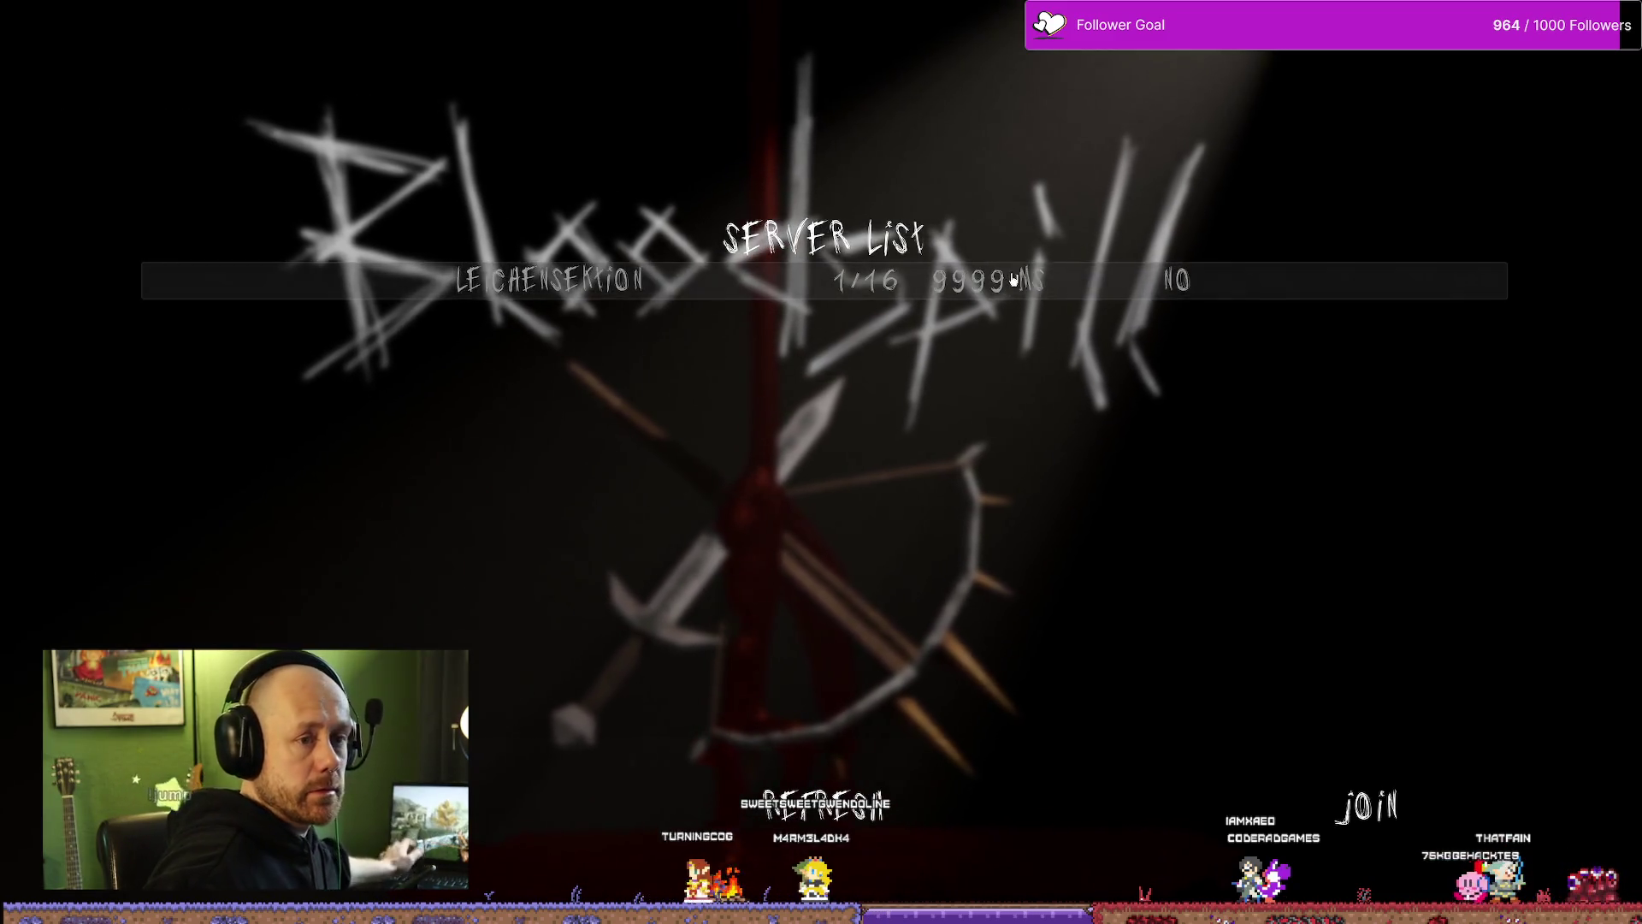
click(1403, 821)
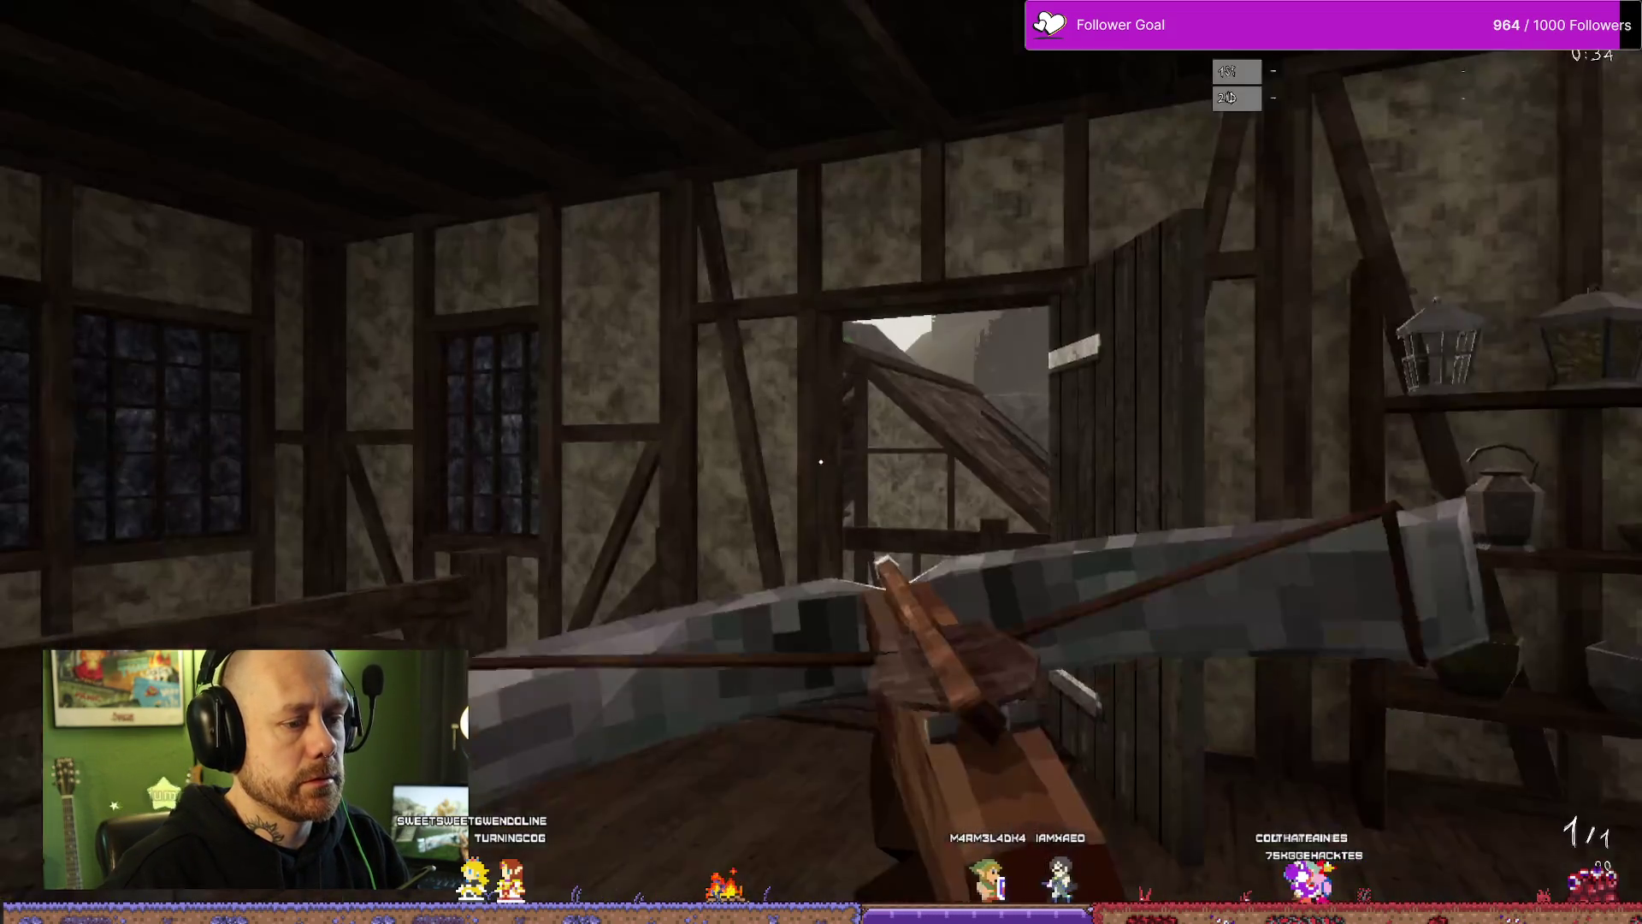
Step: Switch to the sword and kill two hooded soldiers near the execution platform
key(w)
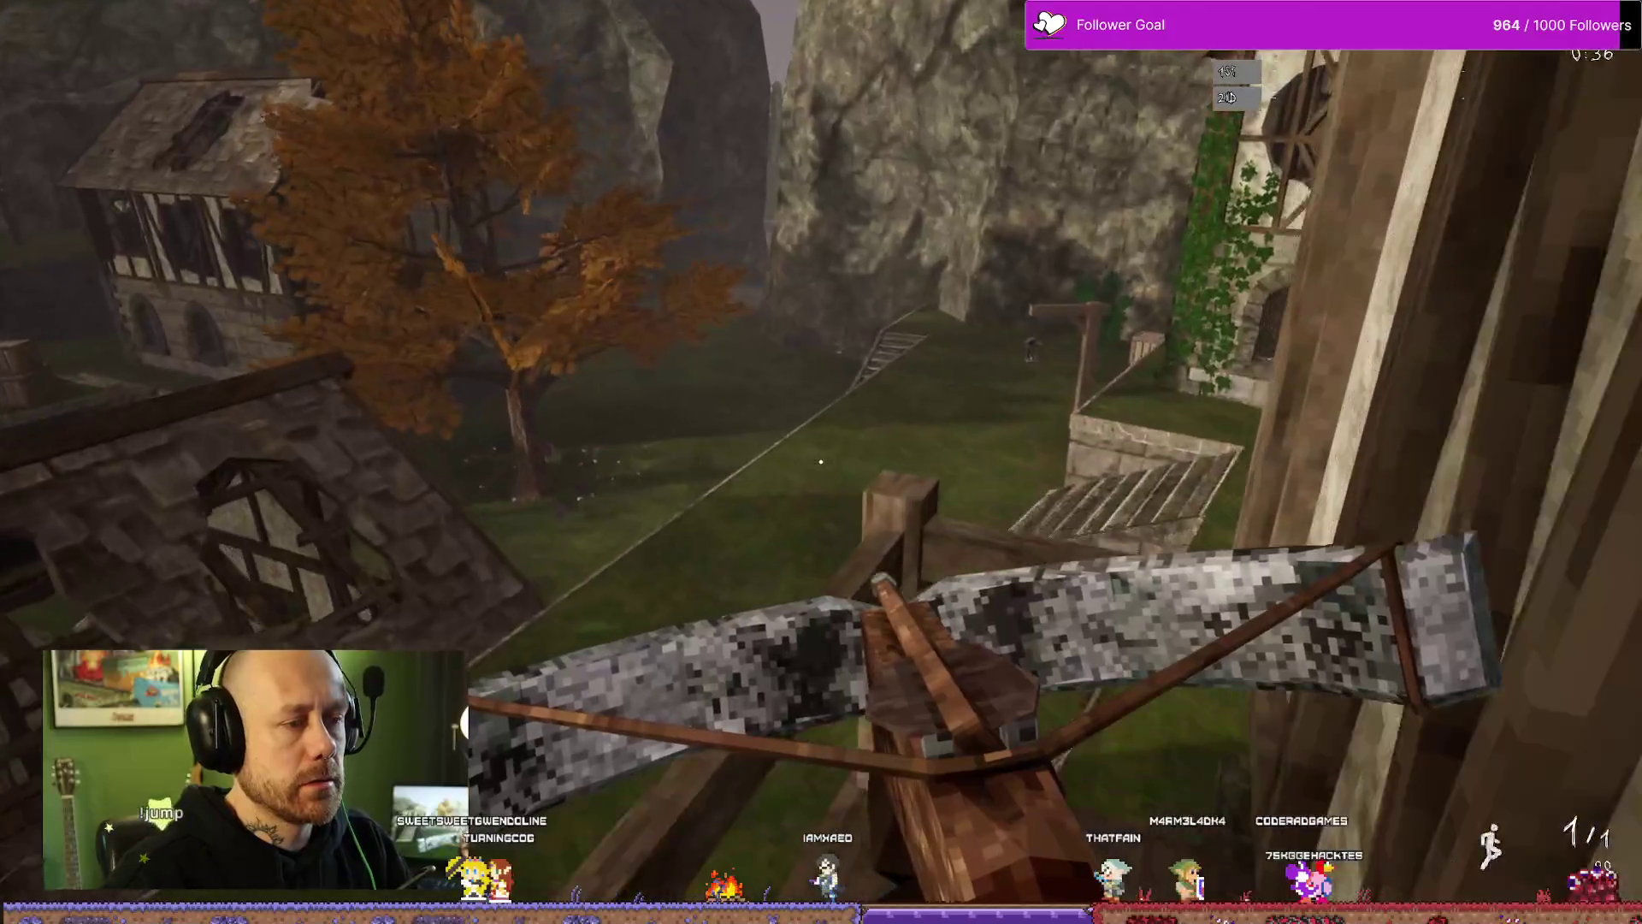
key(2)
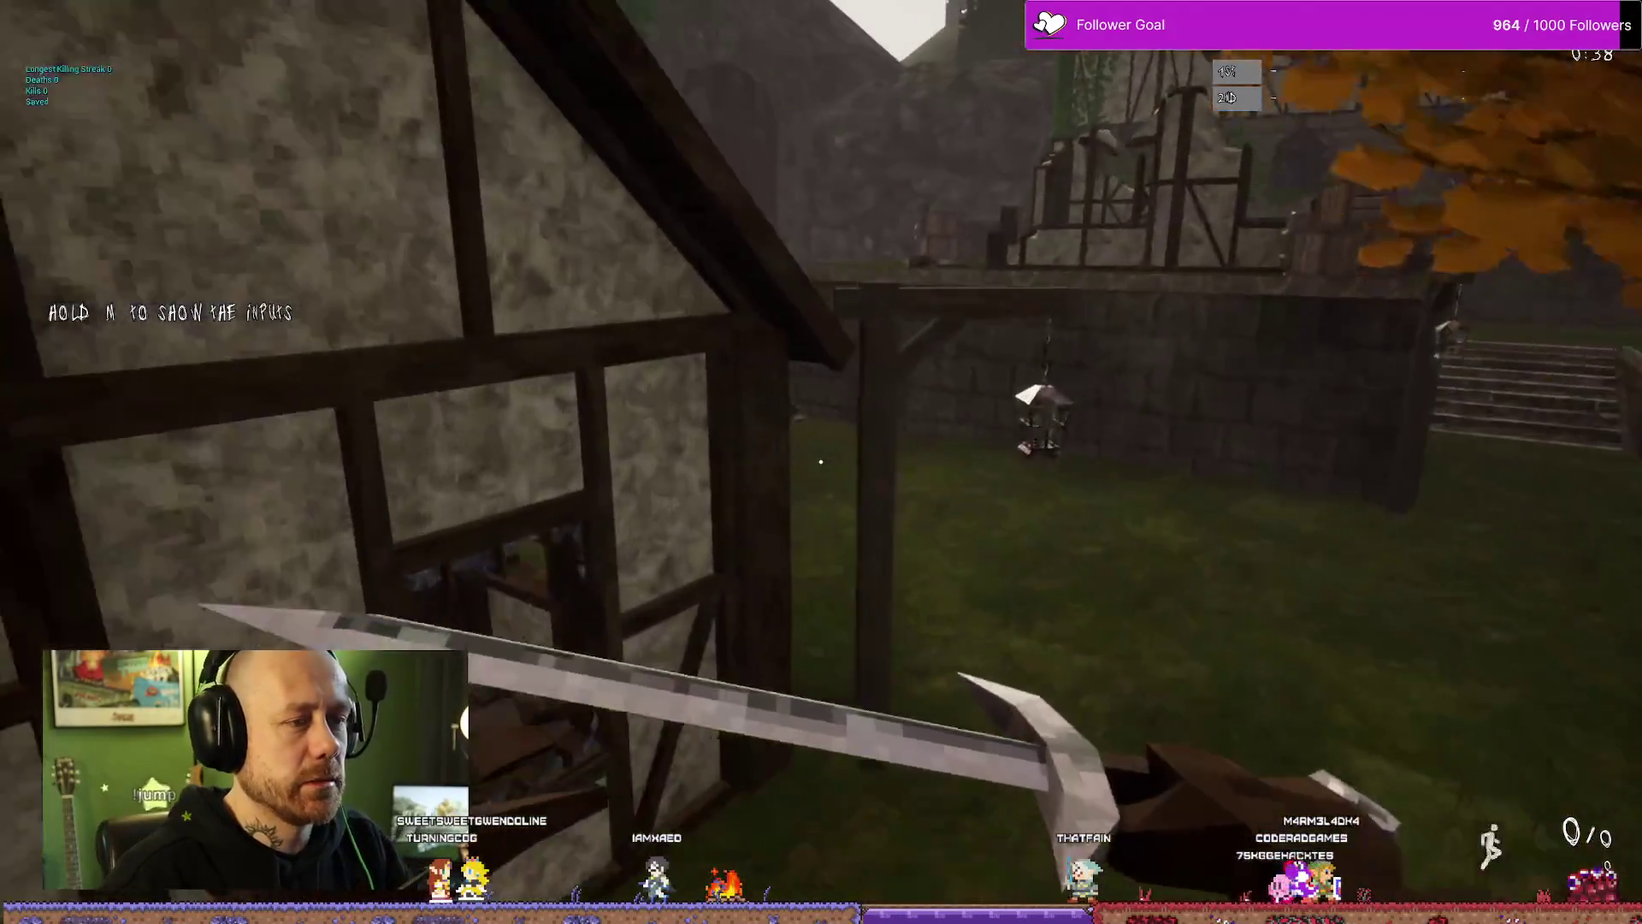
key(w)
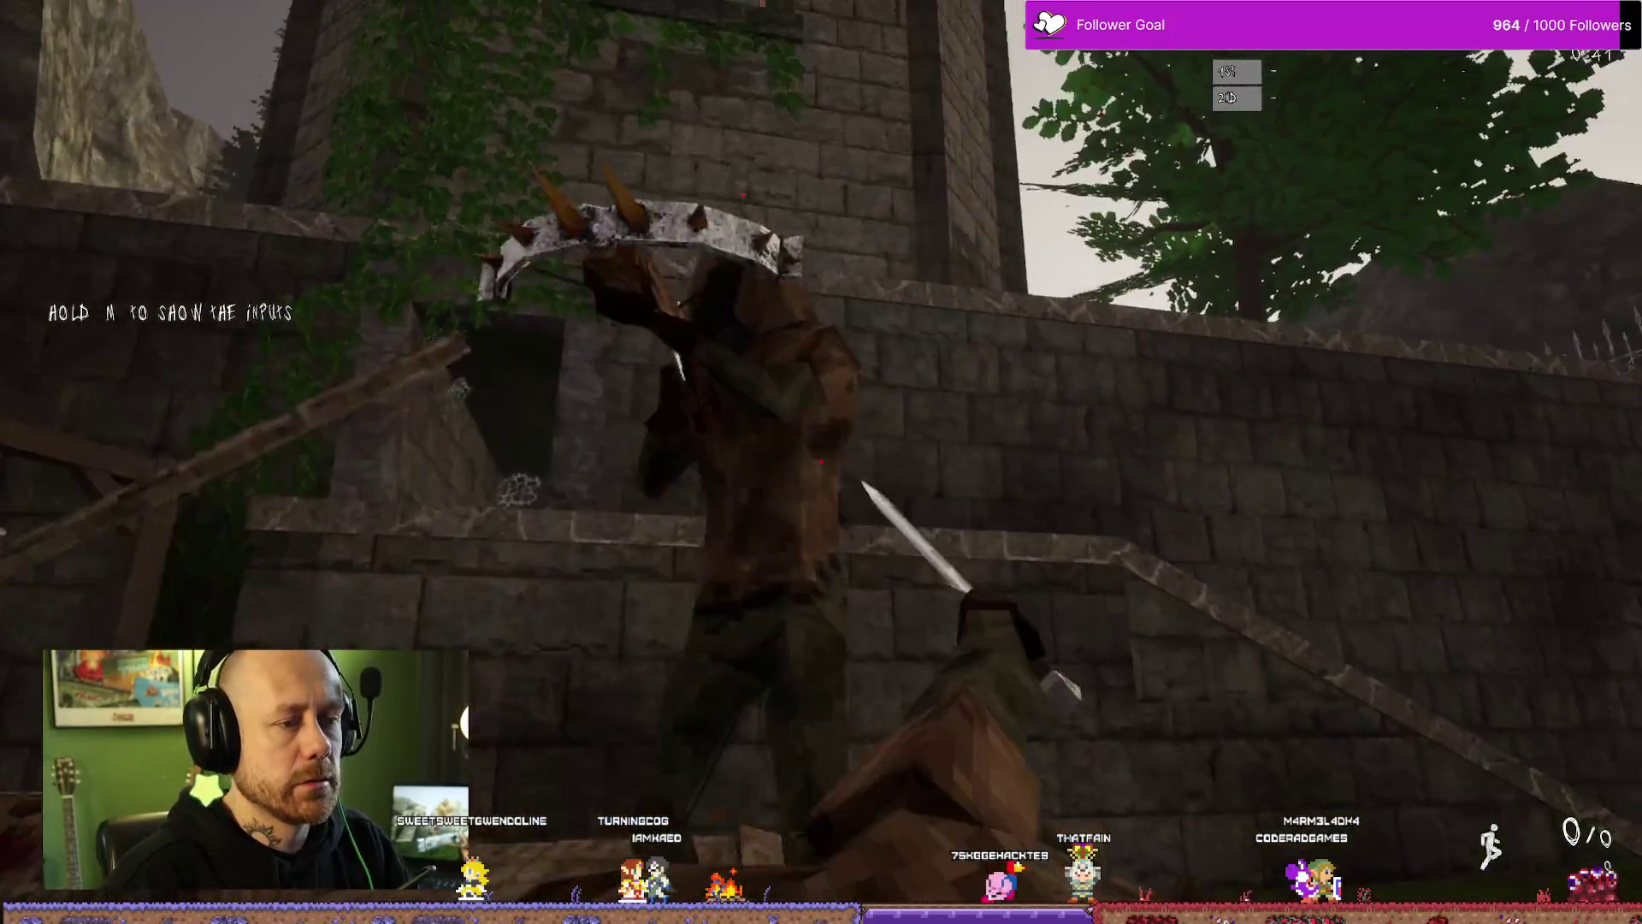
click(821, 462)
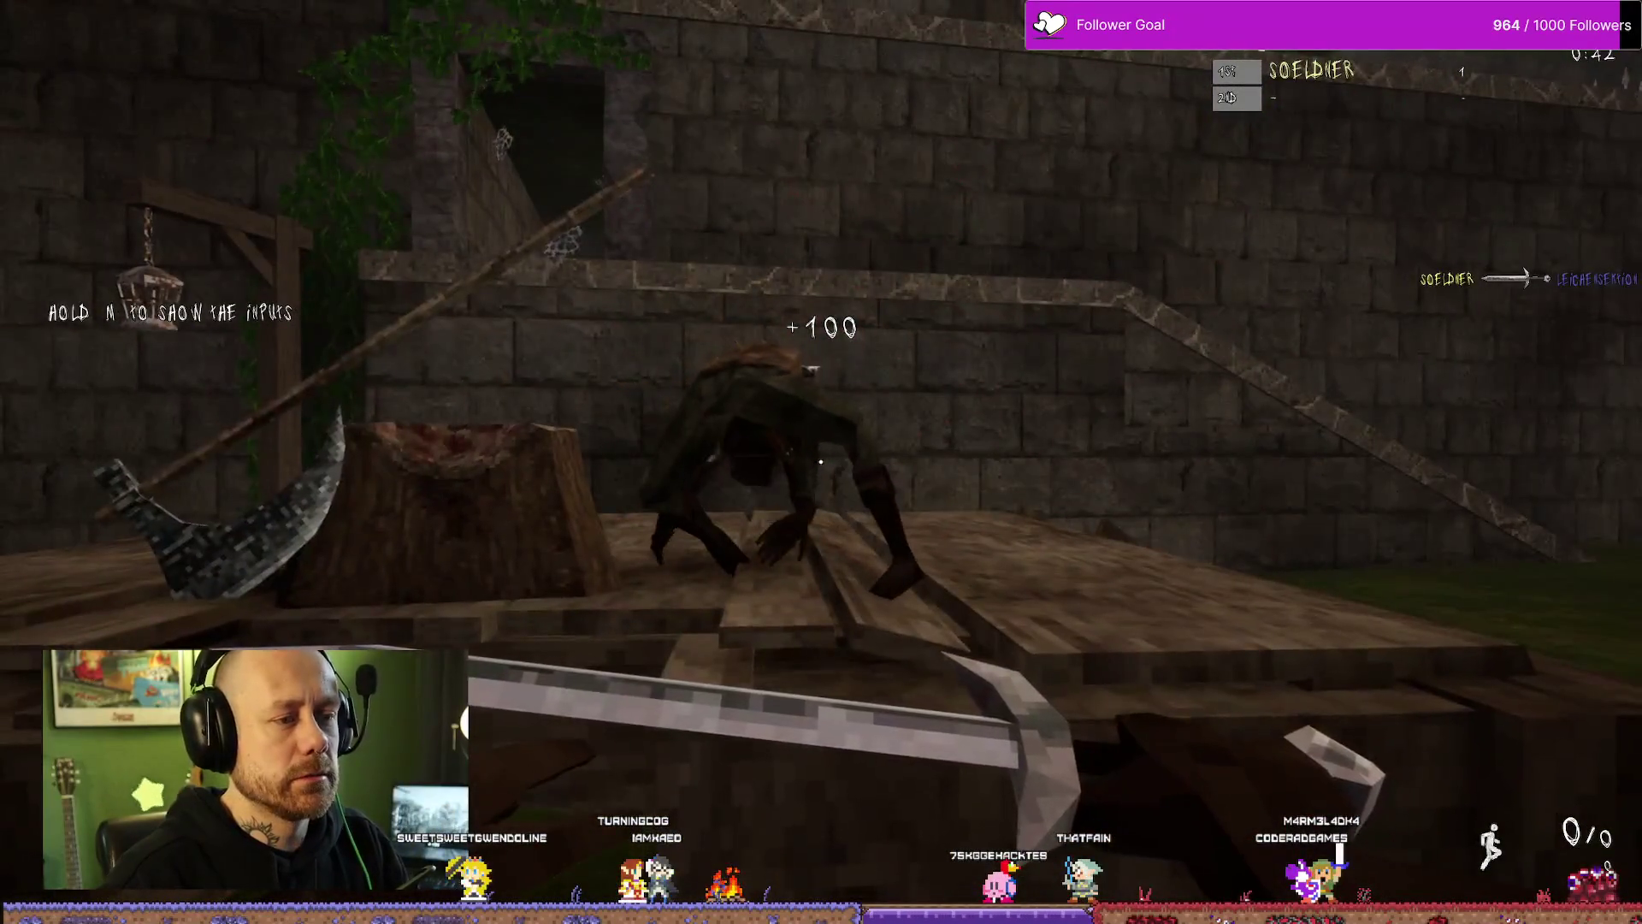
key(w)
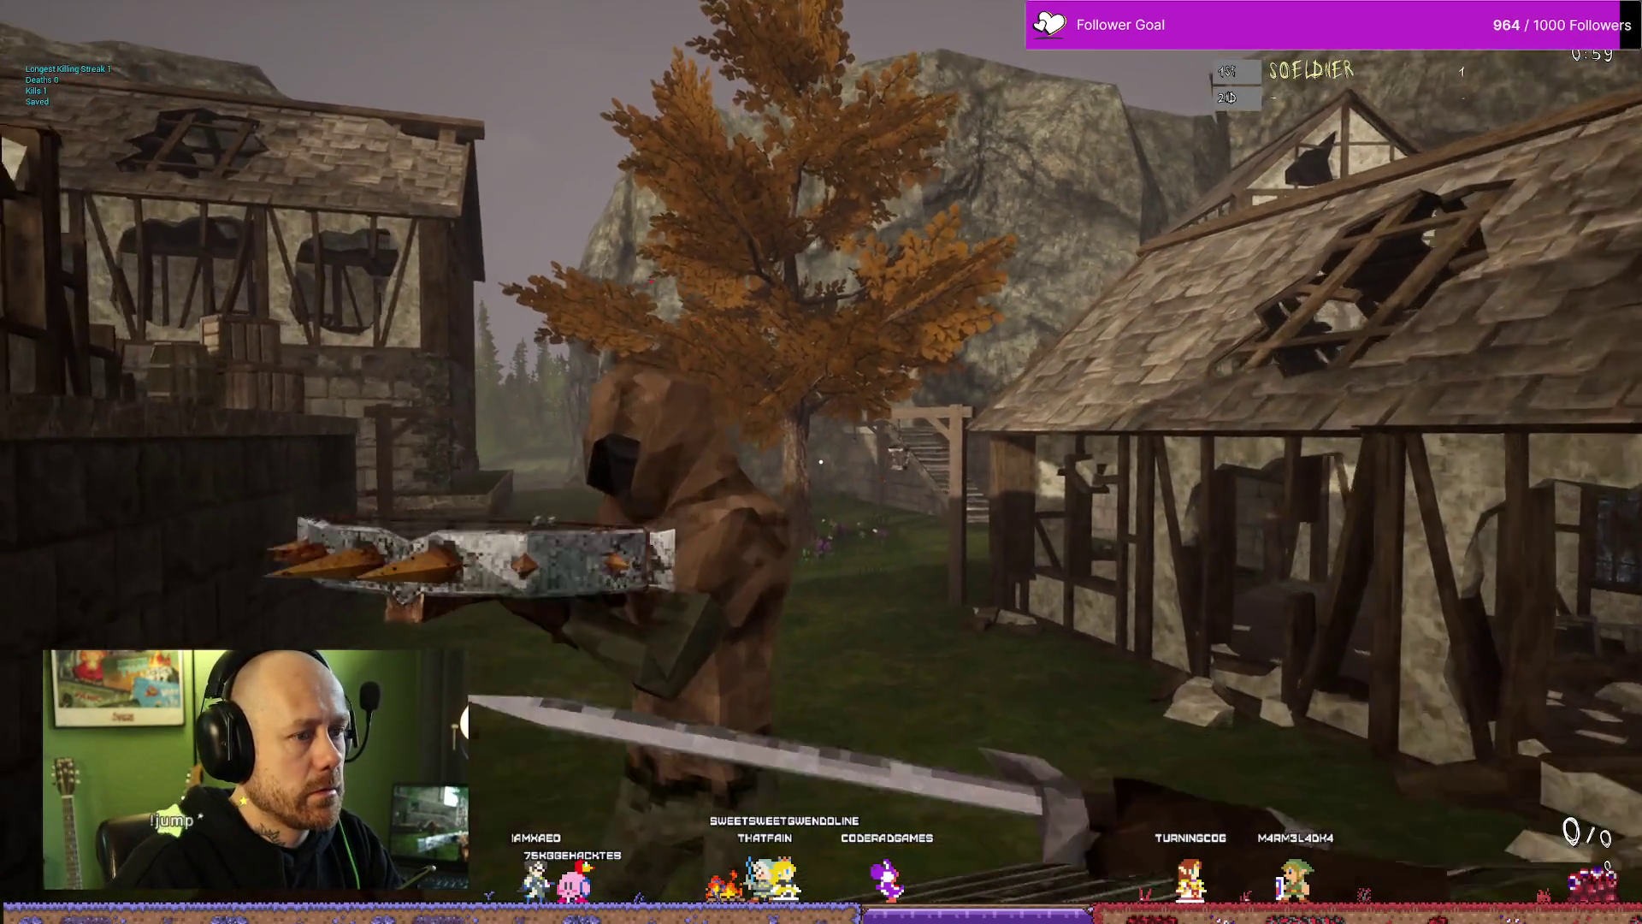
click(821, 462)
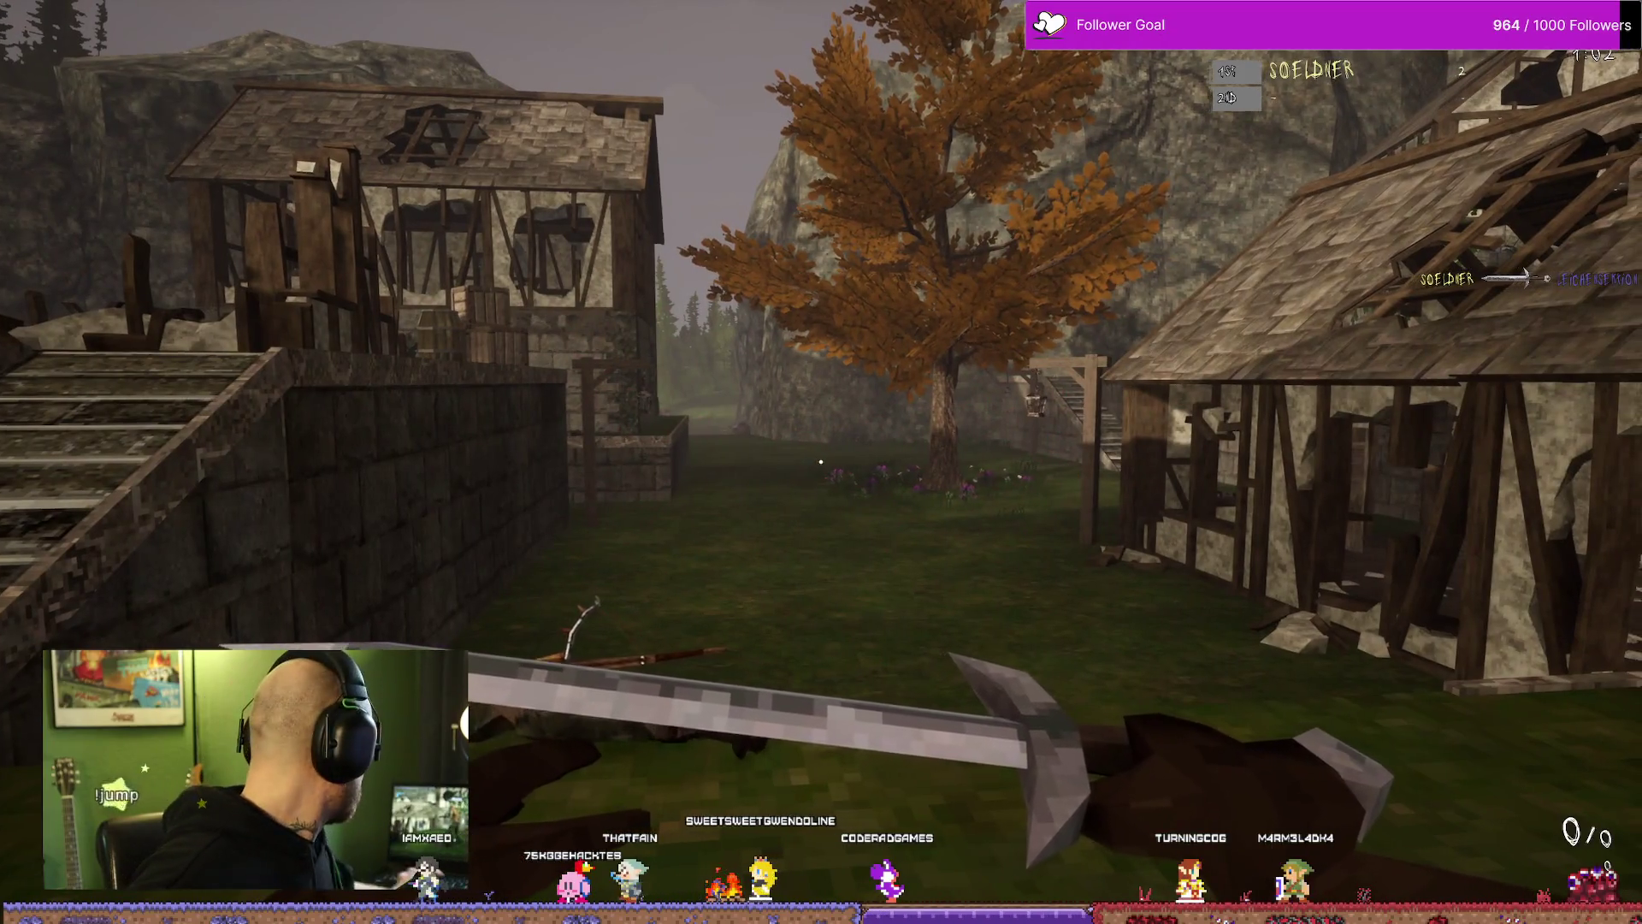
Step: Kill the enemy by the house with the sword, check the scoreboard, and pause
key(w)
key(w)
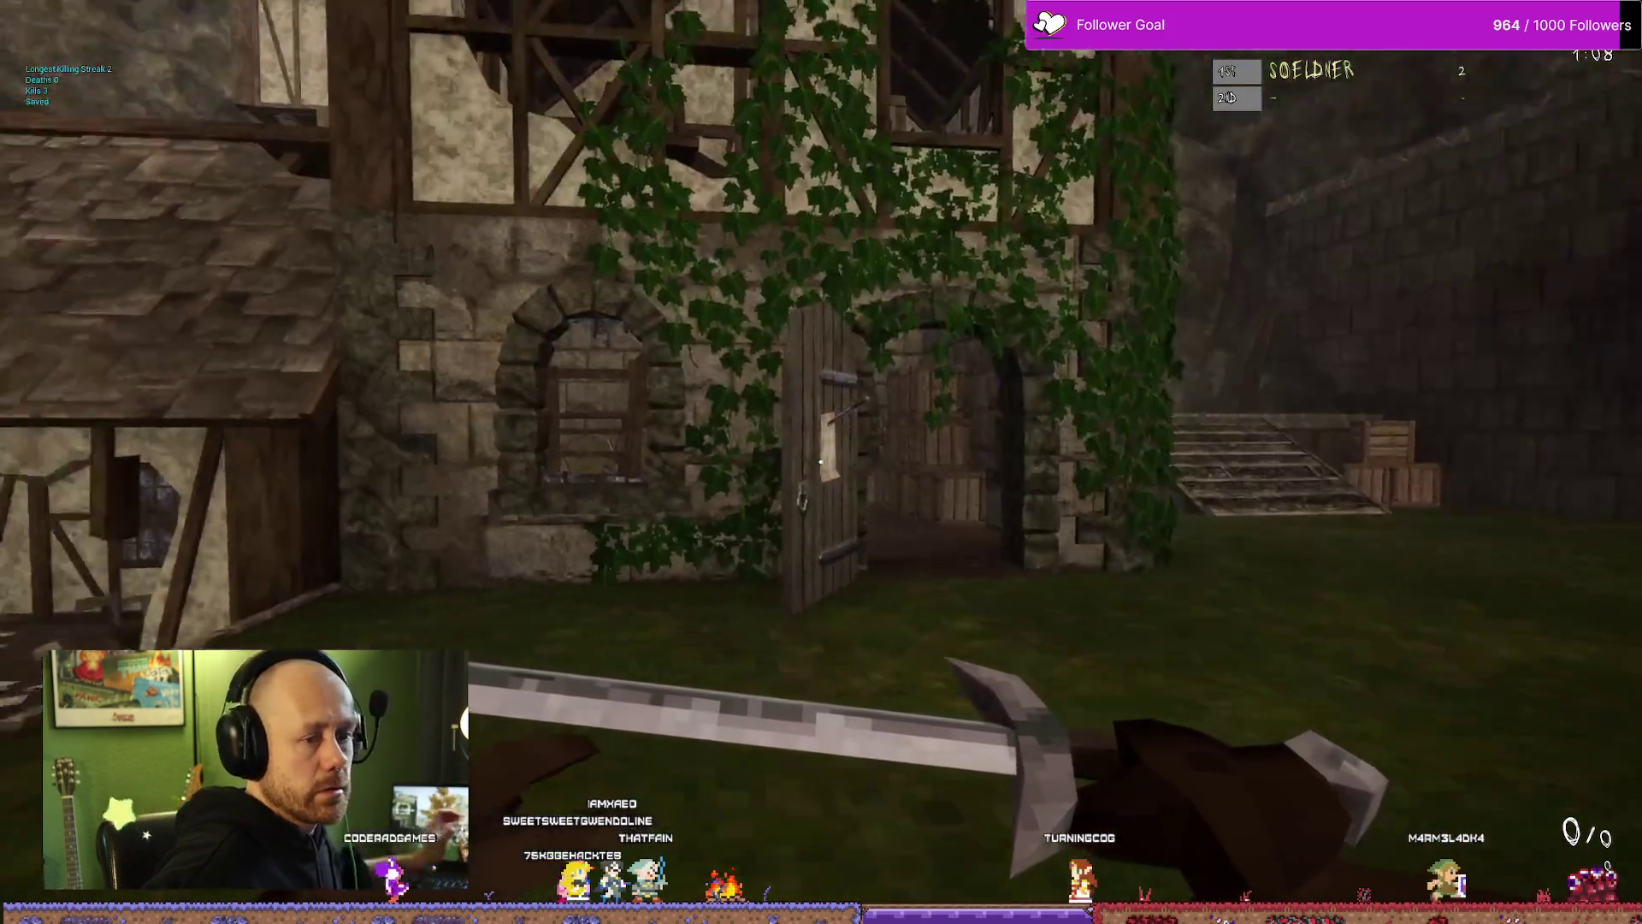
key(d)
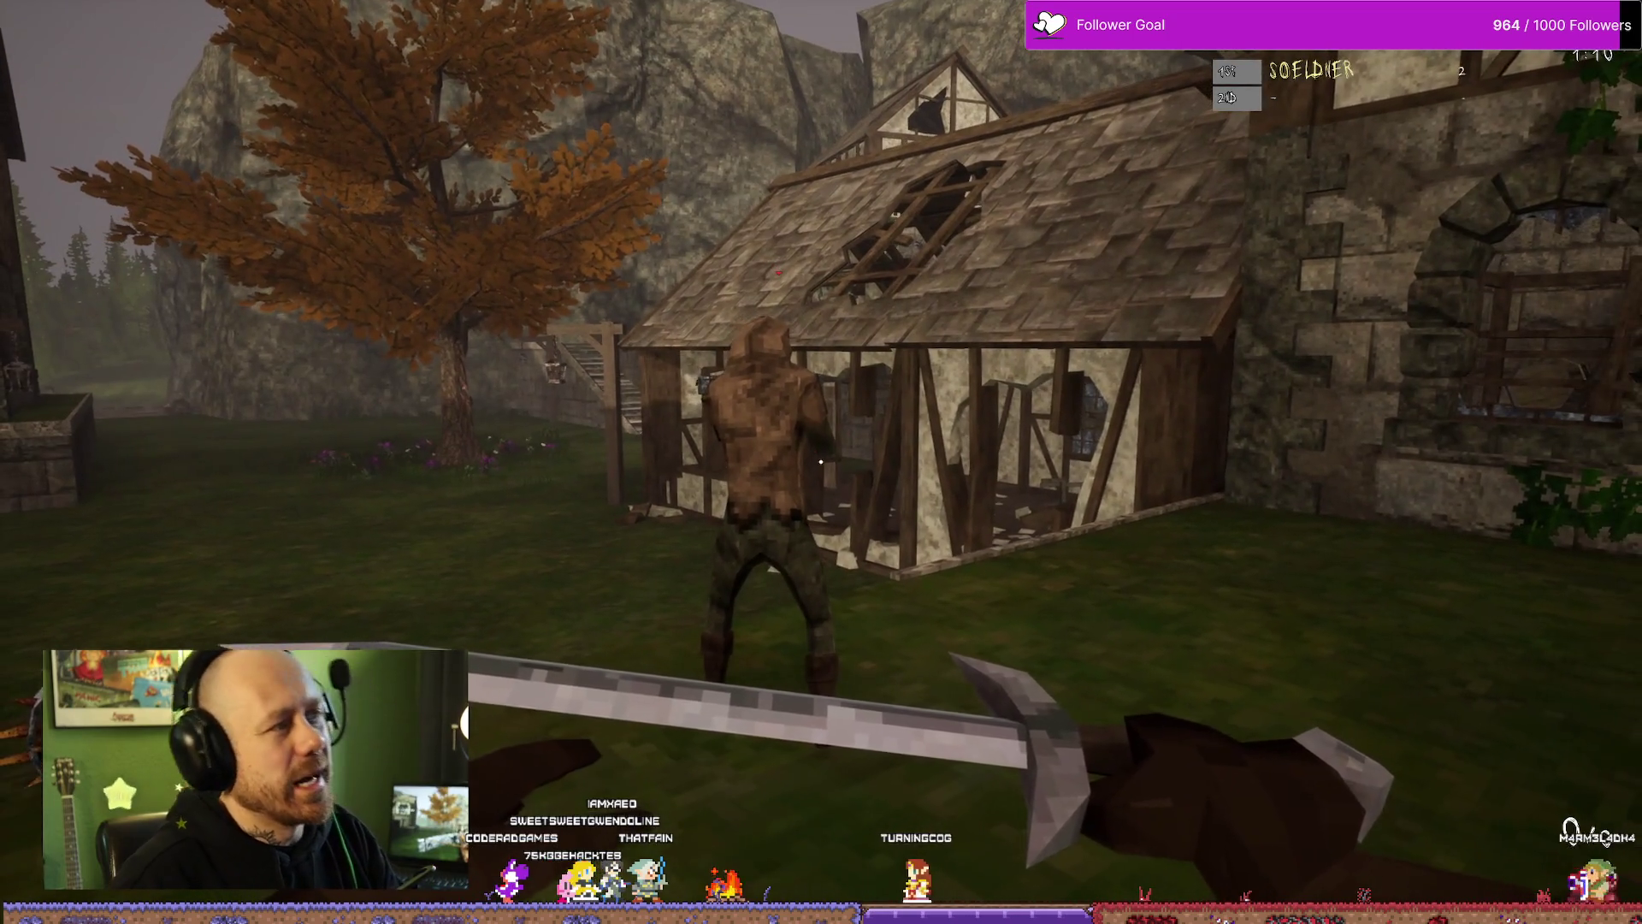
key(w)
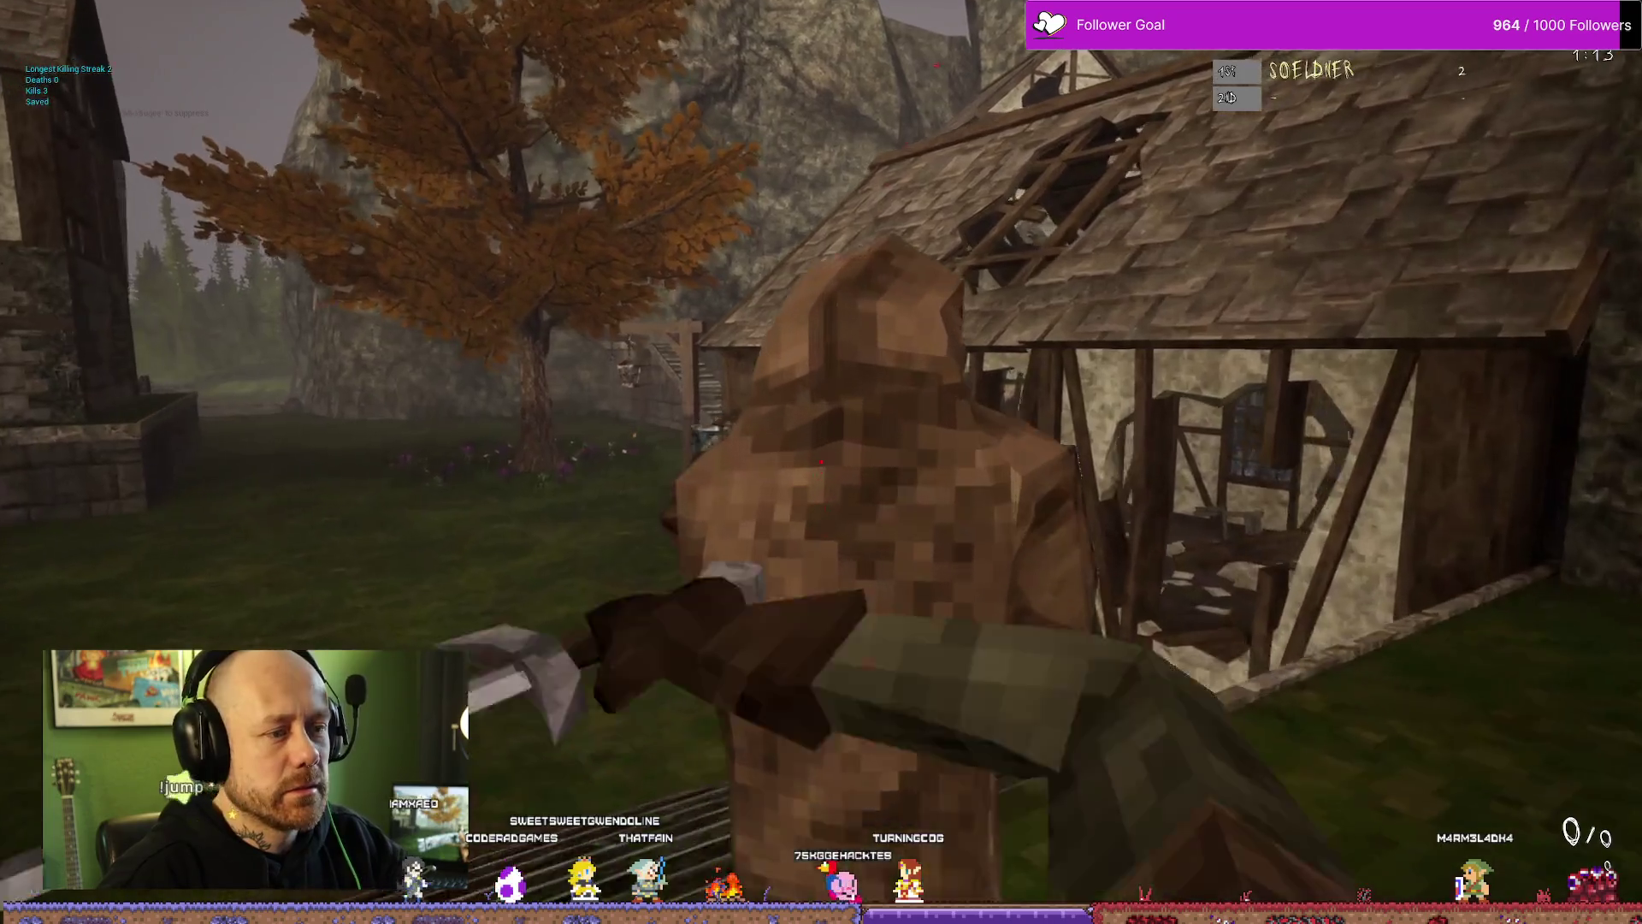
click(821, 462)
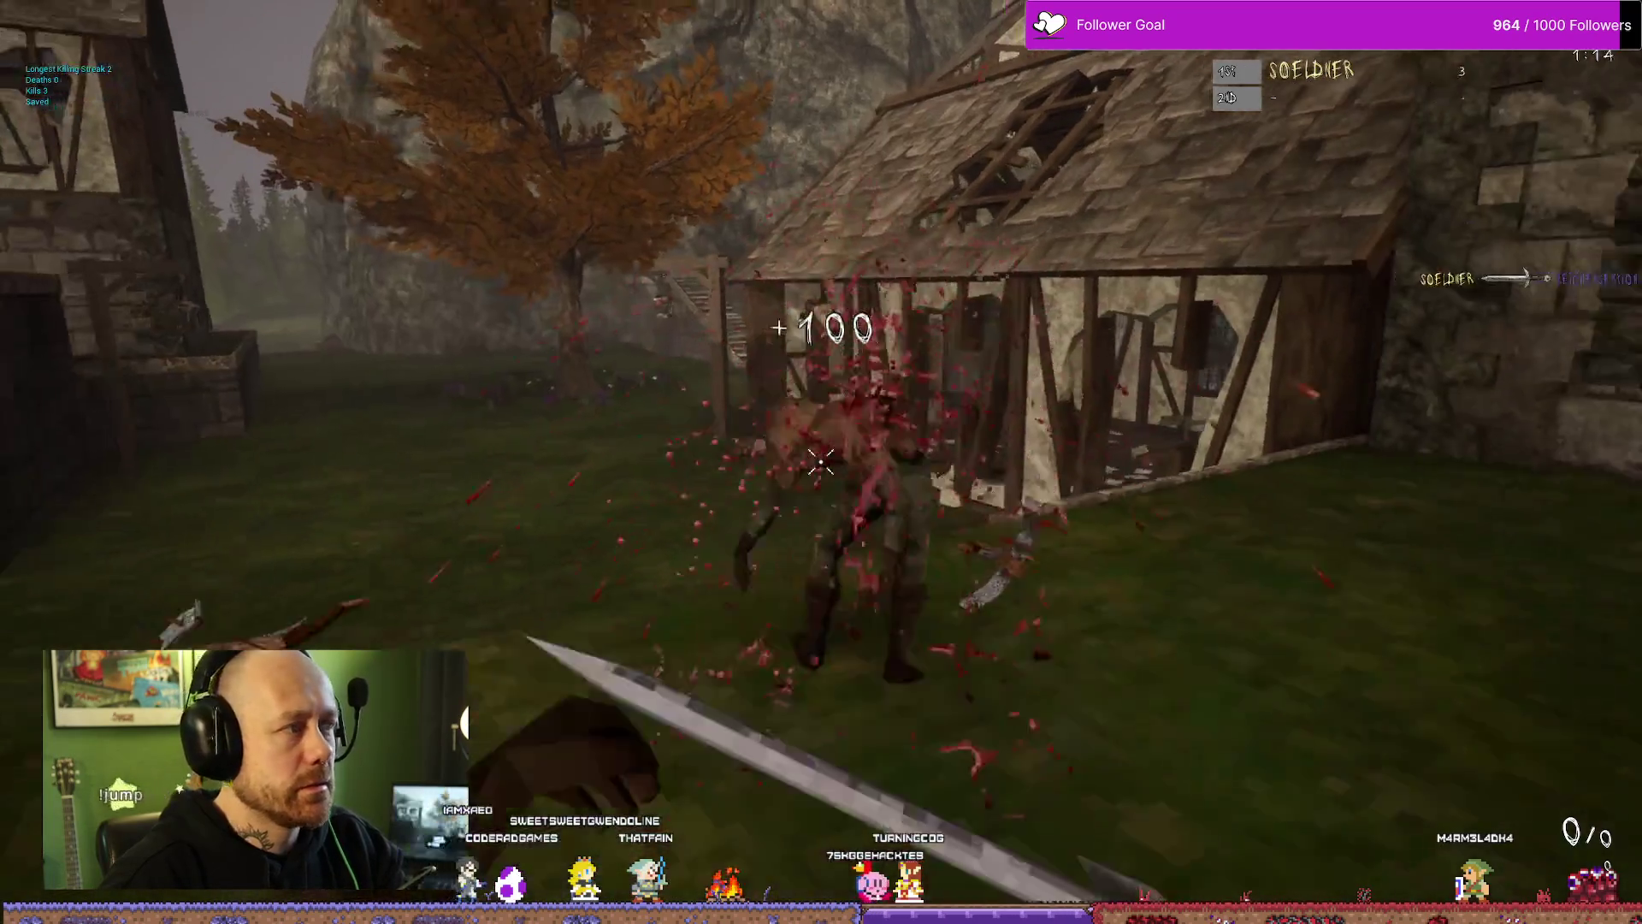
key(Tab)
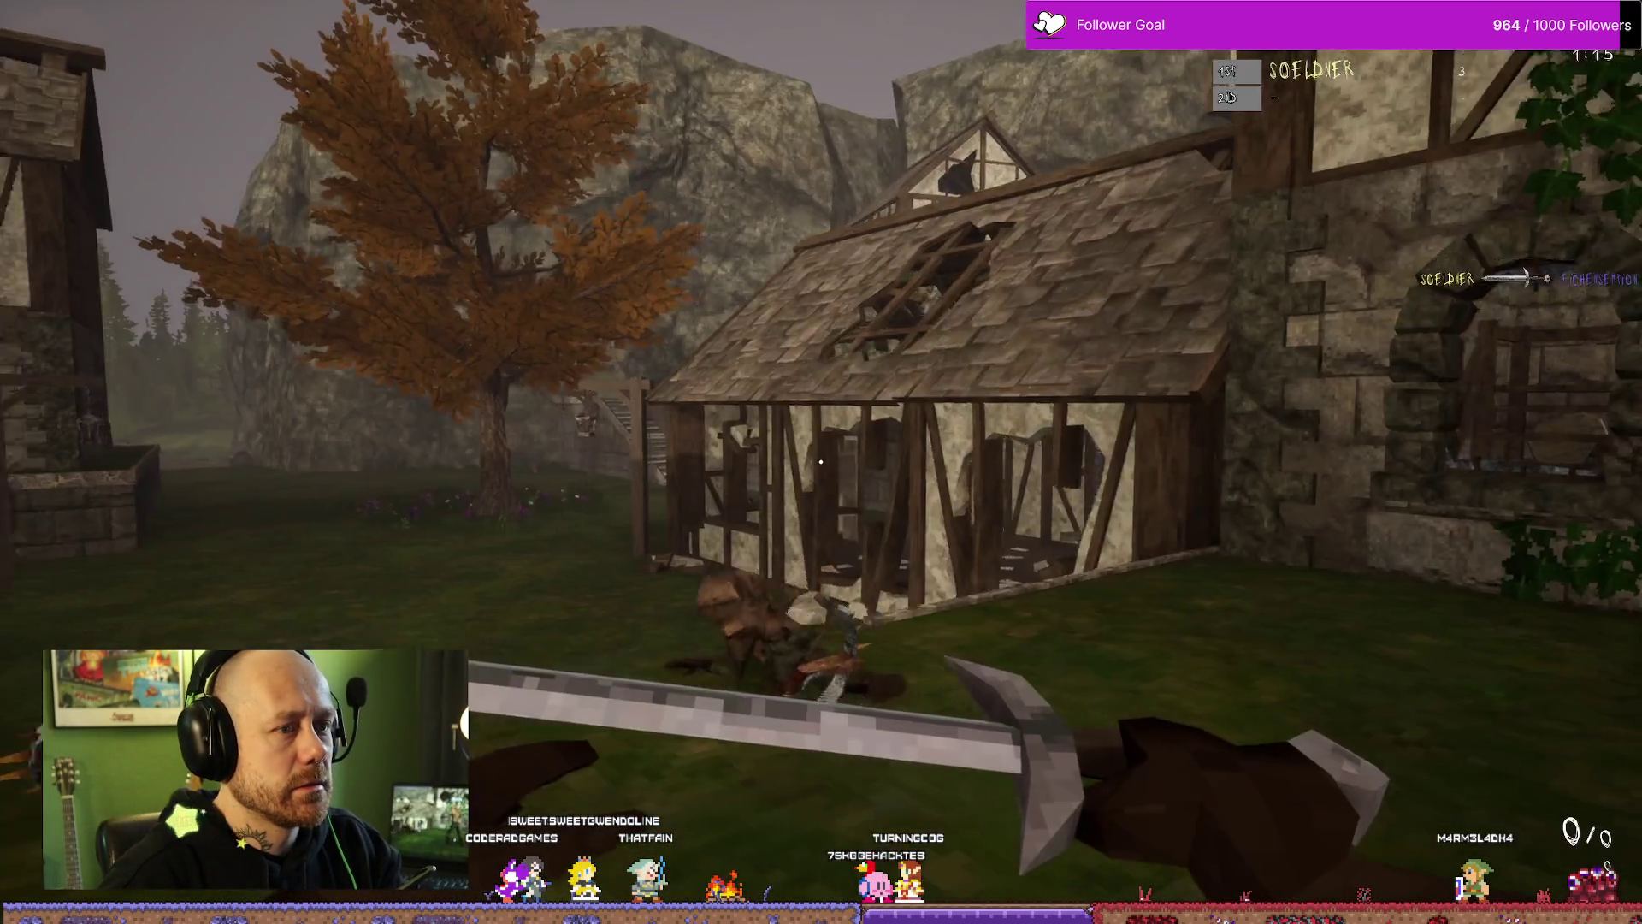
mouse_move(821, 462)
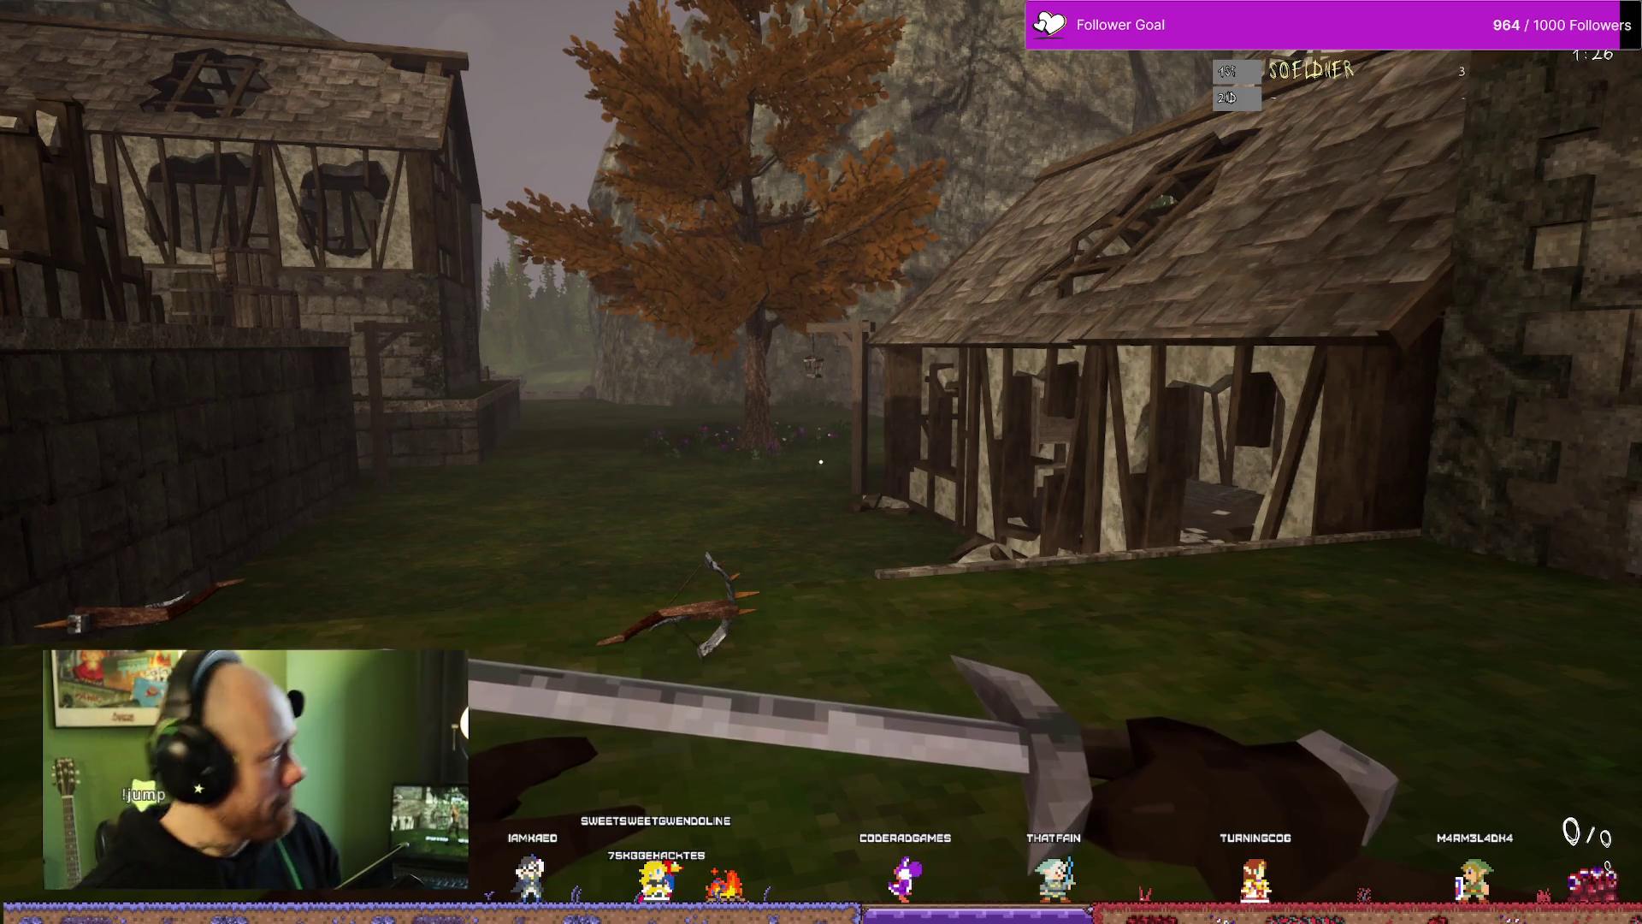
key(Escape)
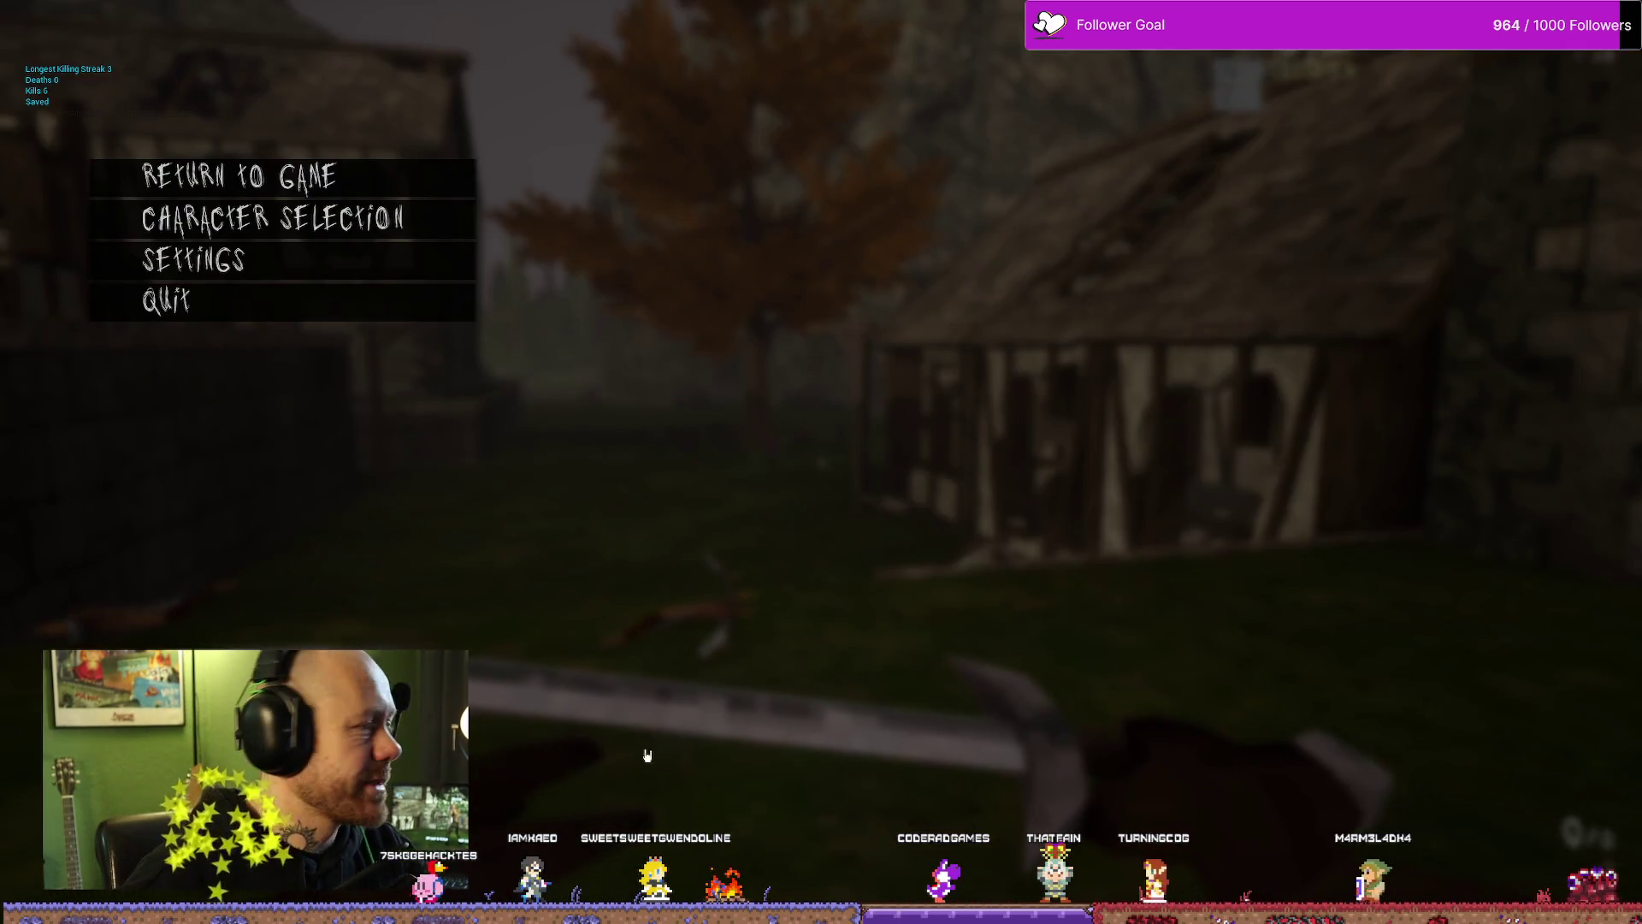
Step: Resume the match and respawn after being killed
key(Escape)
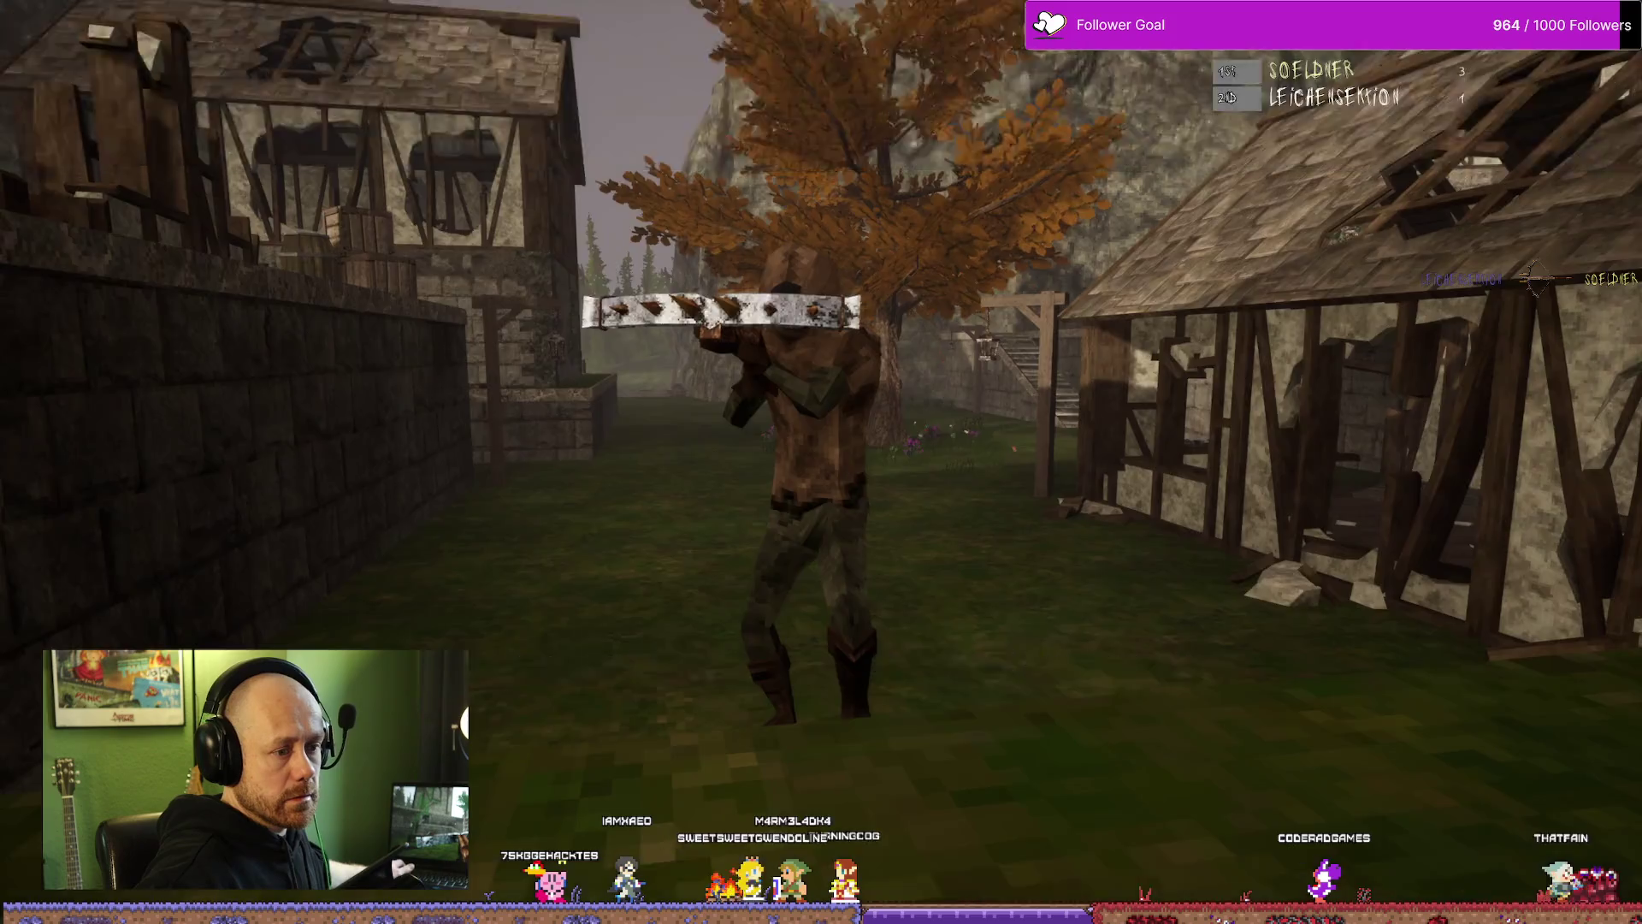
click(821, 462)
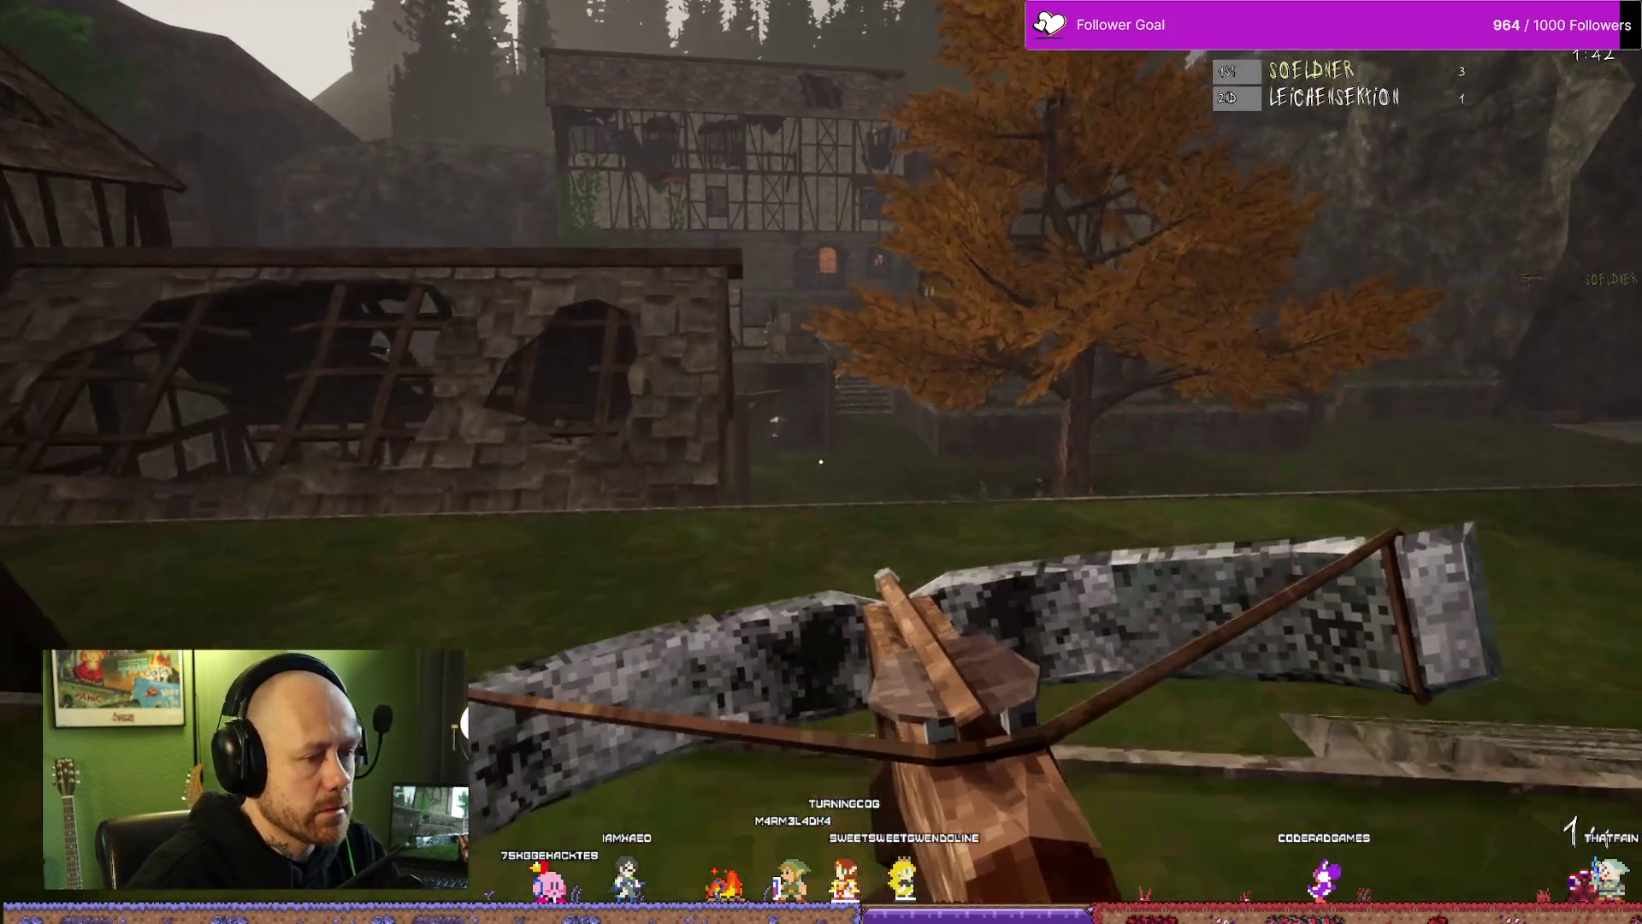
Step: Climb the stone stairs into the timber house's upper floor, checking the 3-2 scoreboard
key(w)
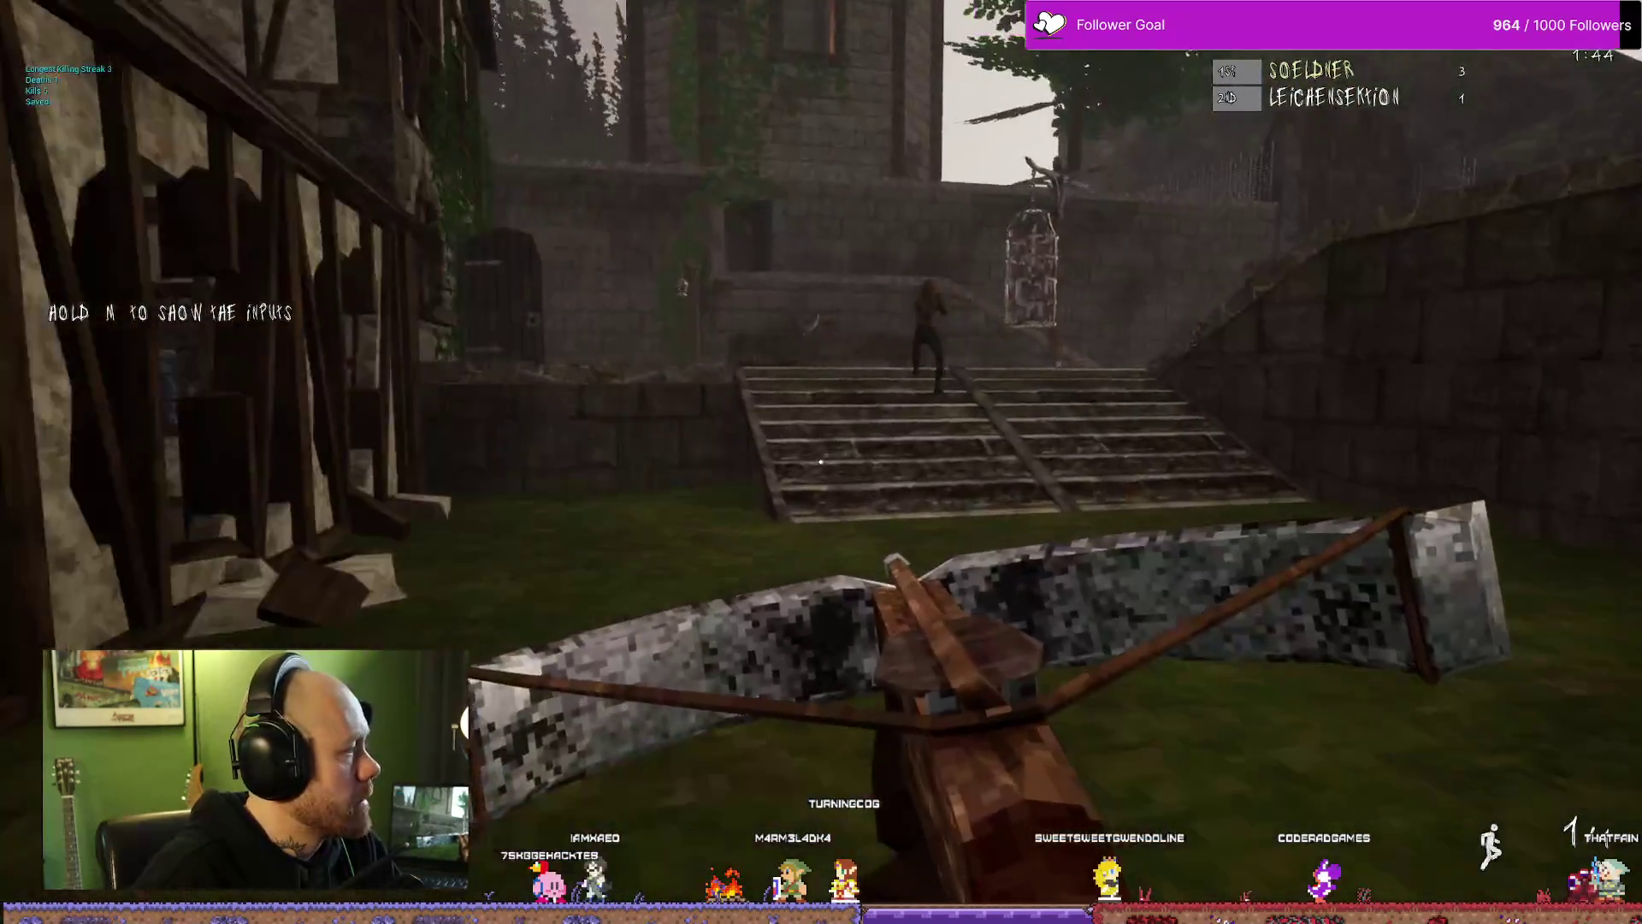
key(w)
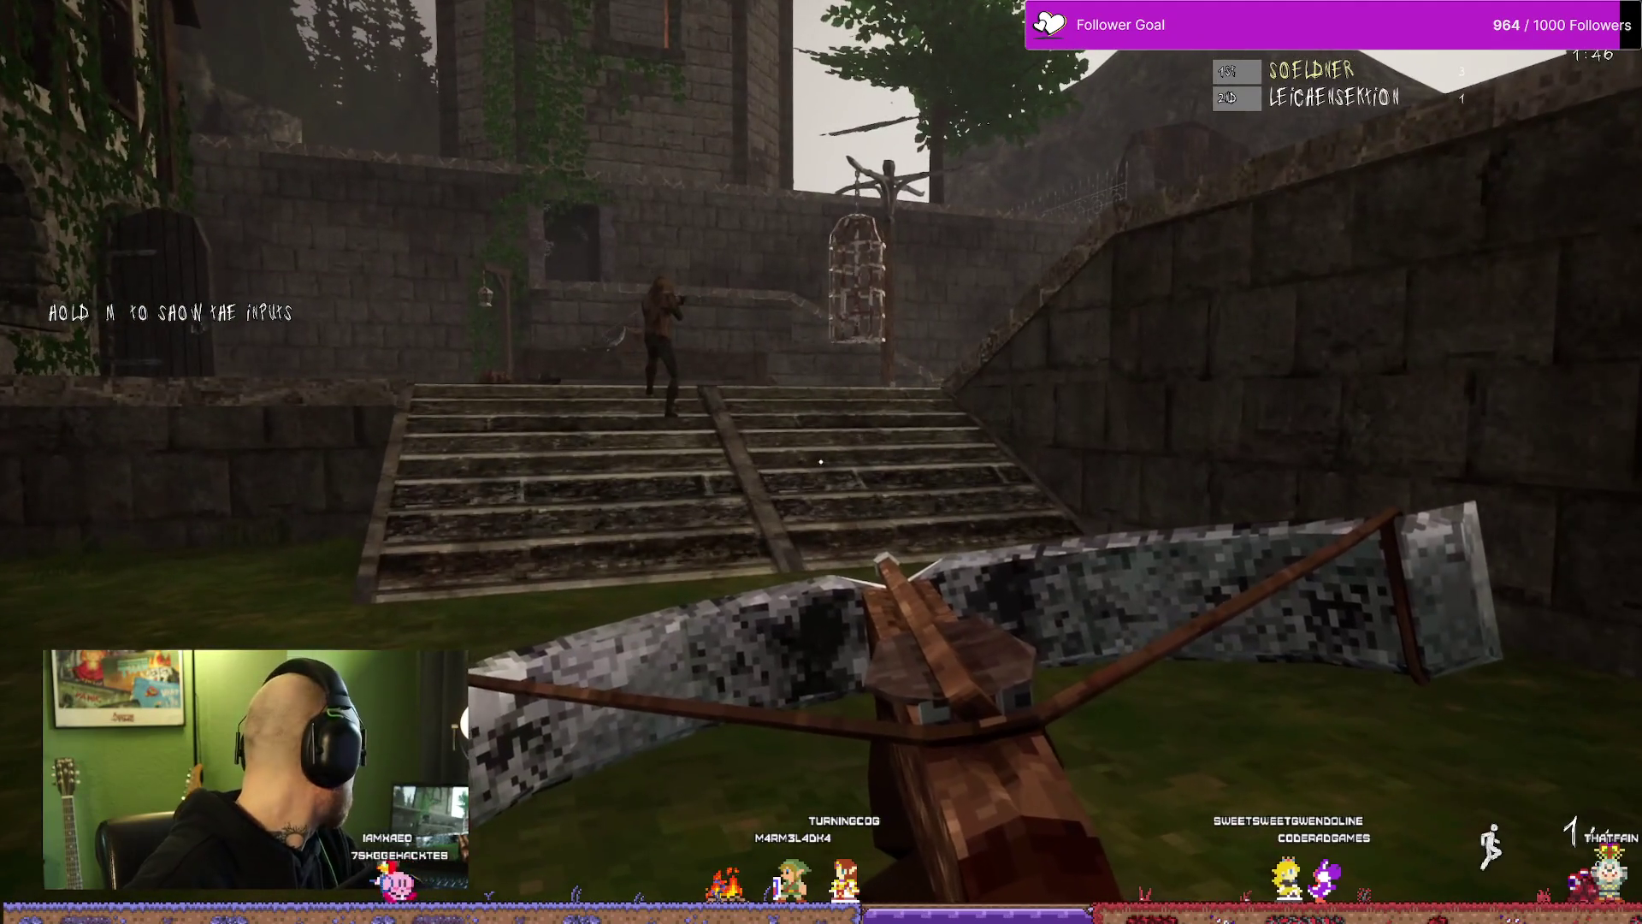
key(w)
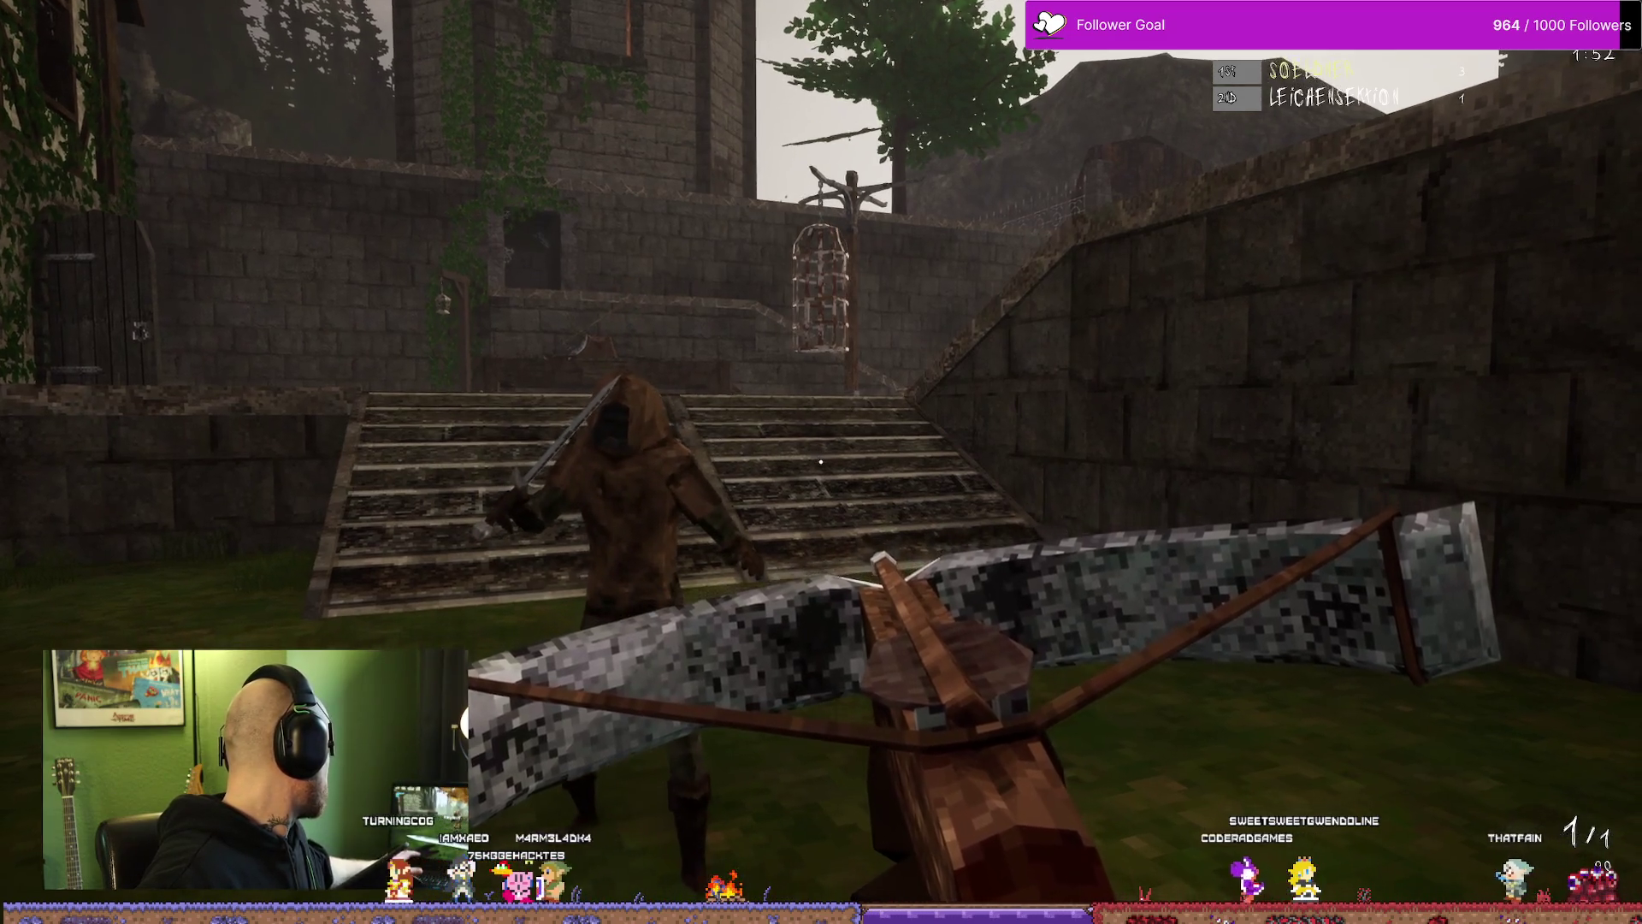
key(w)
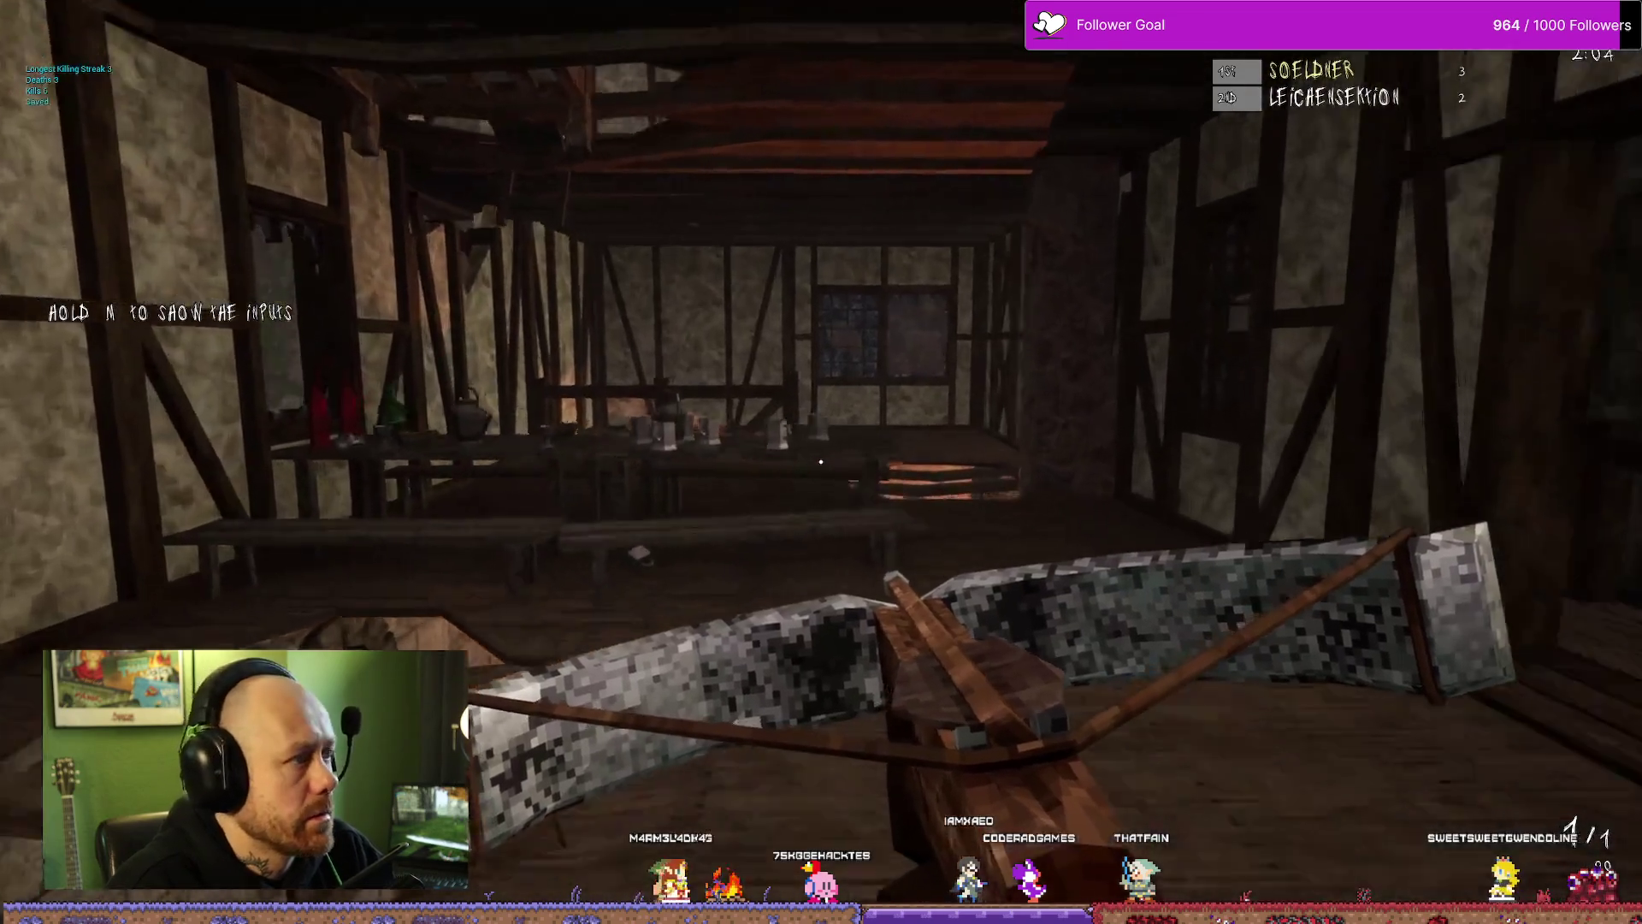
key(Tab)
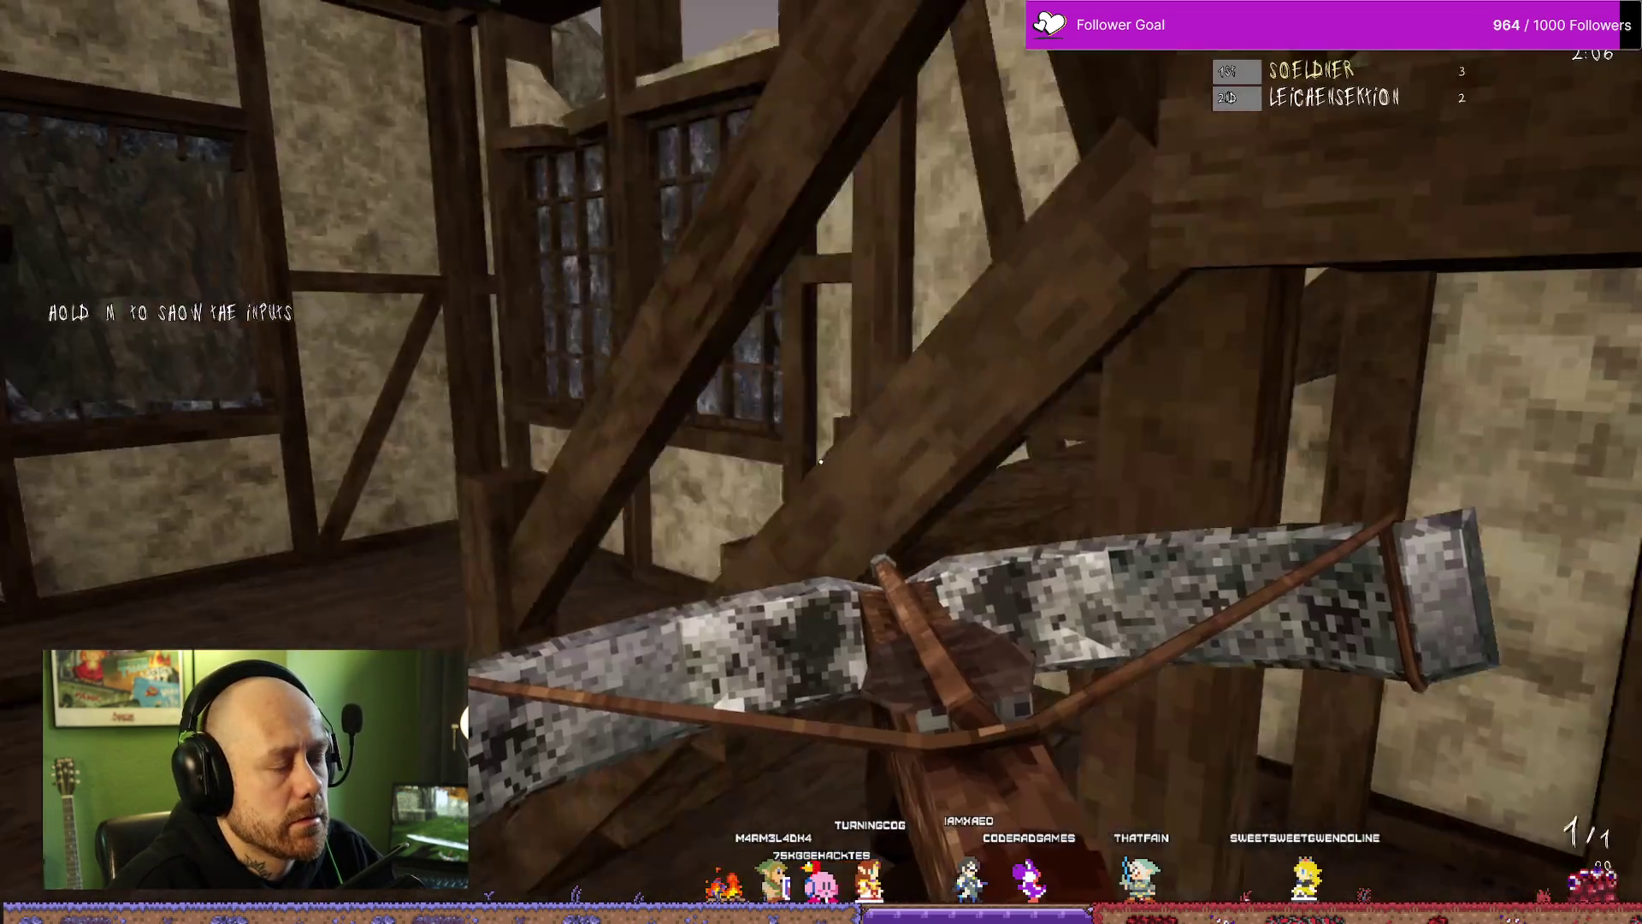
key(s)
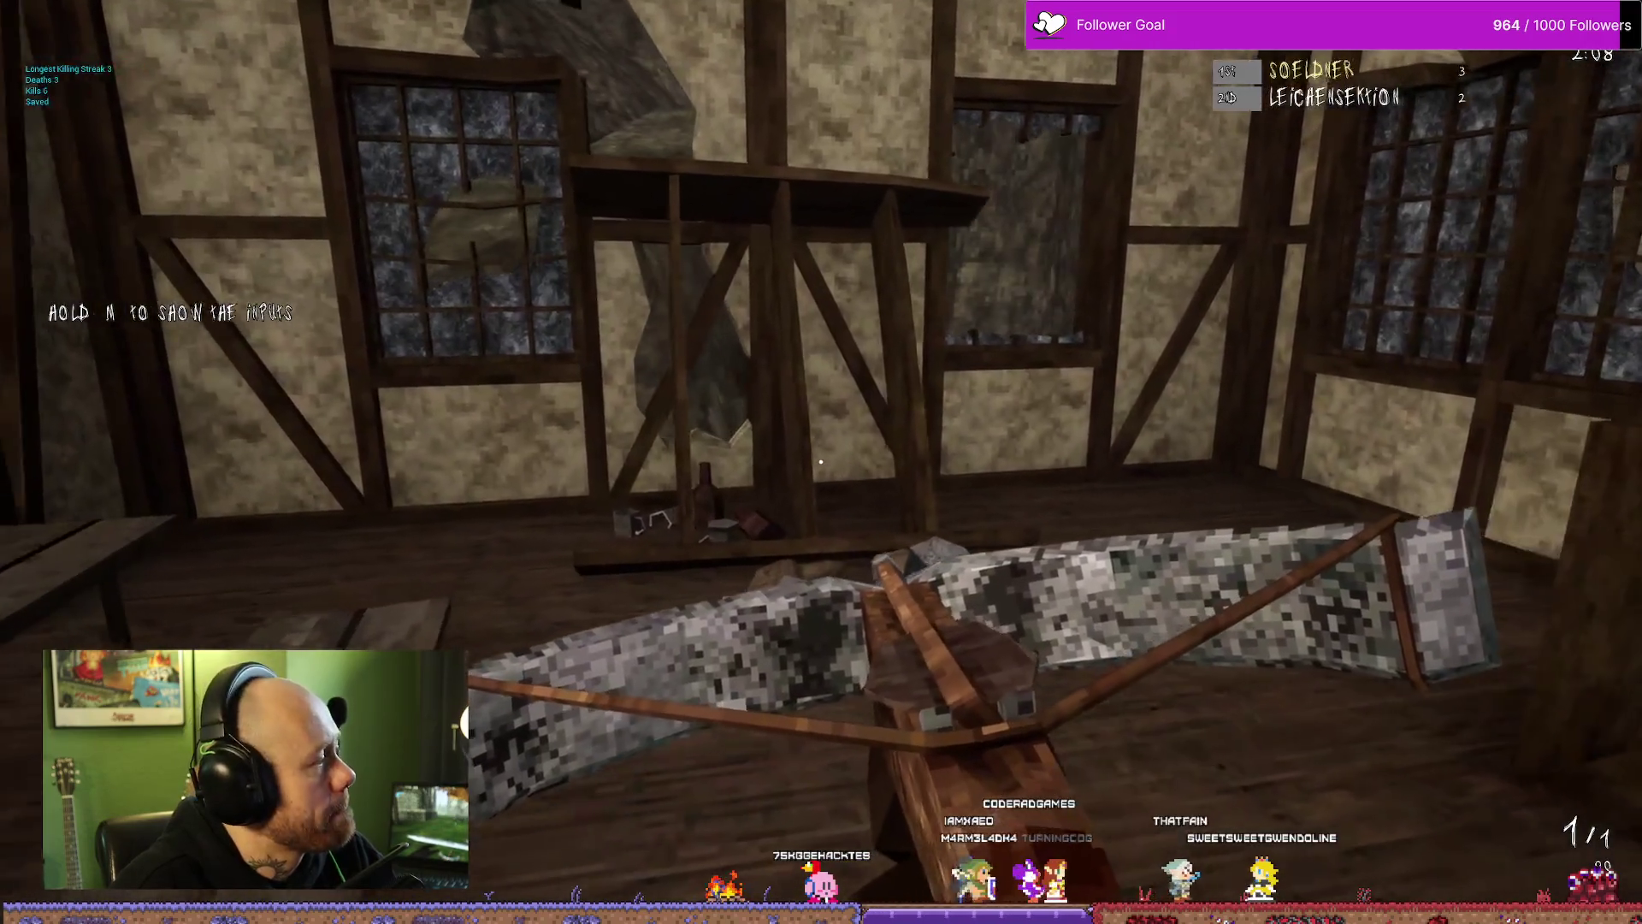
key(w)
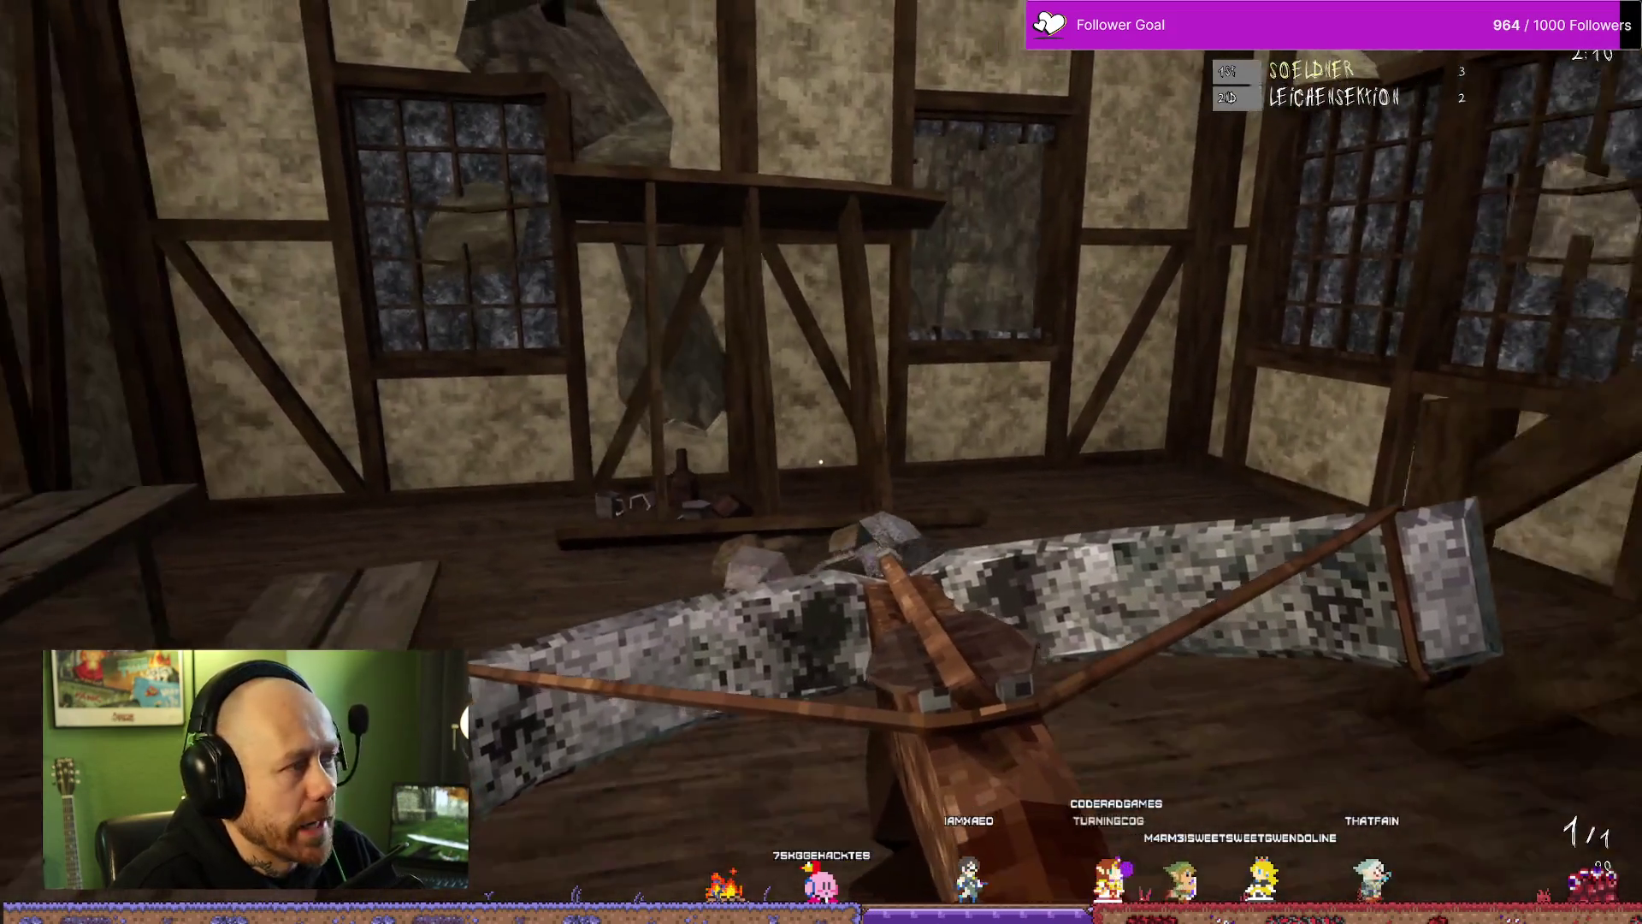
key(s)
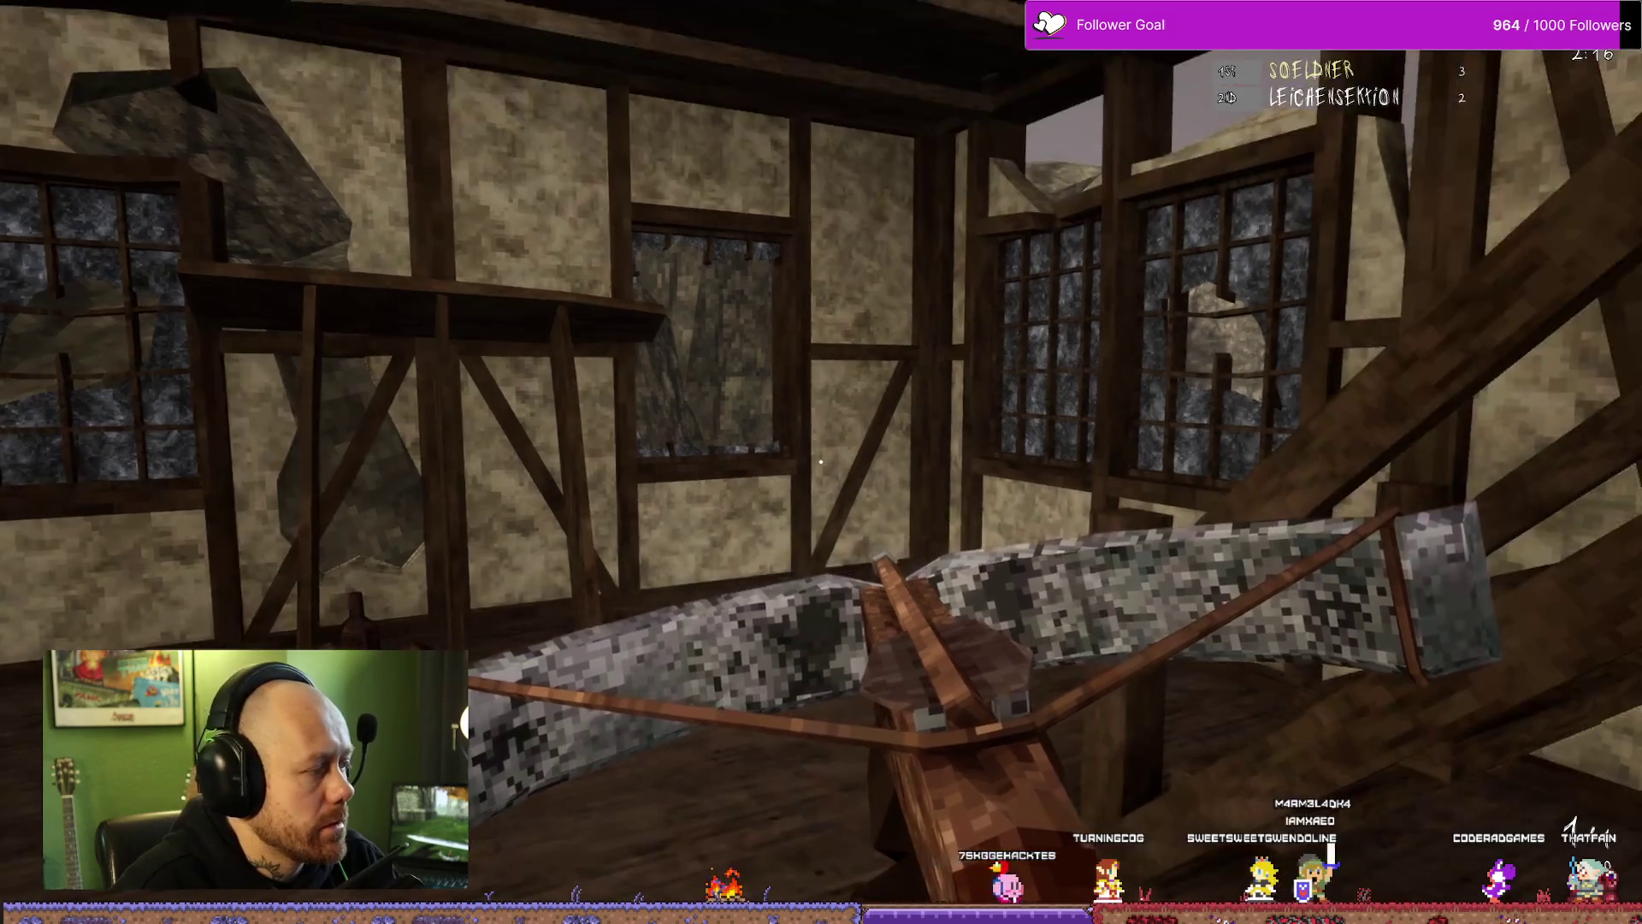
key(Tab)
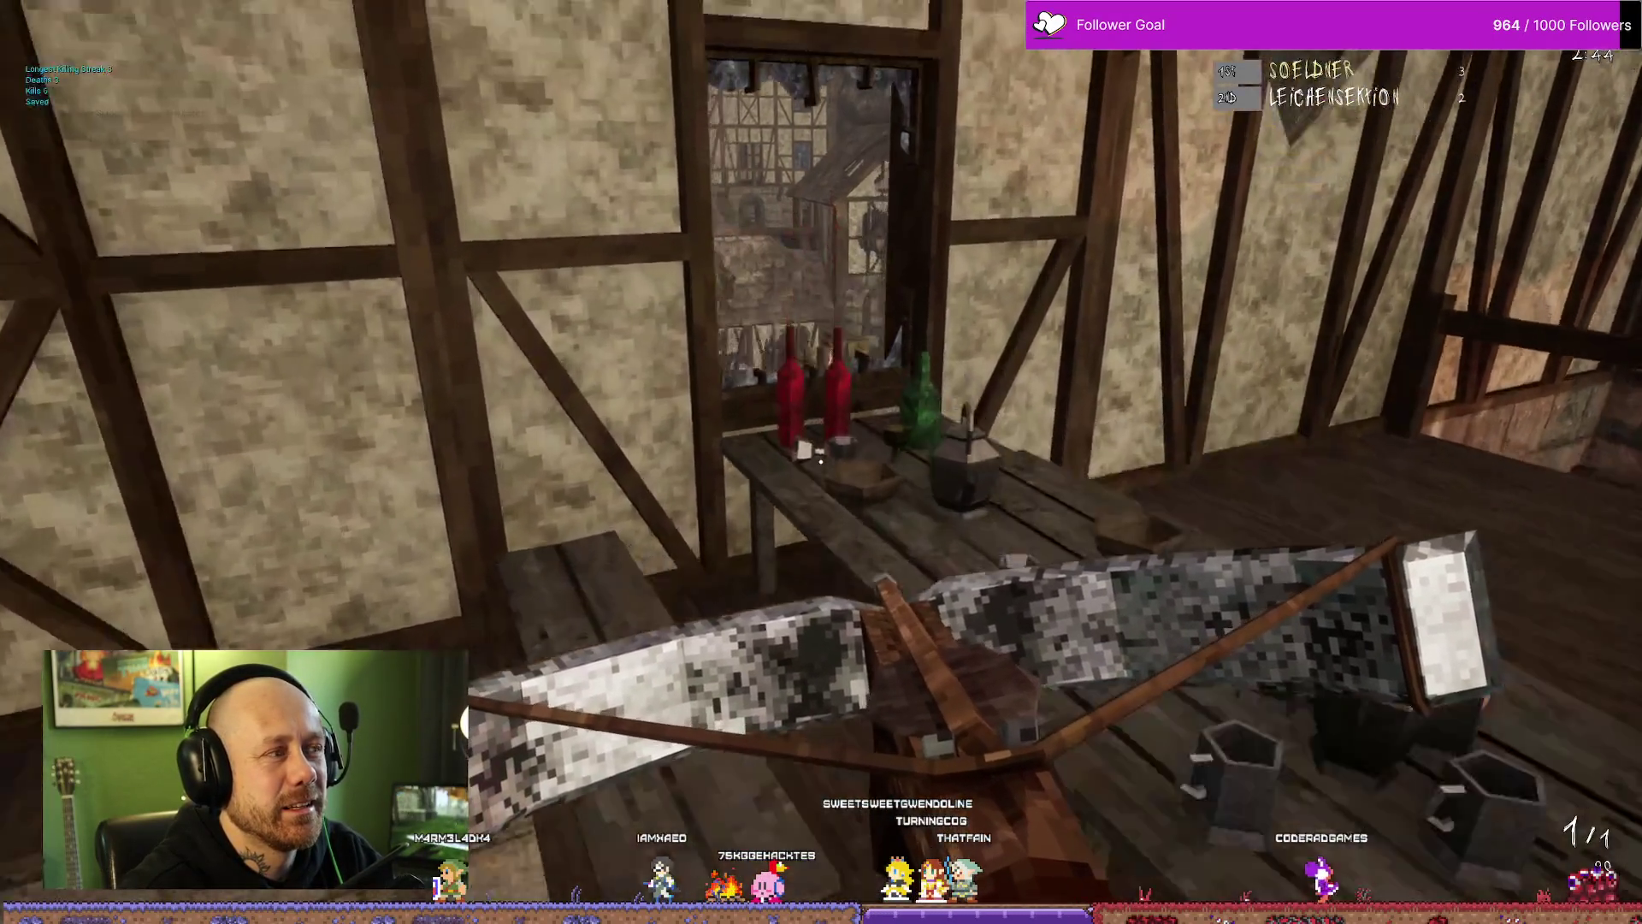
Step: Sprint out the window, headshot an enemy with the crossbow for 4-2, and pause
key(w)
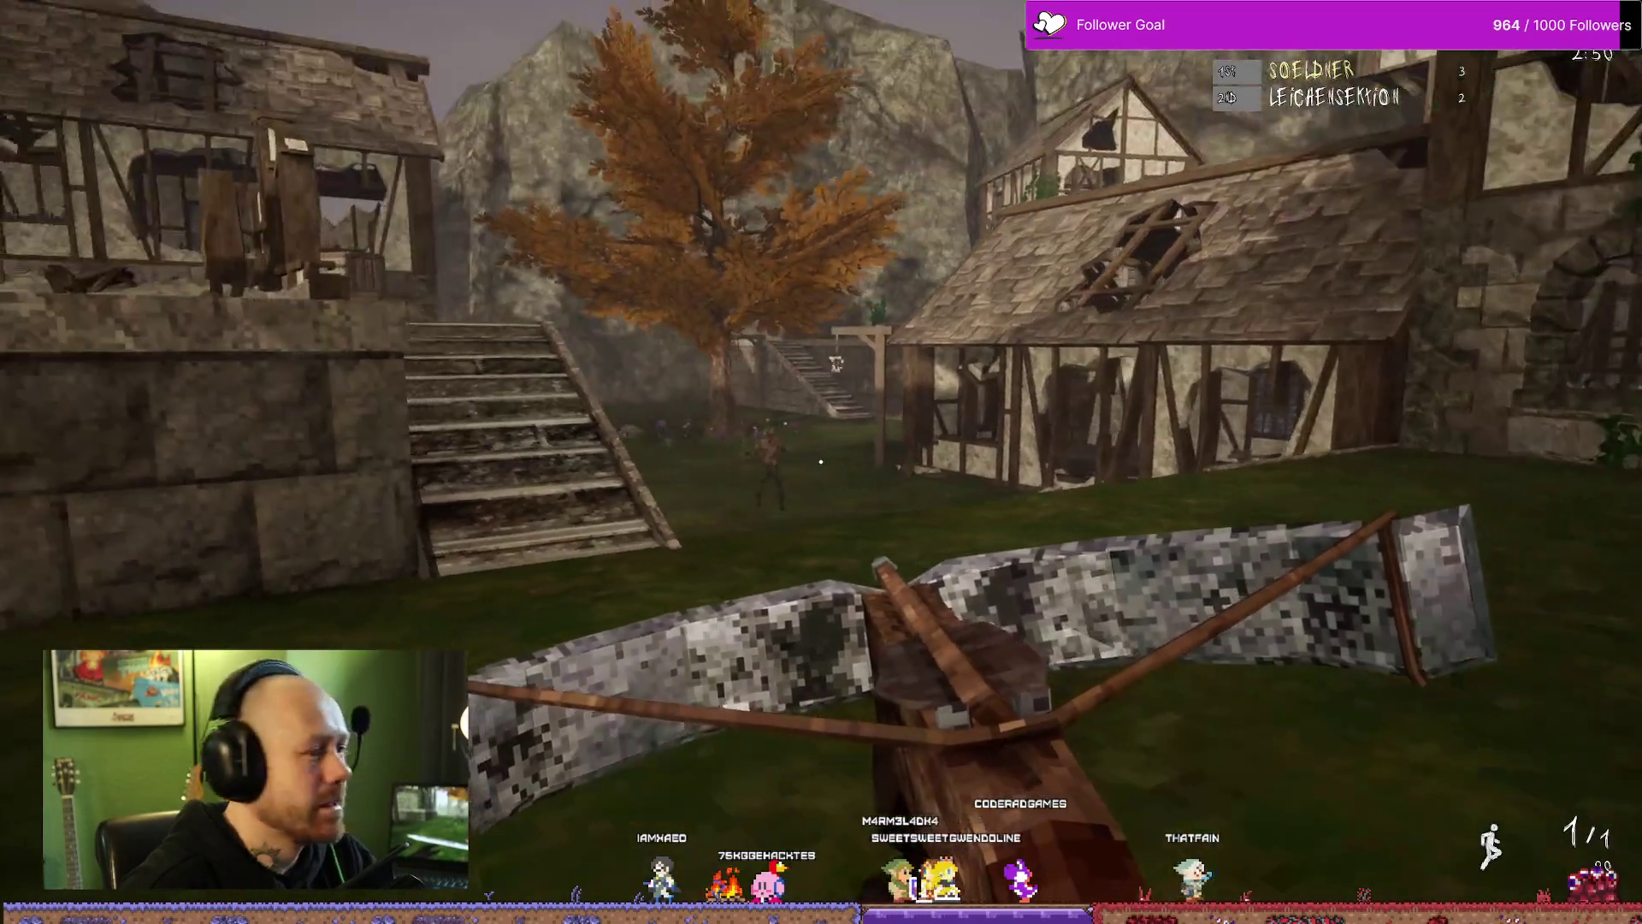
key(Tab)
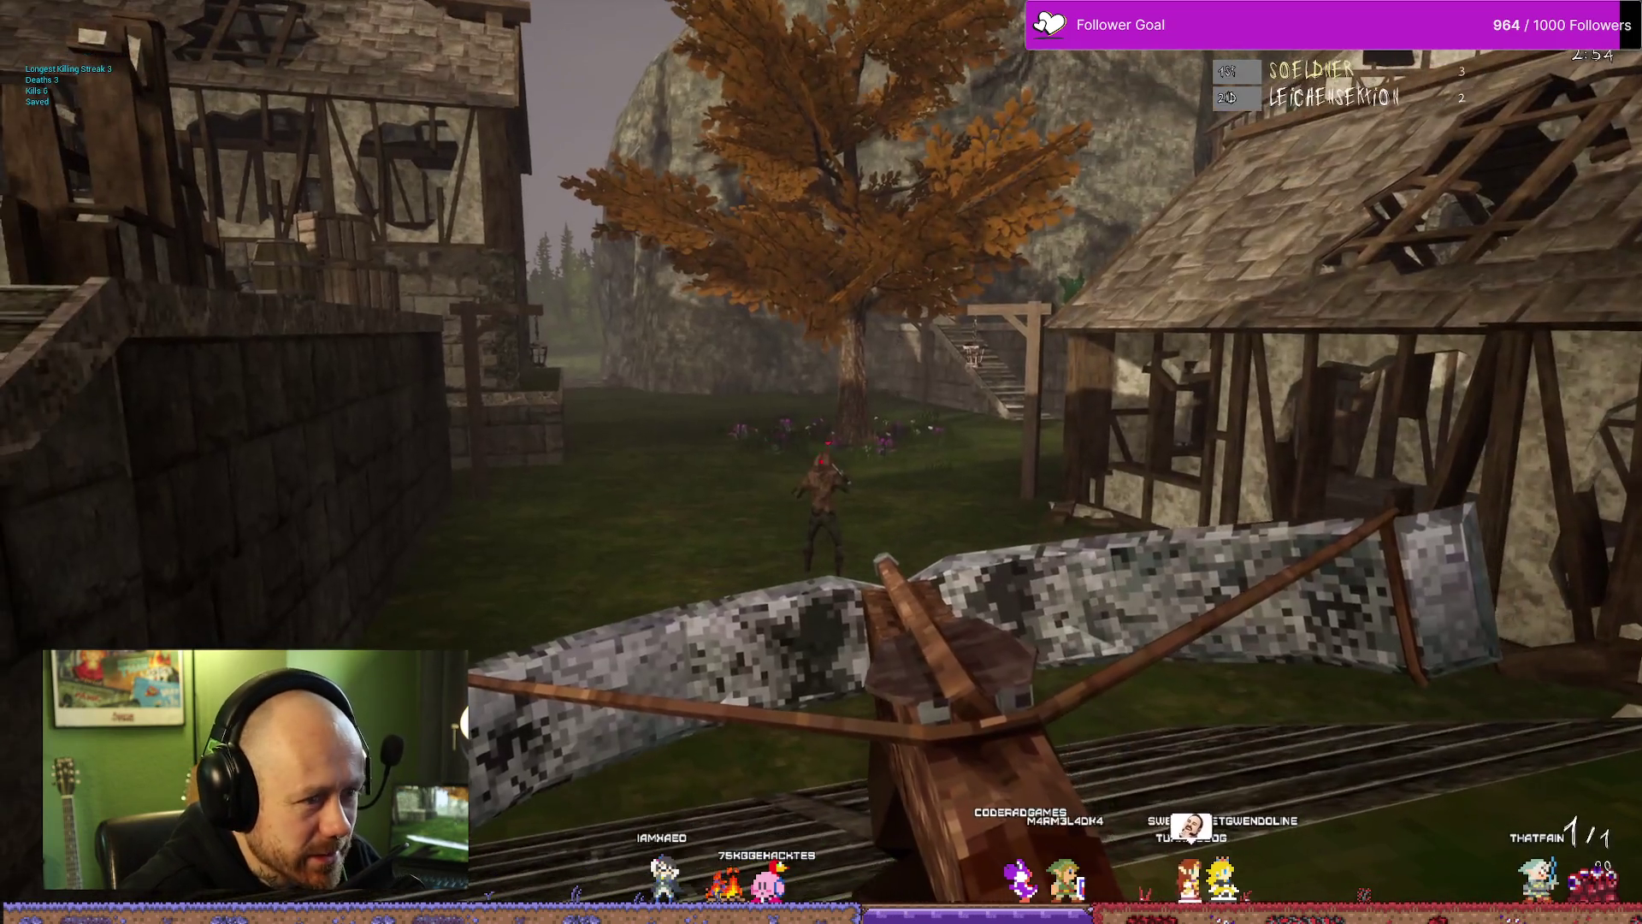
click(821, 461)
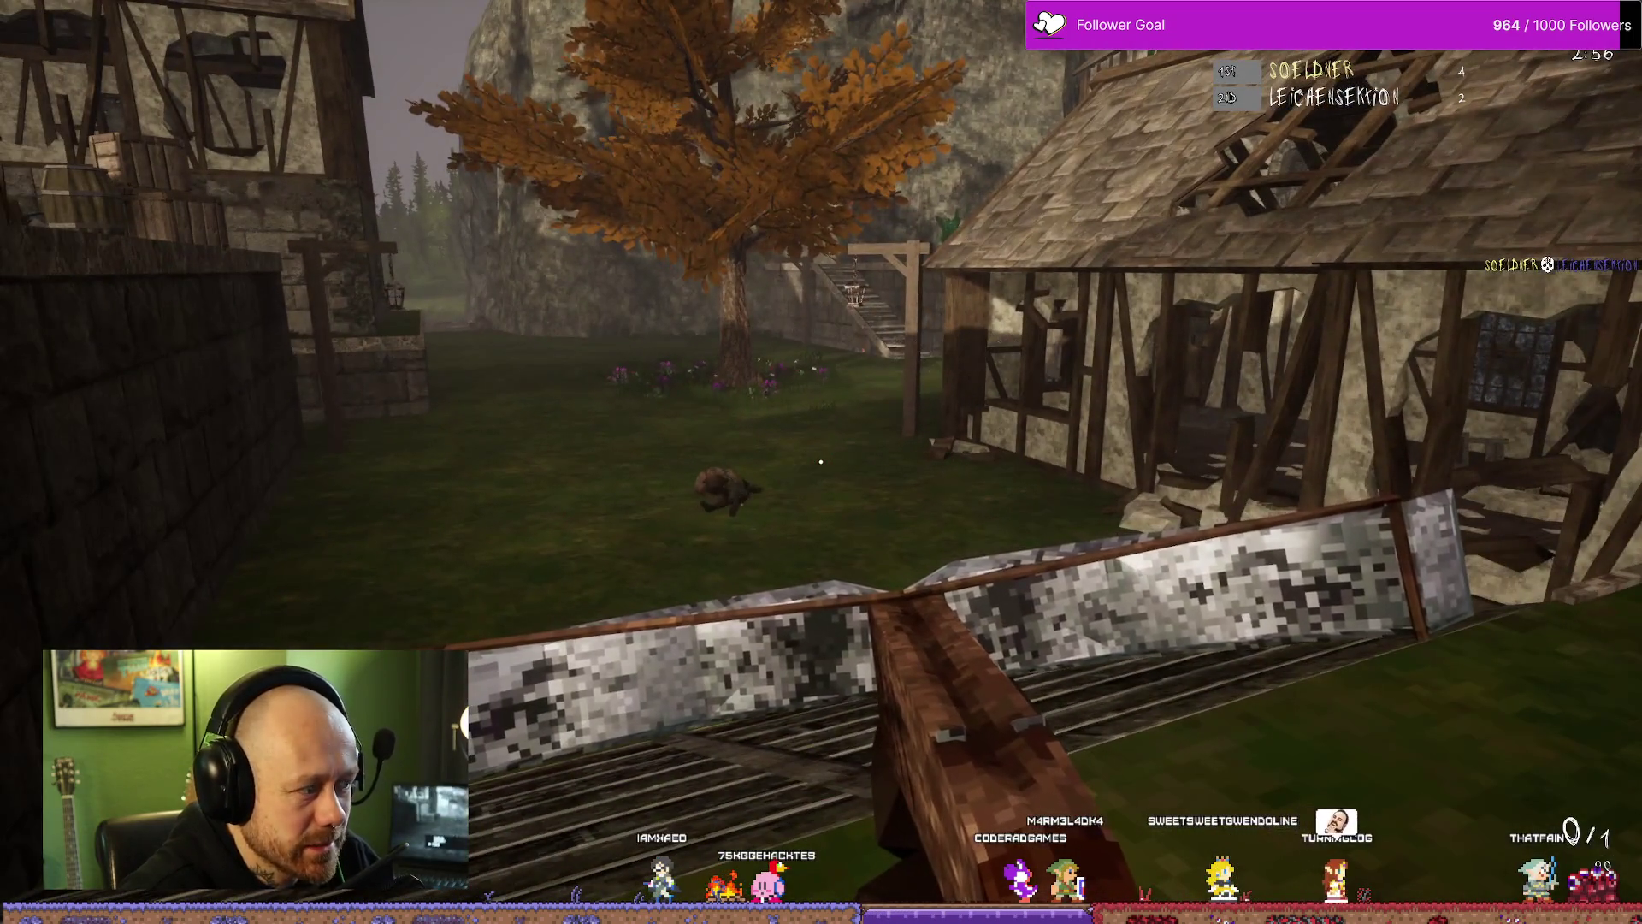
key(Tab)
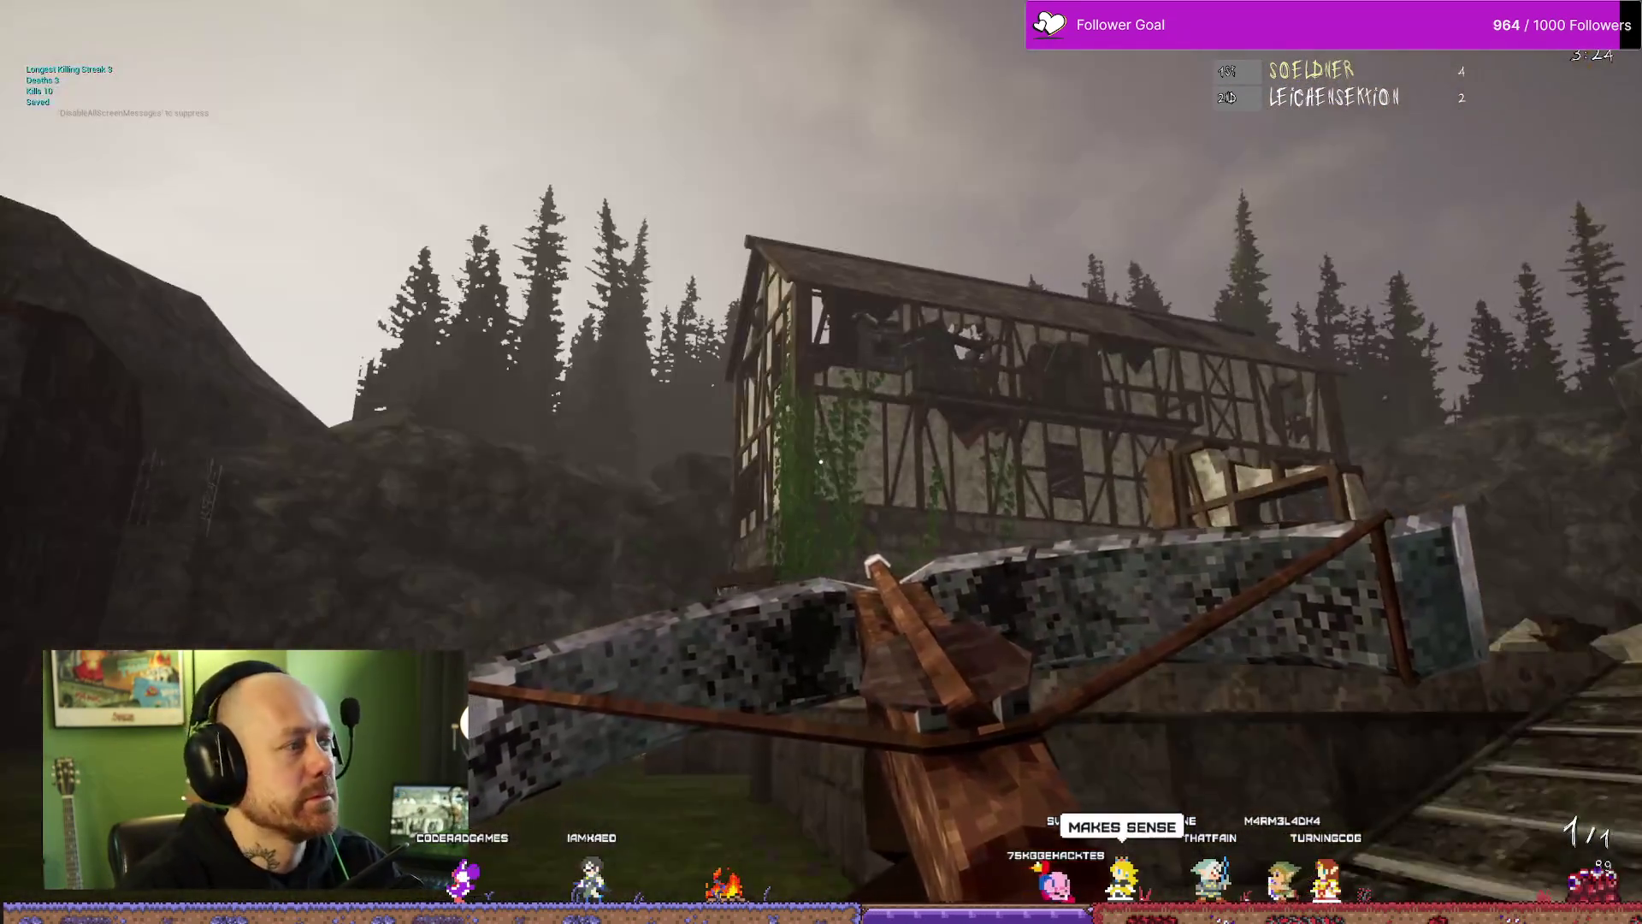
key(Escape)
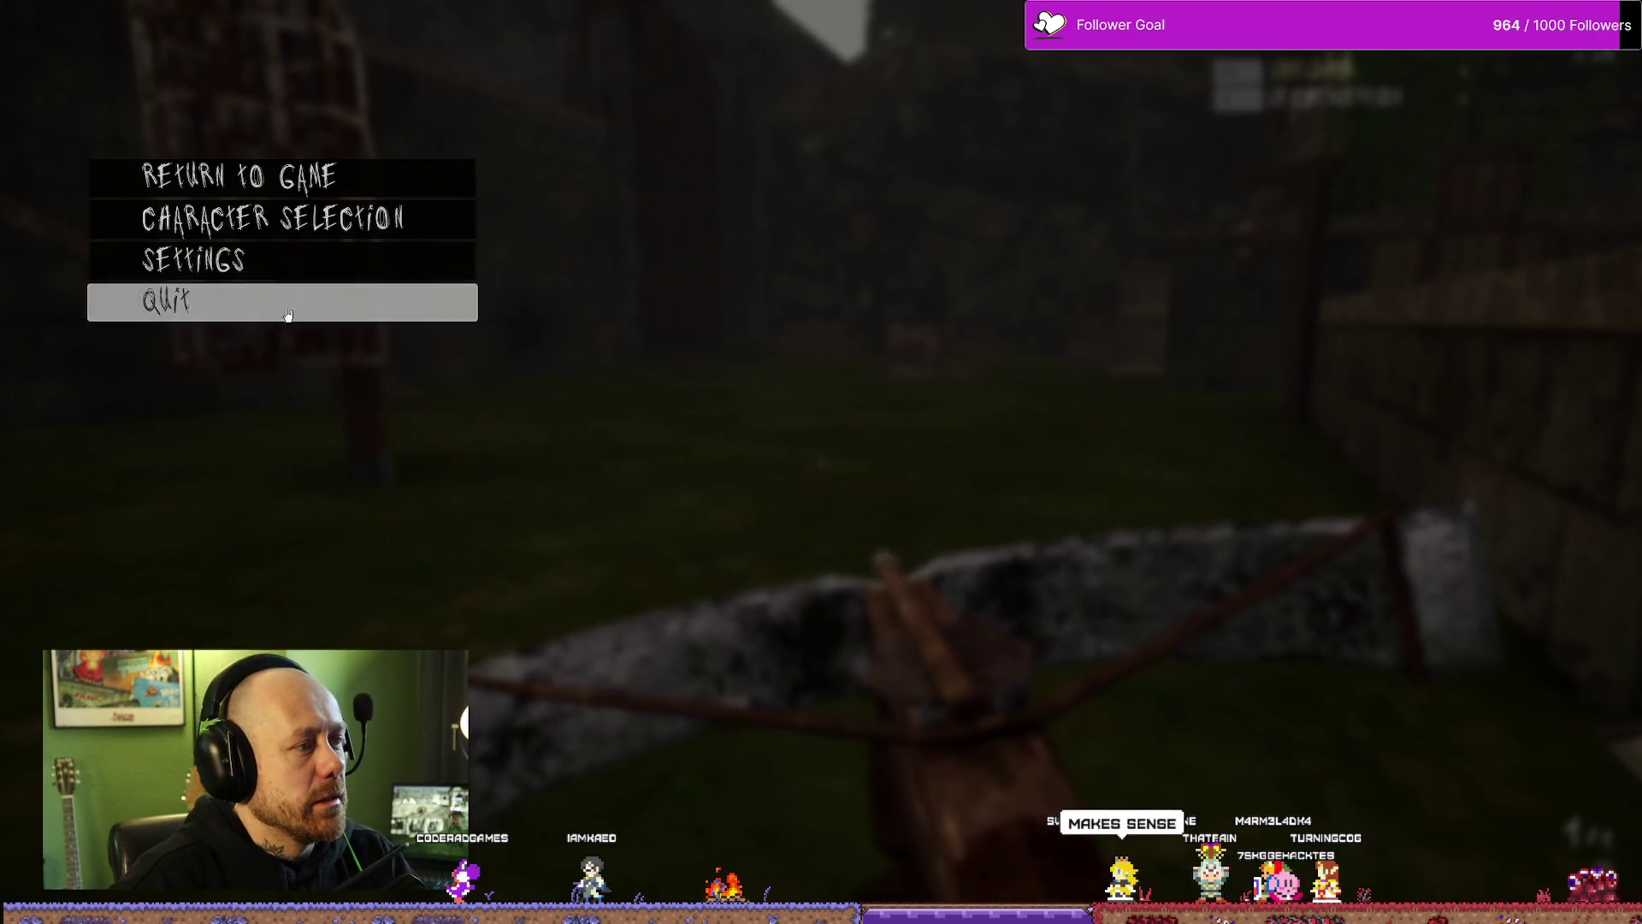
Step: Quit the match, close Bloodspill, and minimize the build folder window
click(286, 308)
click(763, 526)
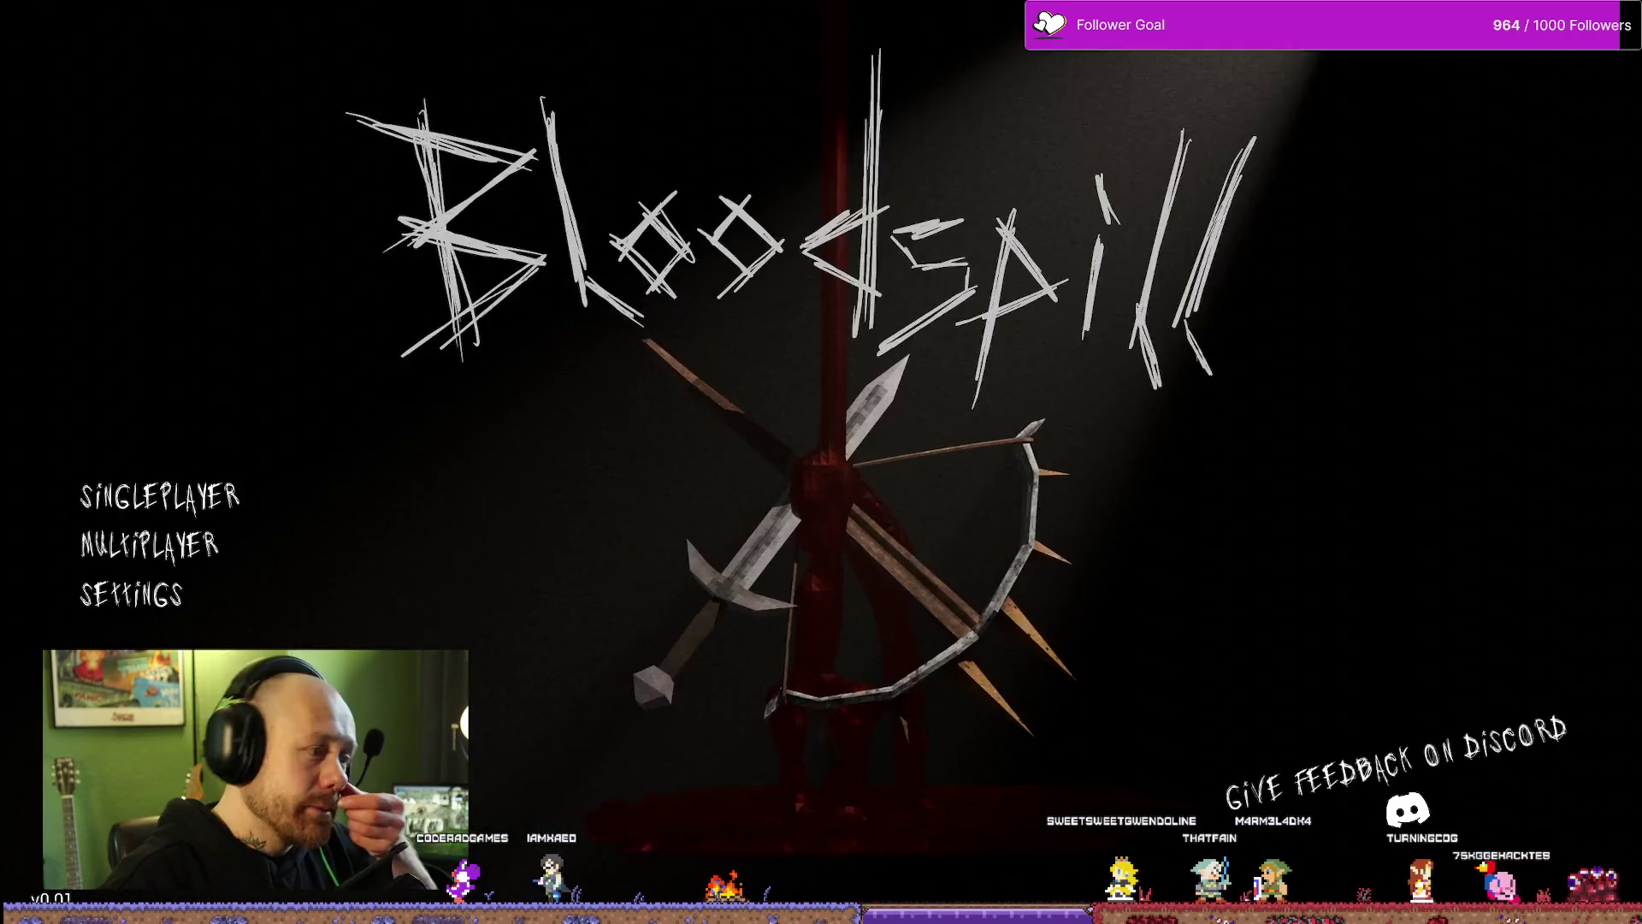
key(alt+F4)
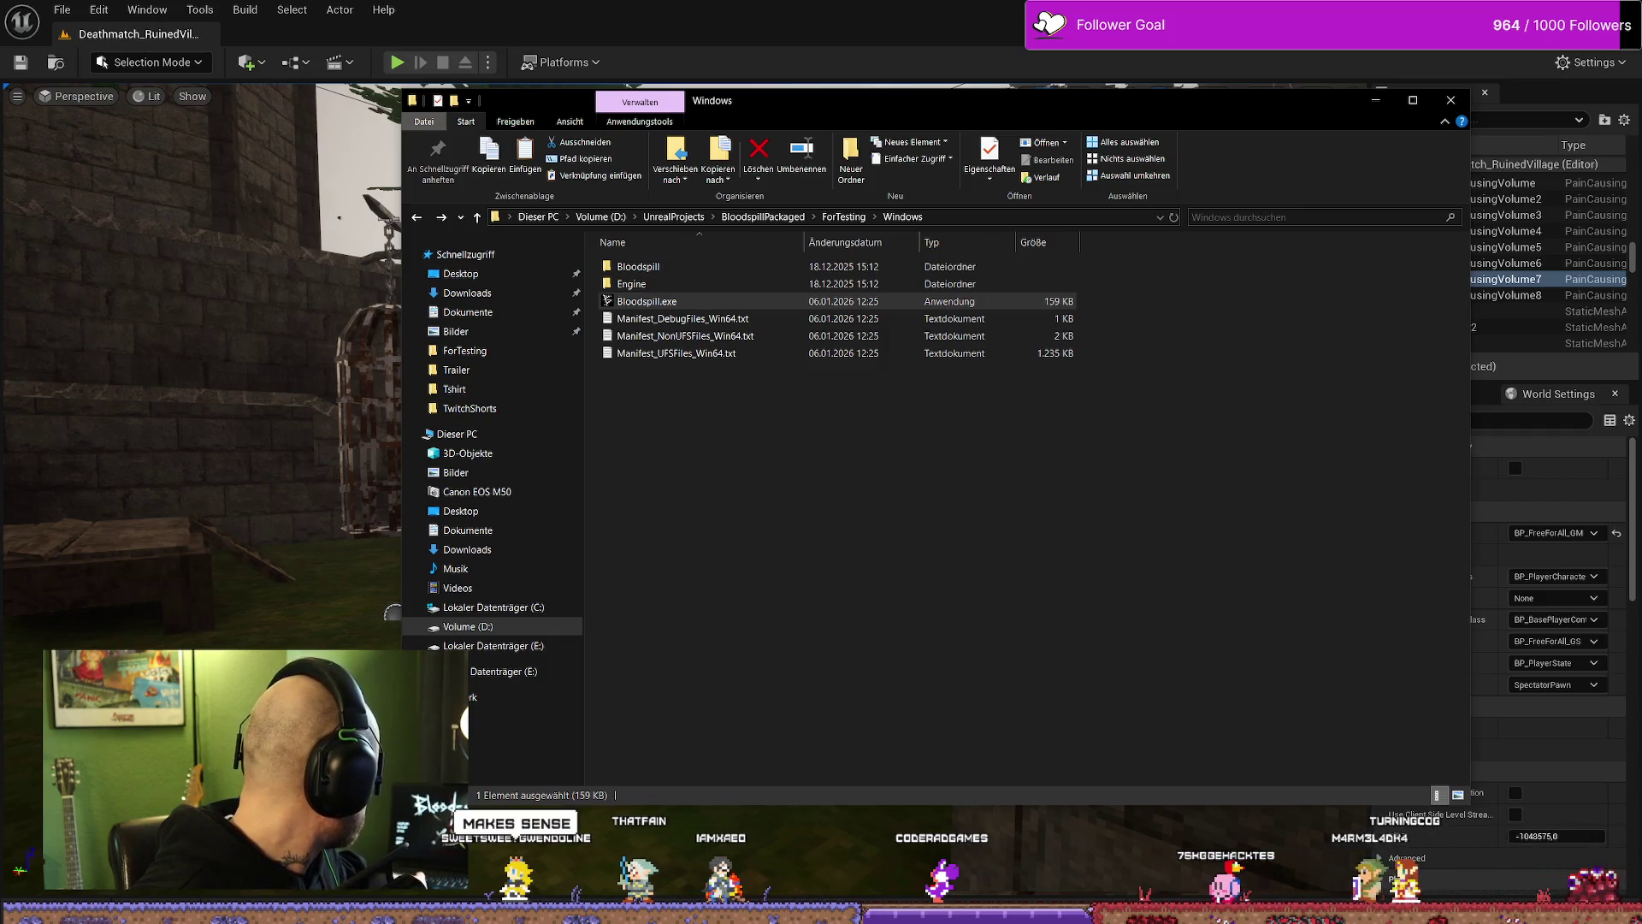
click(964, 479)
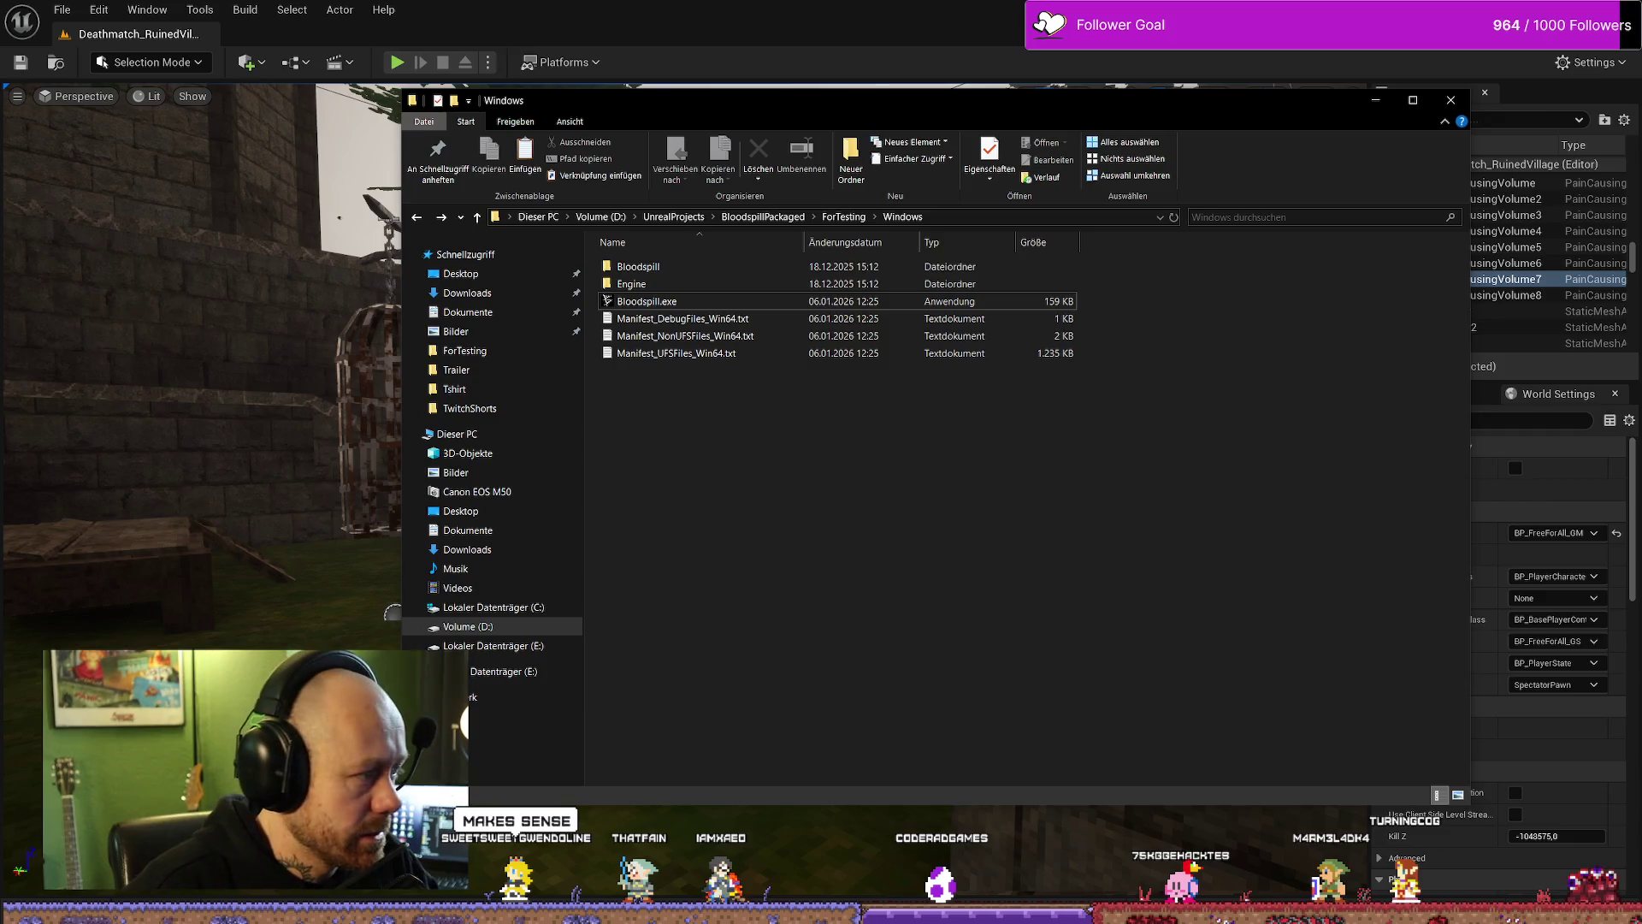
click(1378, 102)
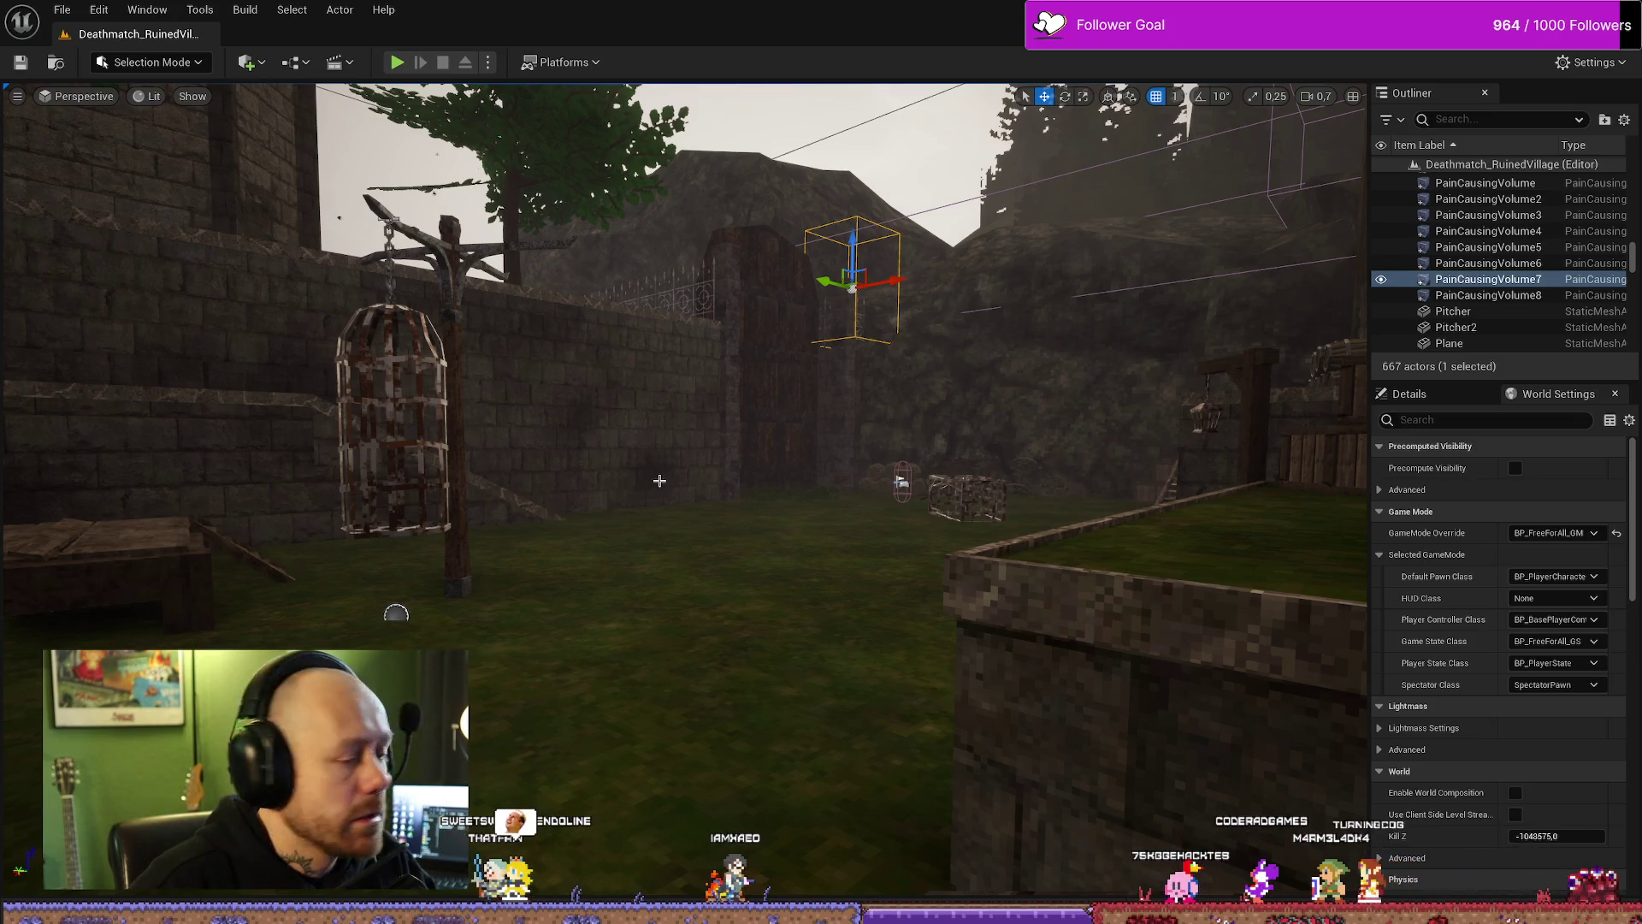
Step: In the Content Drawer's FPS folder, search 'state' and open BP_PlayerState
drag(669, 477, 778, 368)
key(ctrl+space)
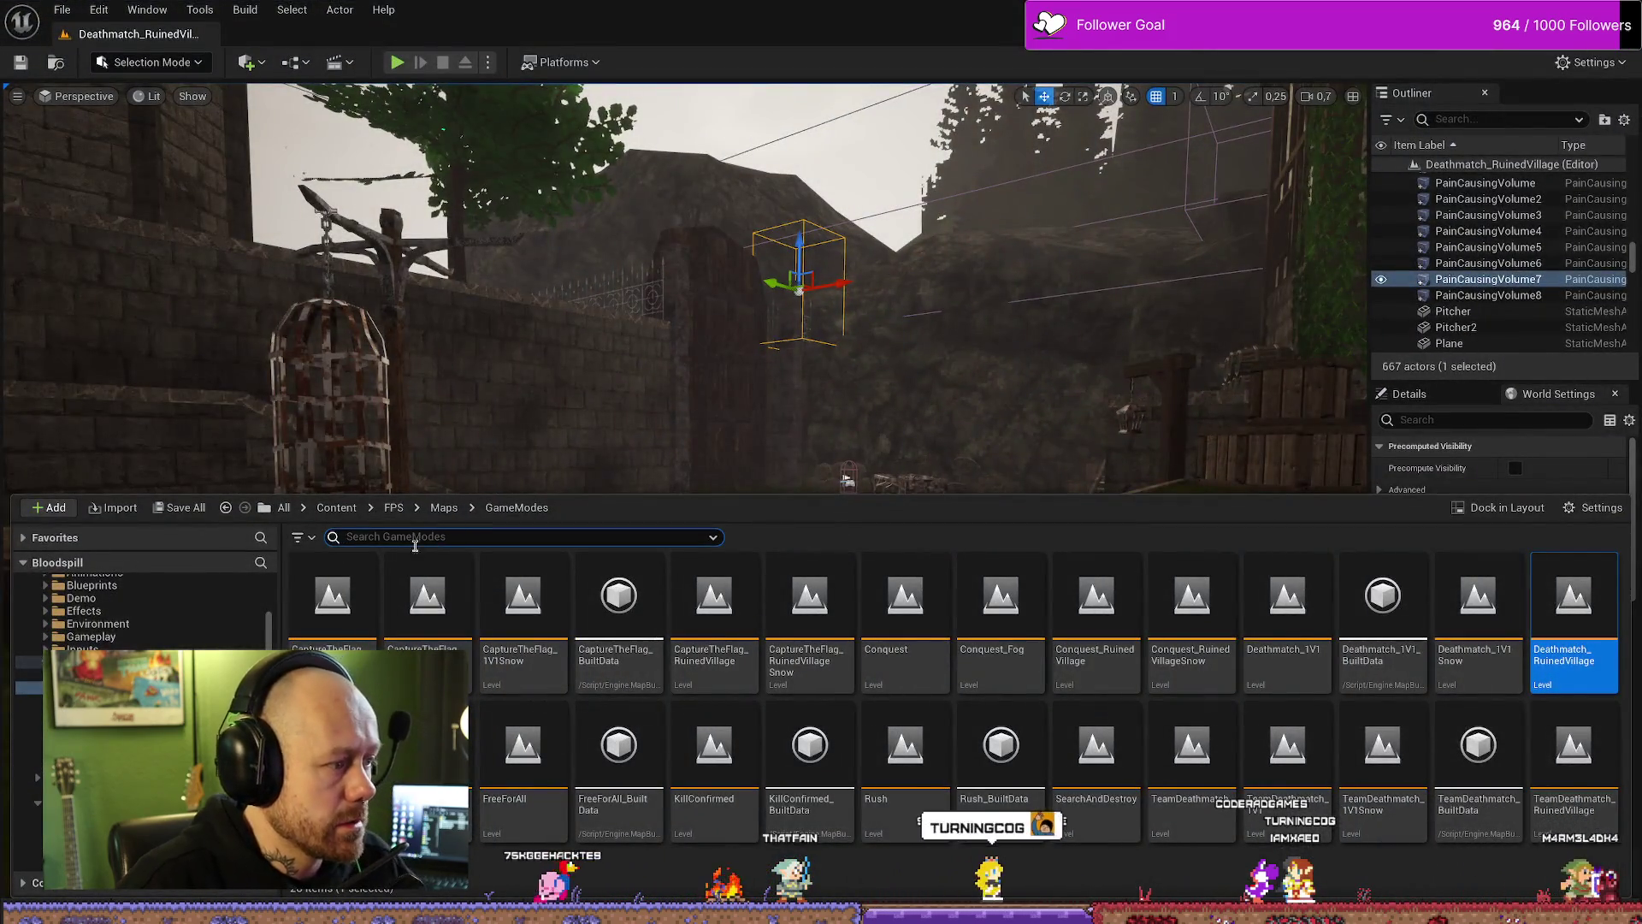
scroll(95, 631, up, 3)
click(95, 631)
click(414, 539)
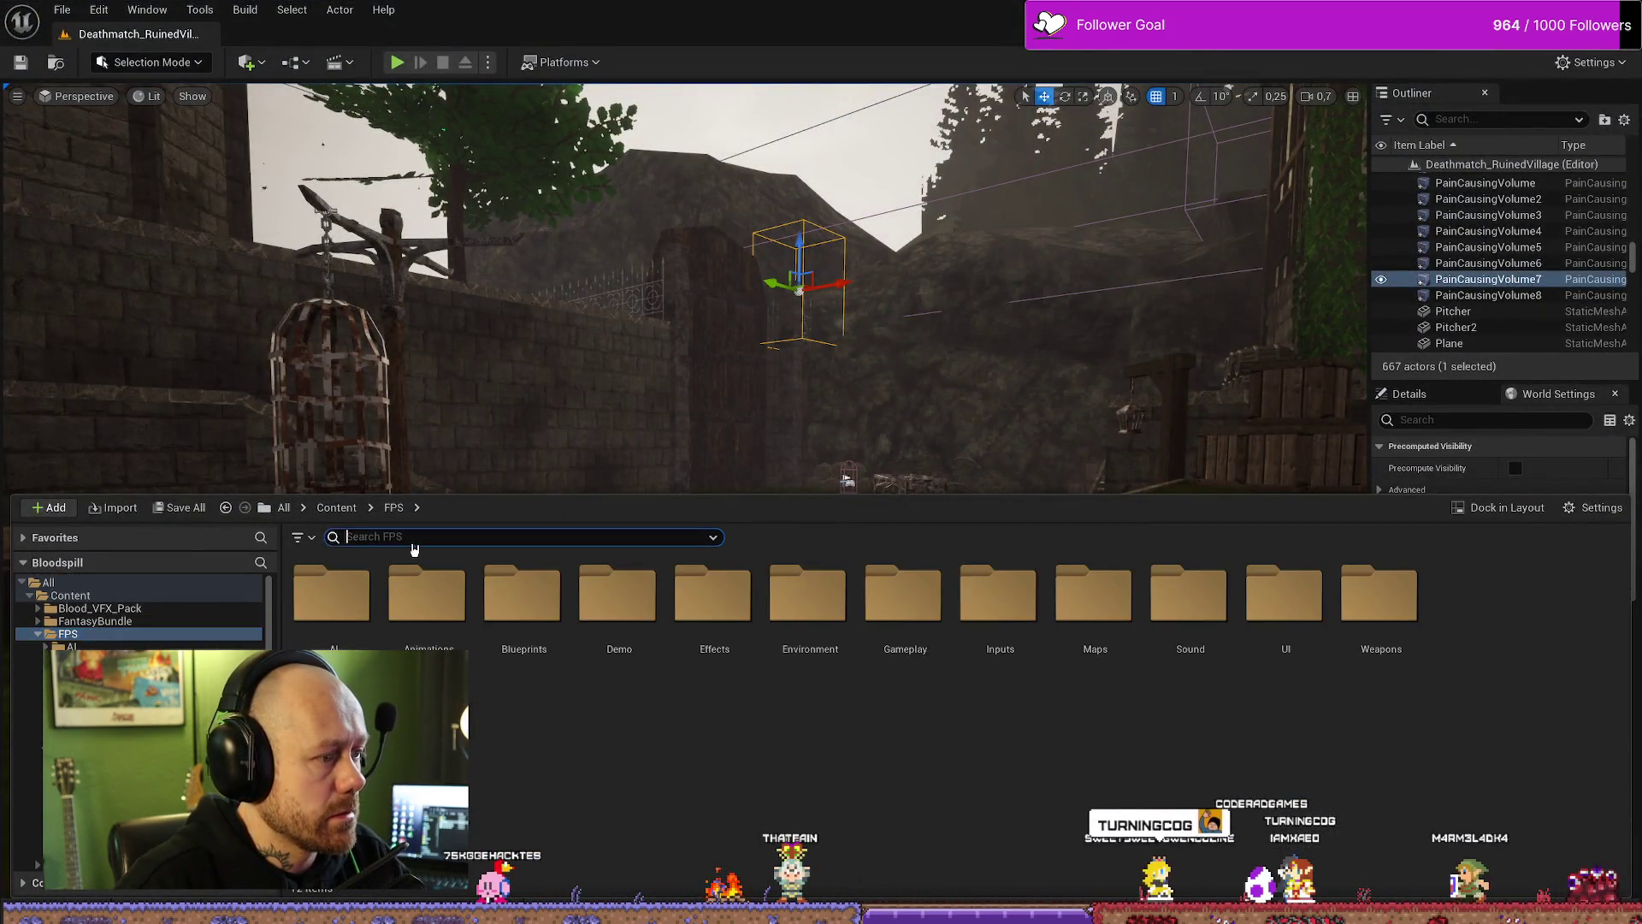
text(state)
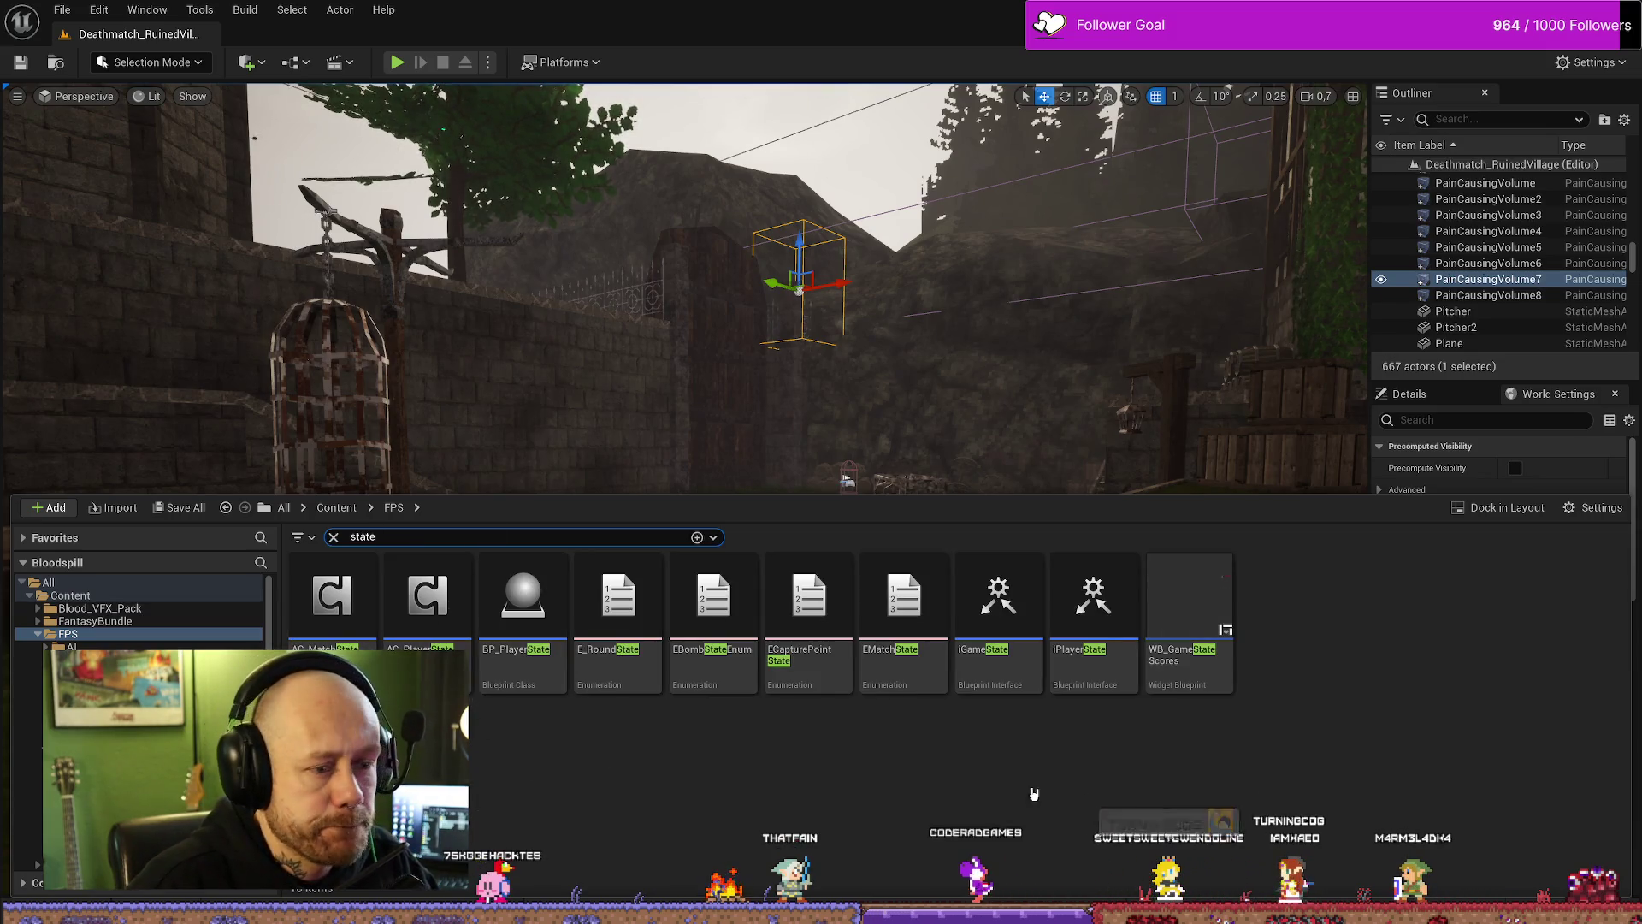
double_click(530, 597)
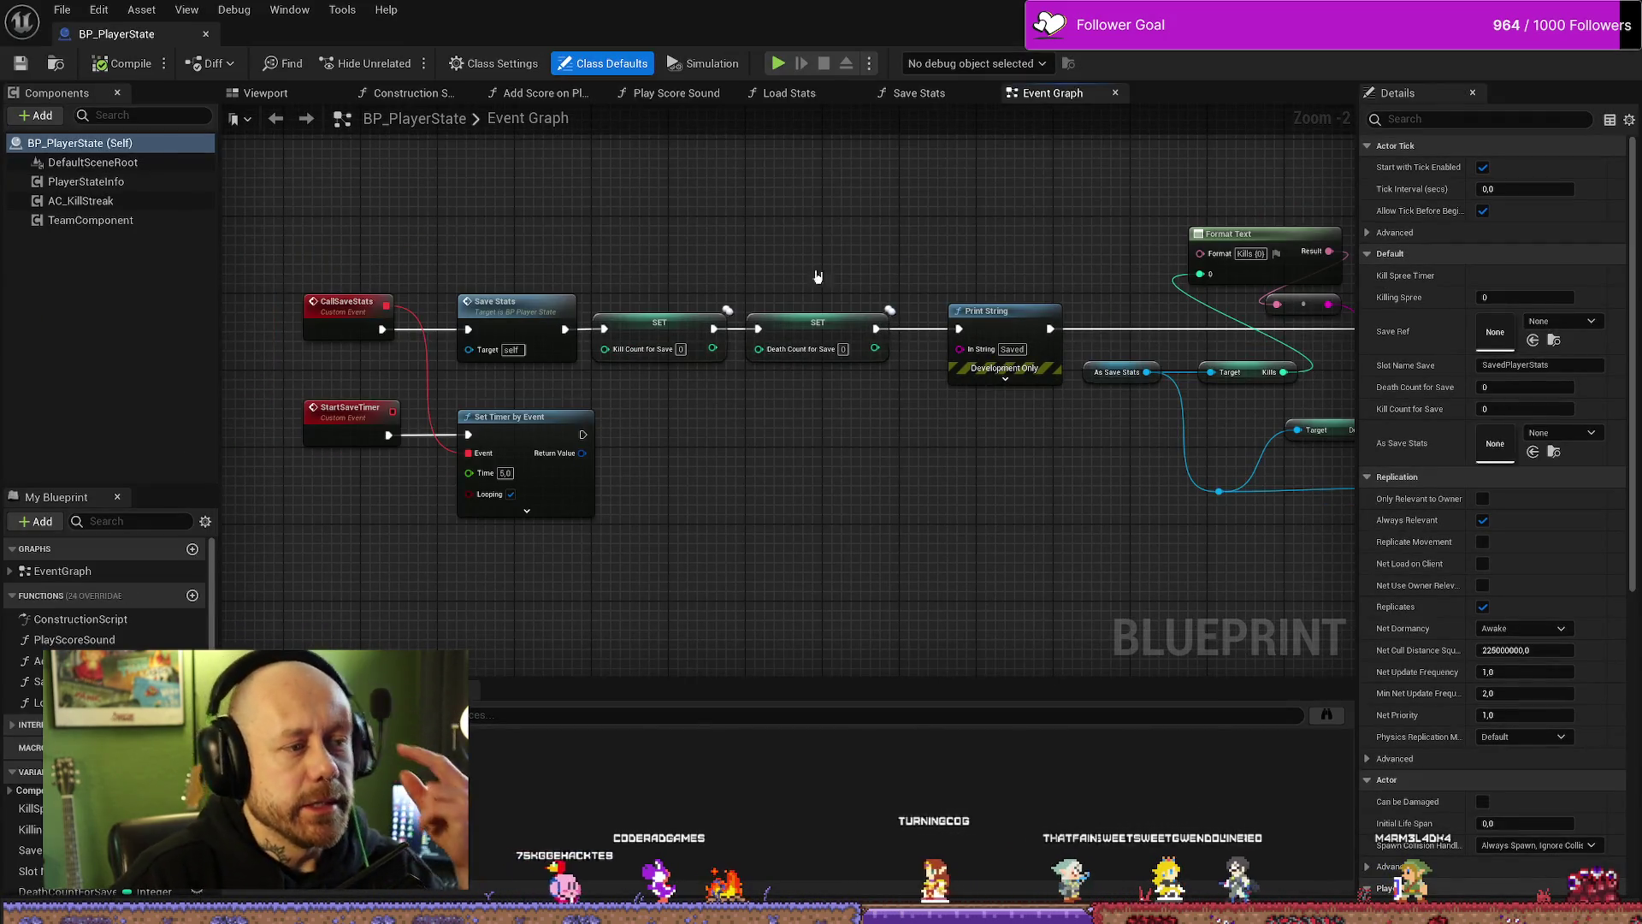
drag(894, 474, 702, 342)
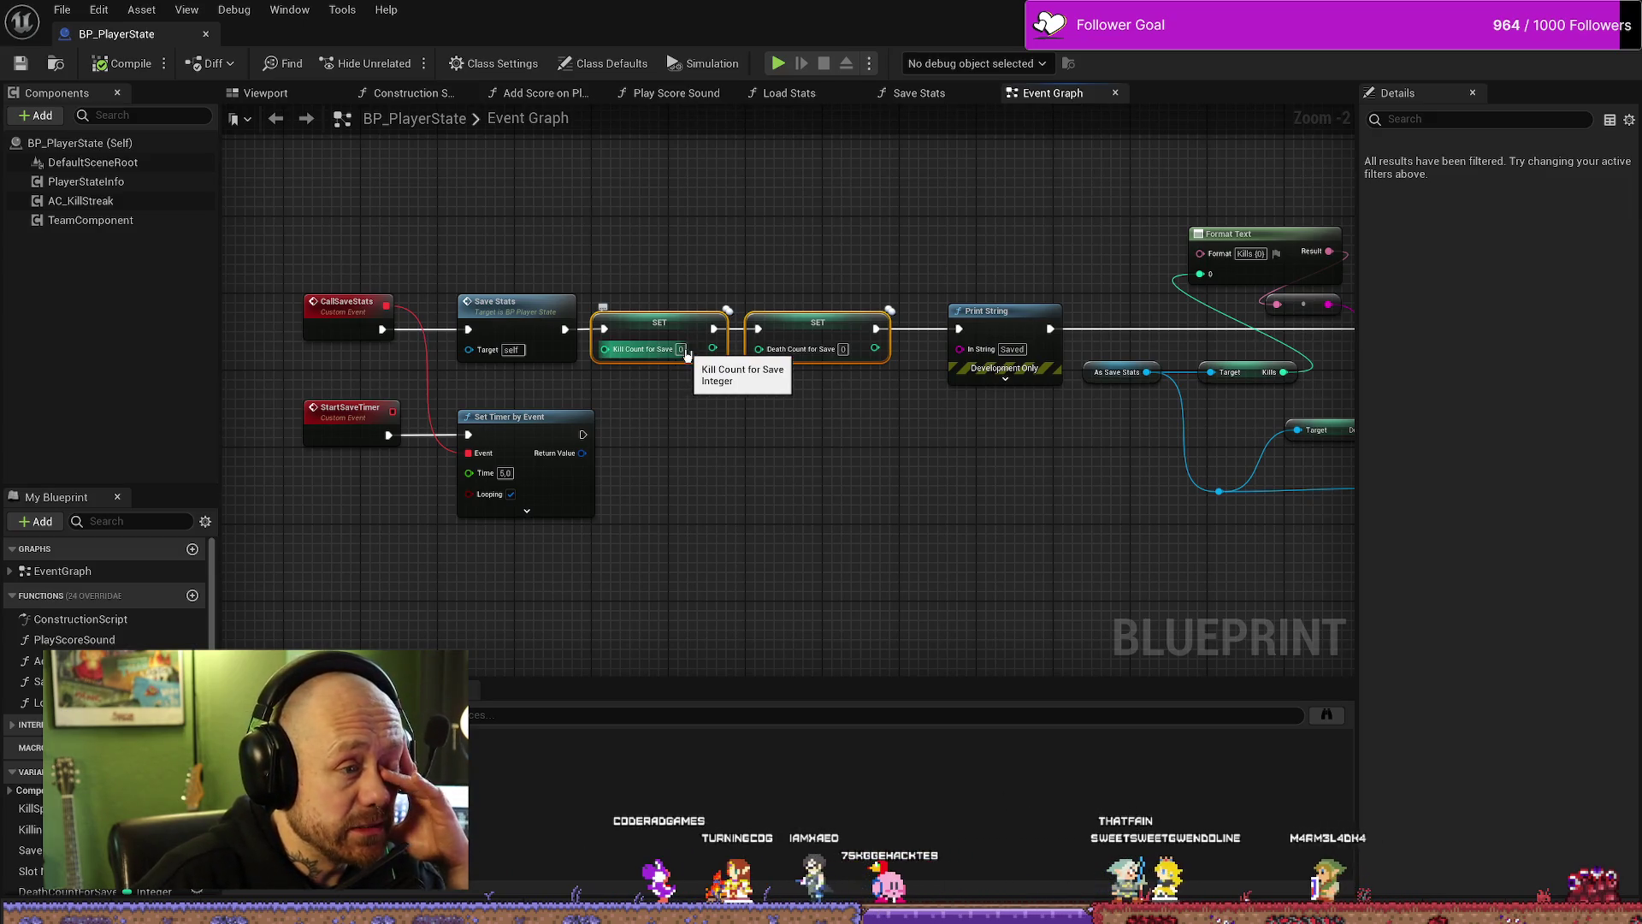
mouse_move(795, 278)
mouse_down()
mouse_move(722, 307)
mouse_move(689, 427)
mouse_move(795, 449)
mouse_move(697, 421)
mouse_up()
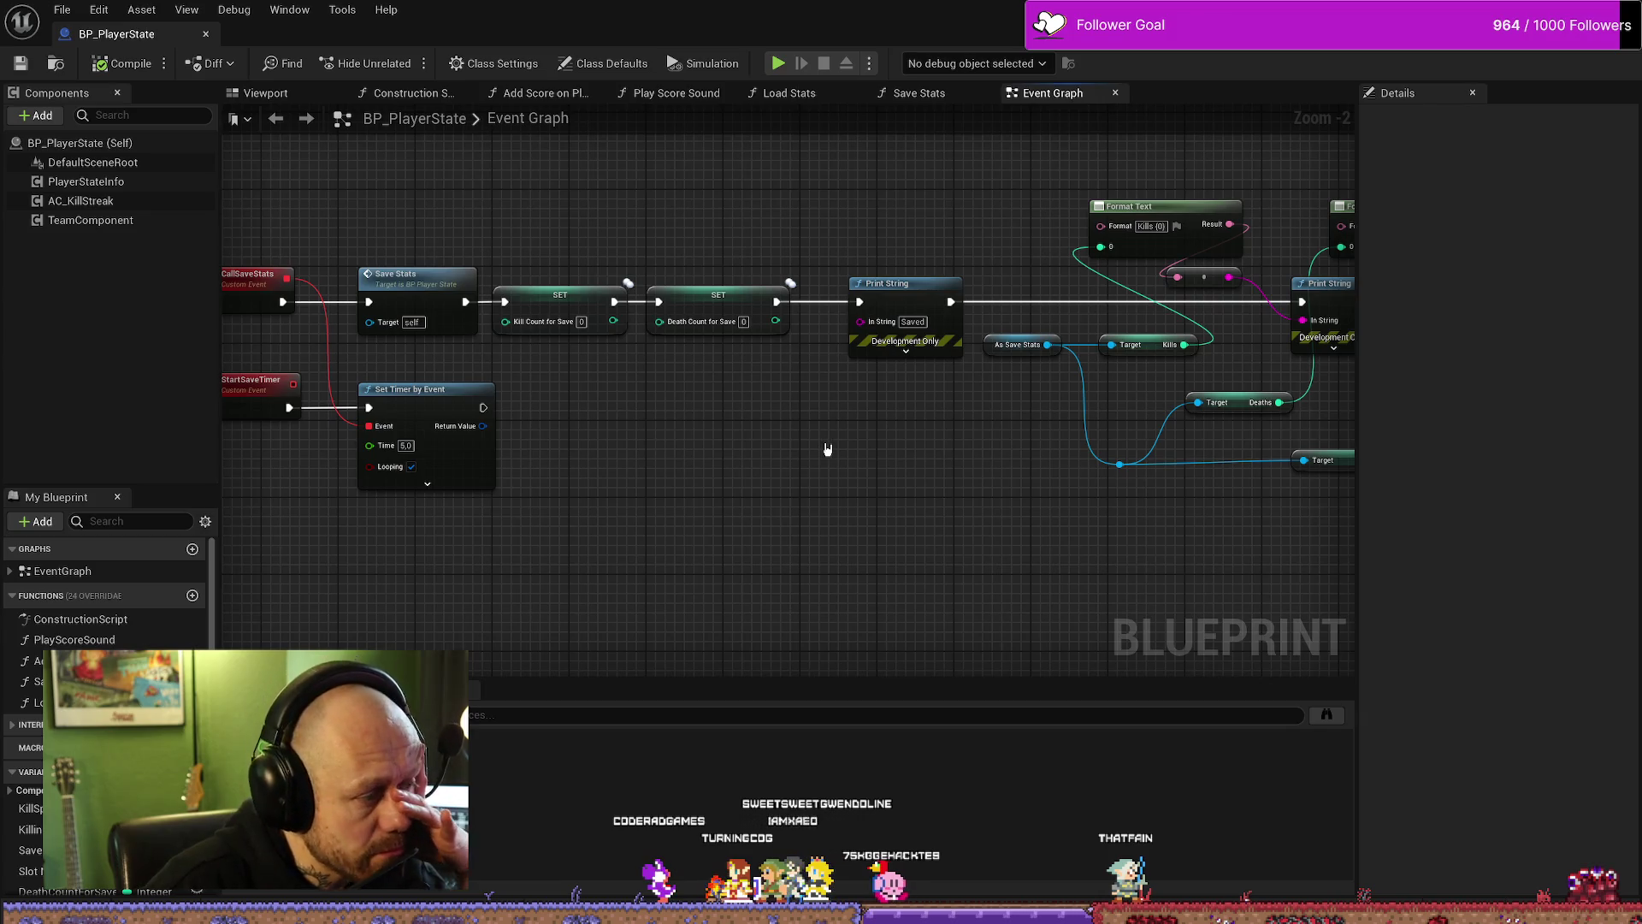
scroll(675, 491, down, 2)
scroll(674, 491, up, 2)
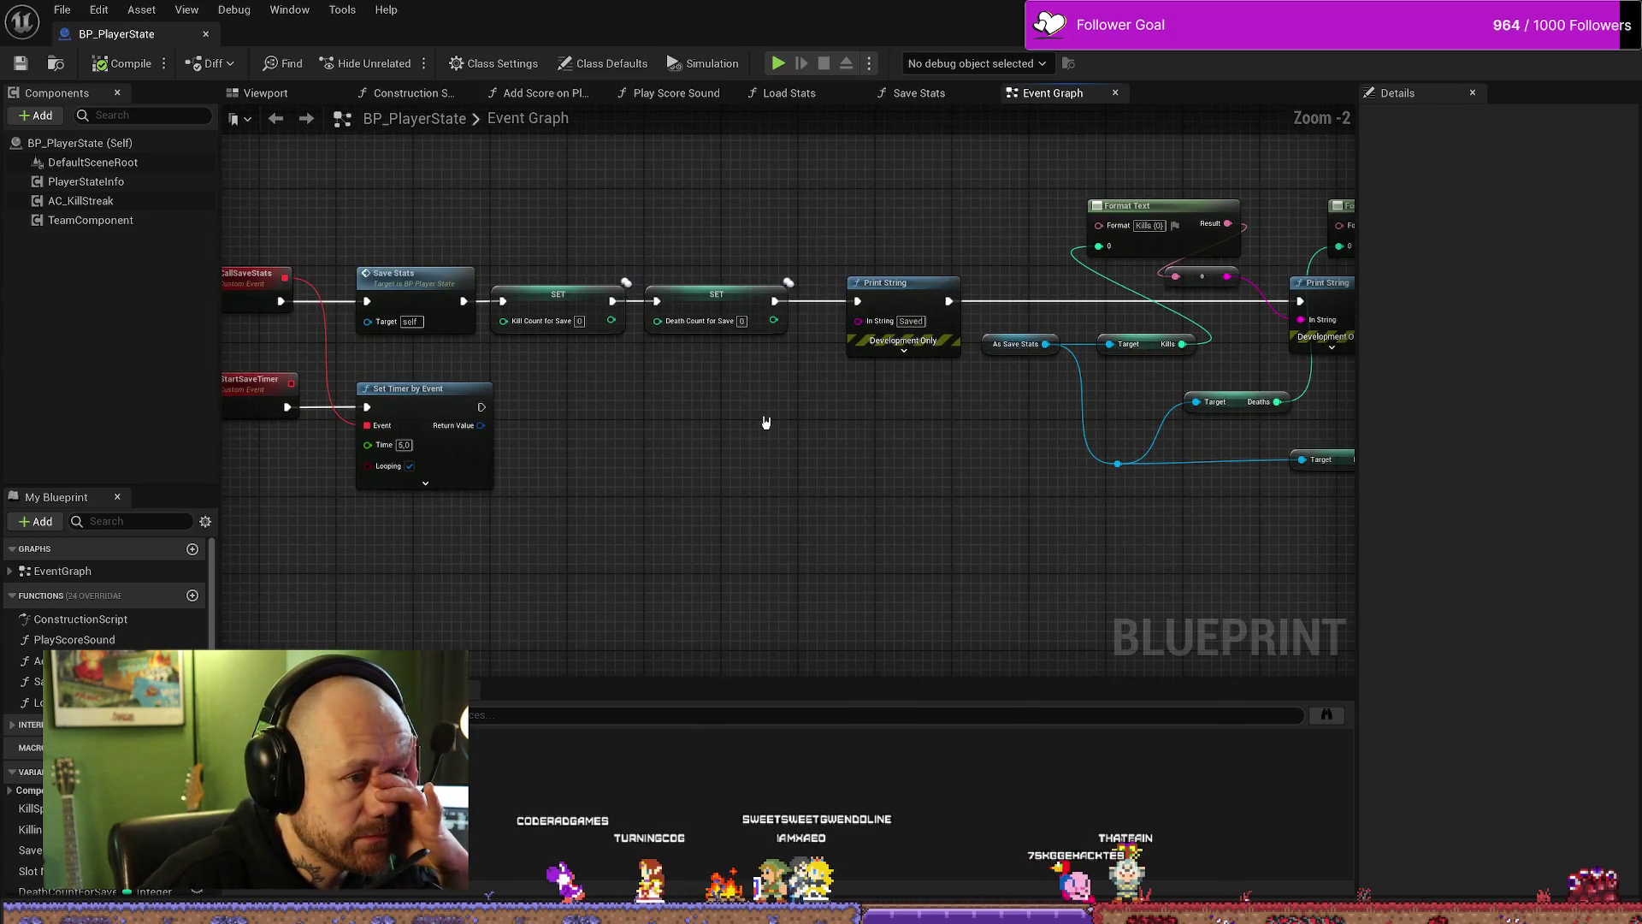
drag(762, 425, 585, 414)
mouse_move(915, 486)
mouse_down()
mouse_move(733, 470)
mouse_move(1111, 506)
mouse_up()
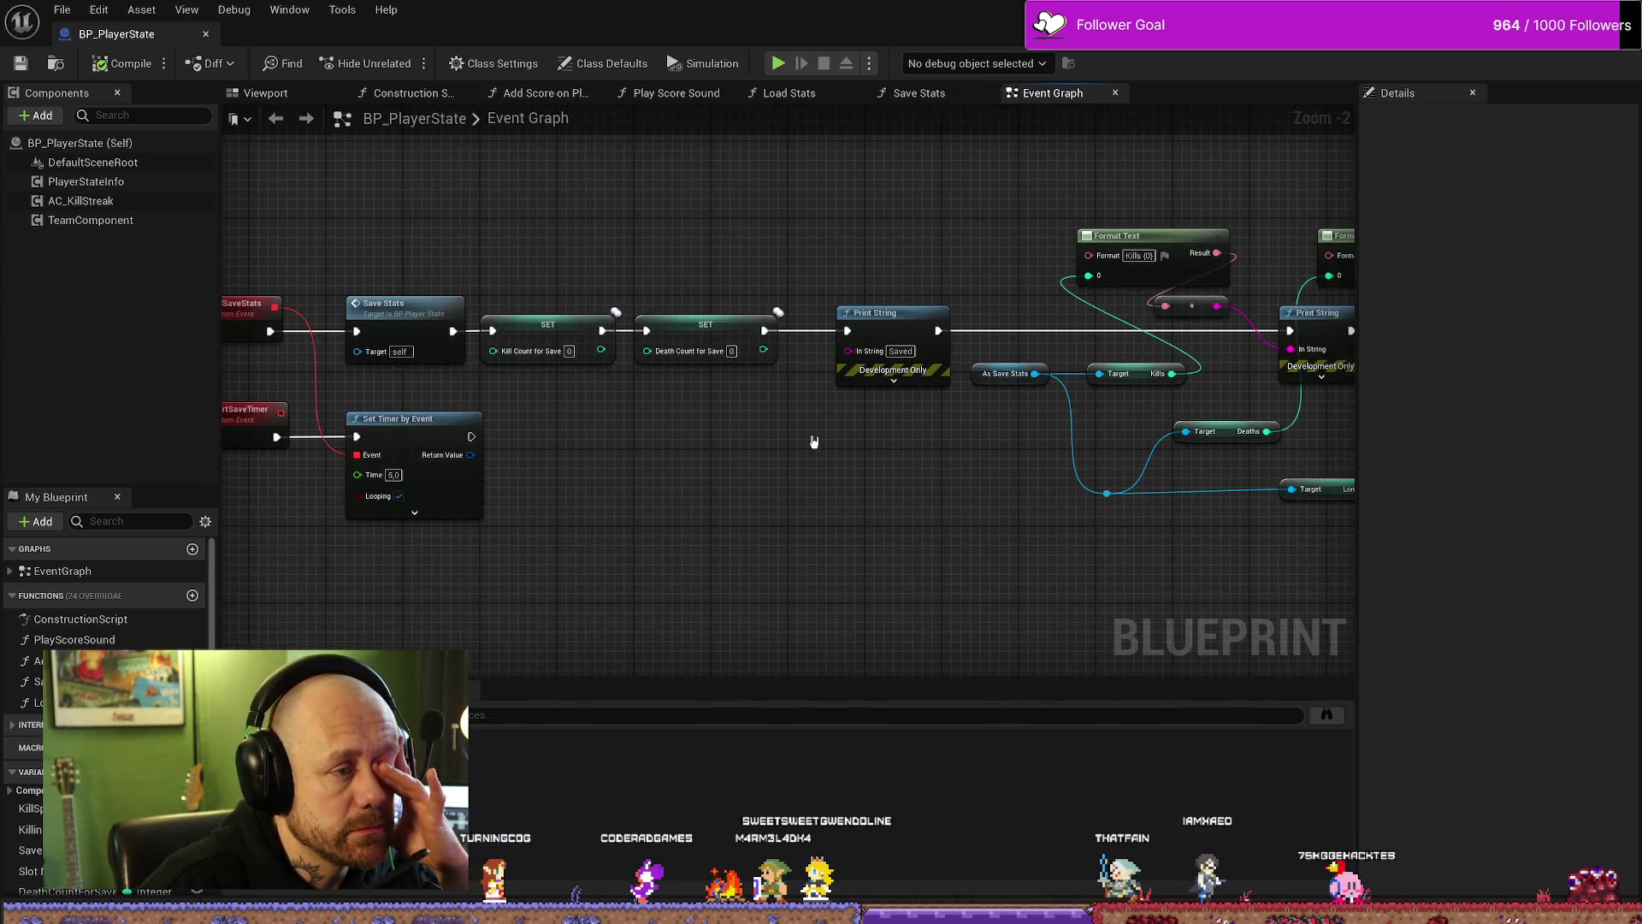
drag(814, 442, 837, 435)
Step: Set replication to None for DeathCountForSave and KillCountForSave, then compile the Blueprint
click(727, 333)
click(1555, 449)
click(1505, 472)
click(605, 324)
click(1526, 449)
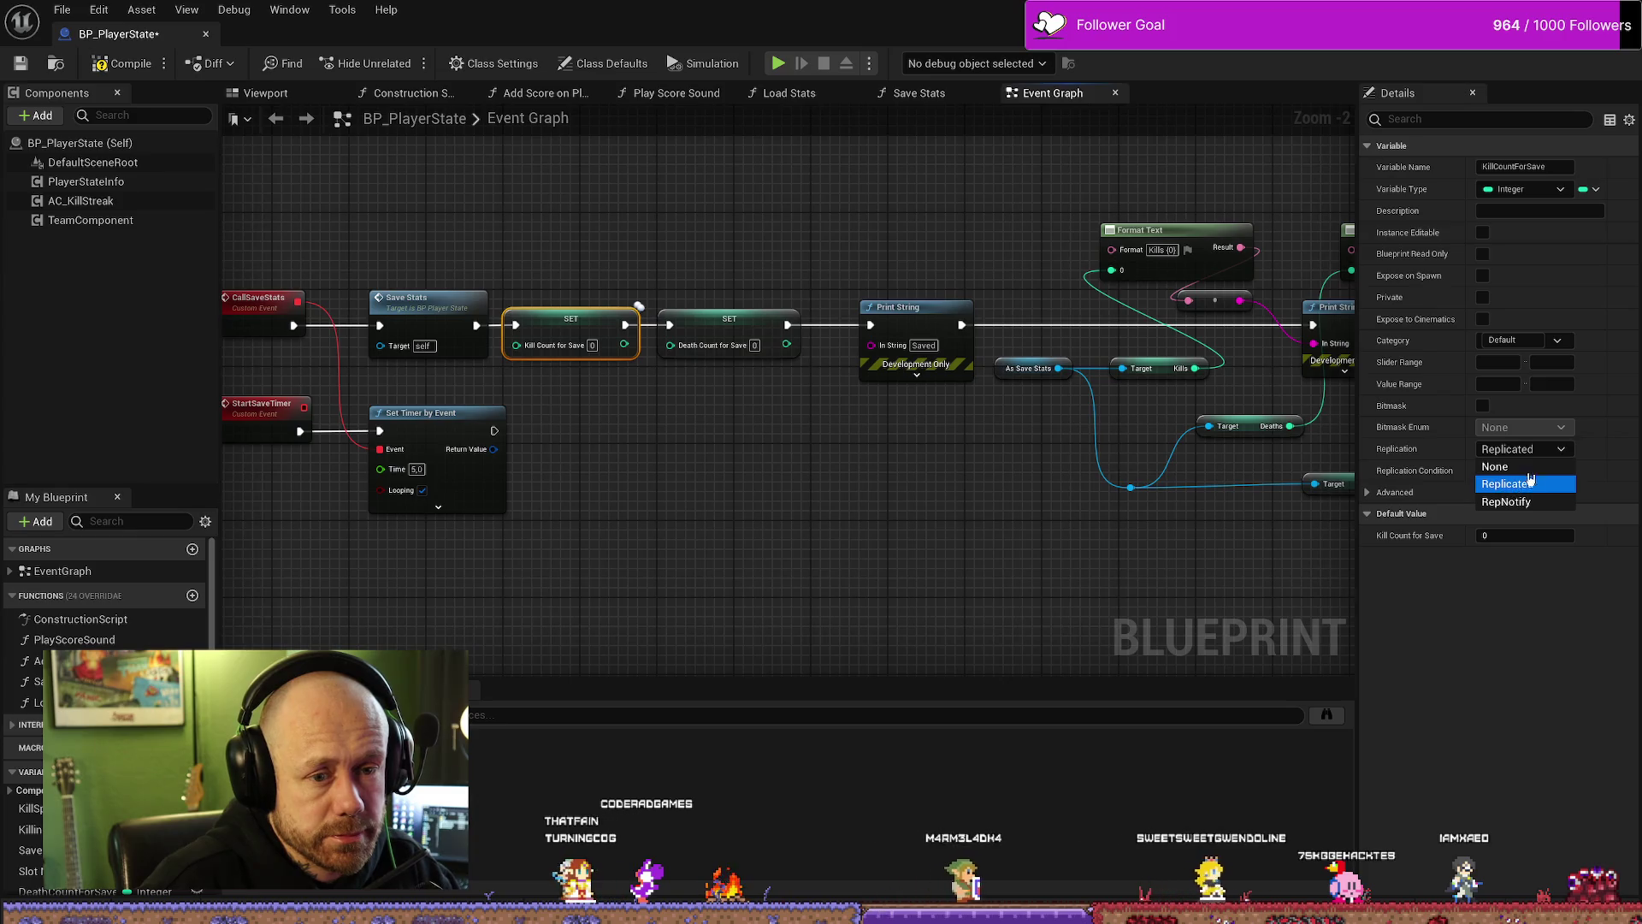
click(1497, 466)
click(121, 63)
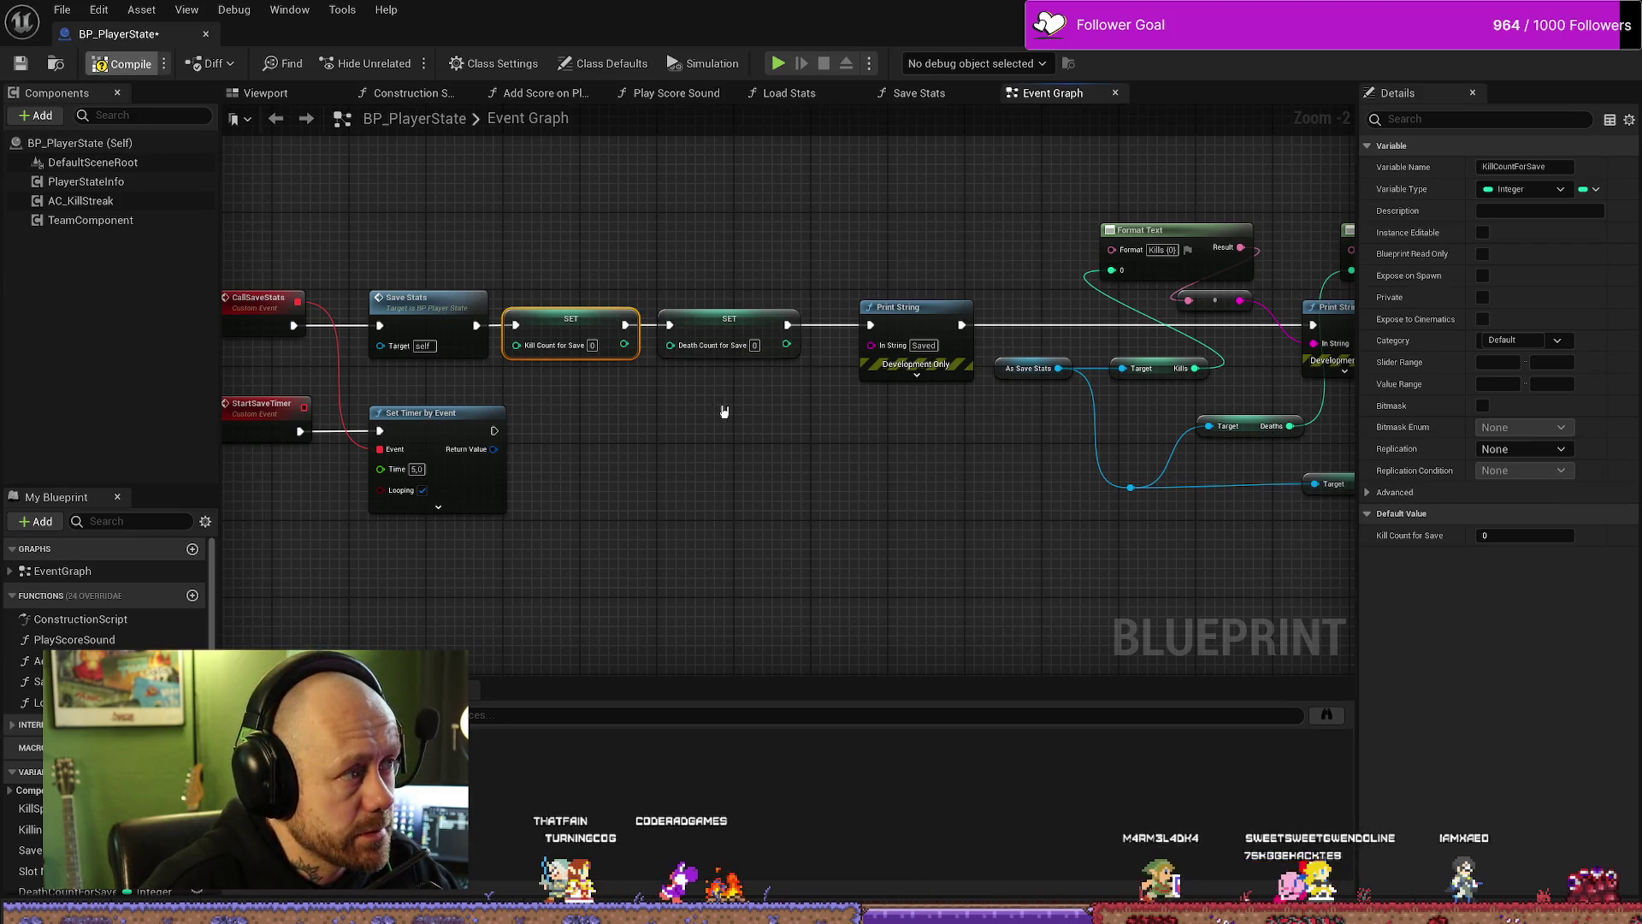
Step: Review the save-stats nodes and inspect KillCountForSave, an Integer defaulting to 0
scroll(111, 684, down, 2)
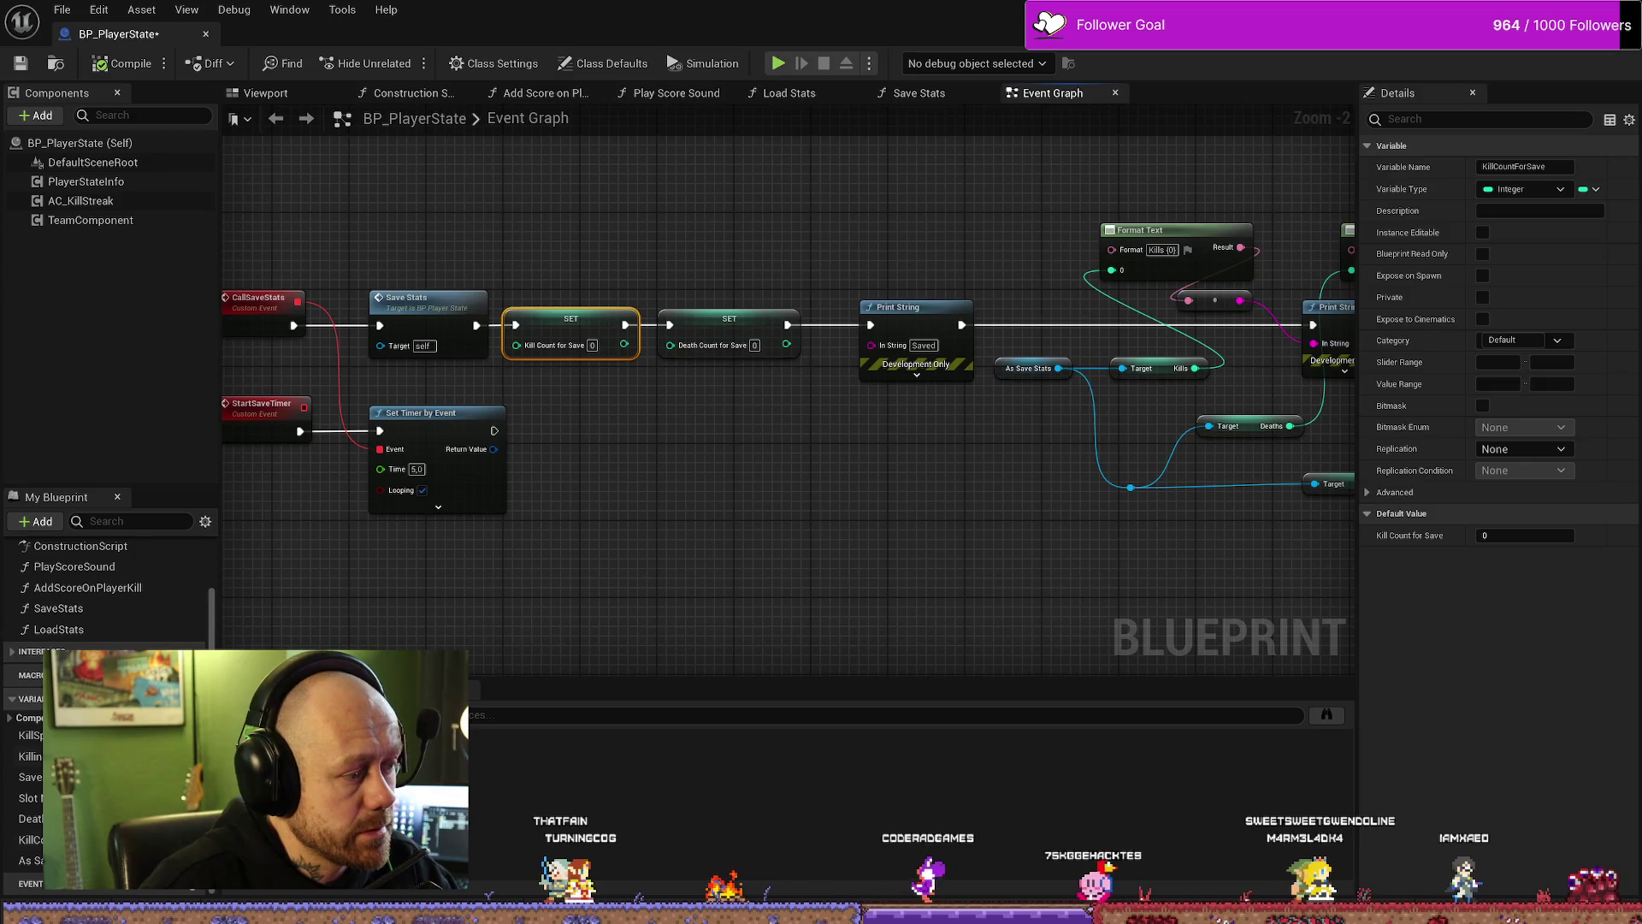
scroll(106, 599, up, 2)
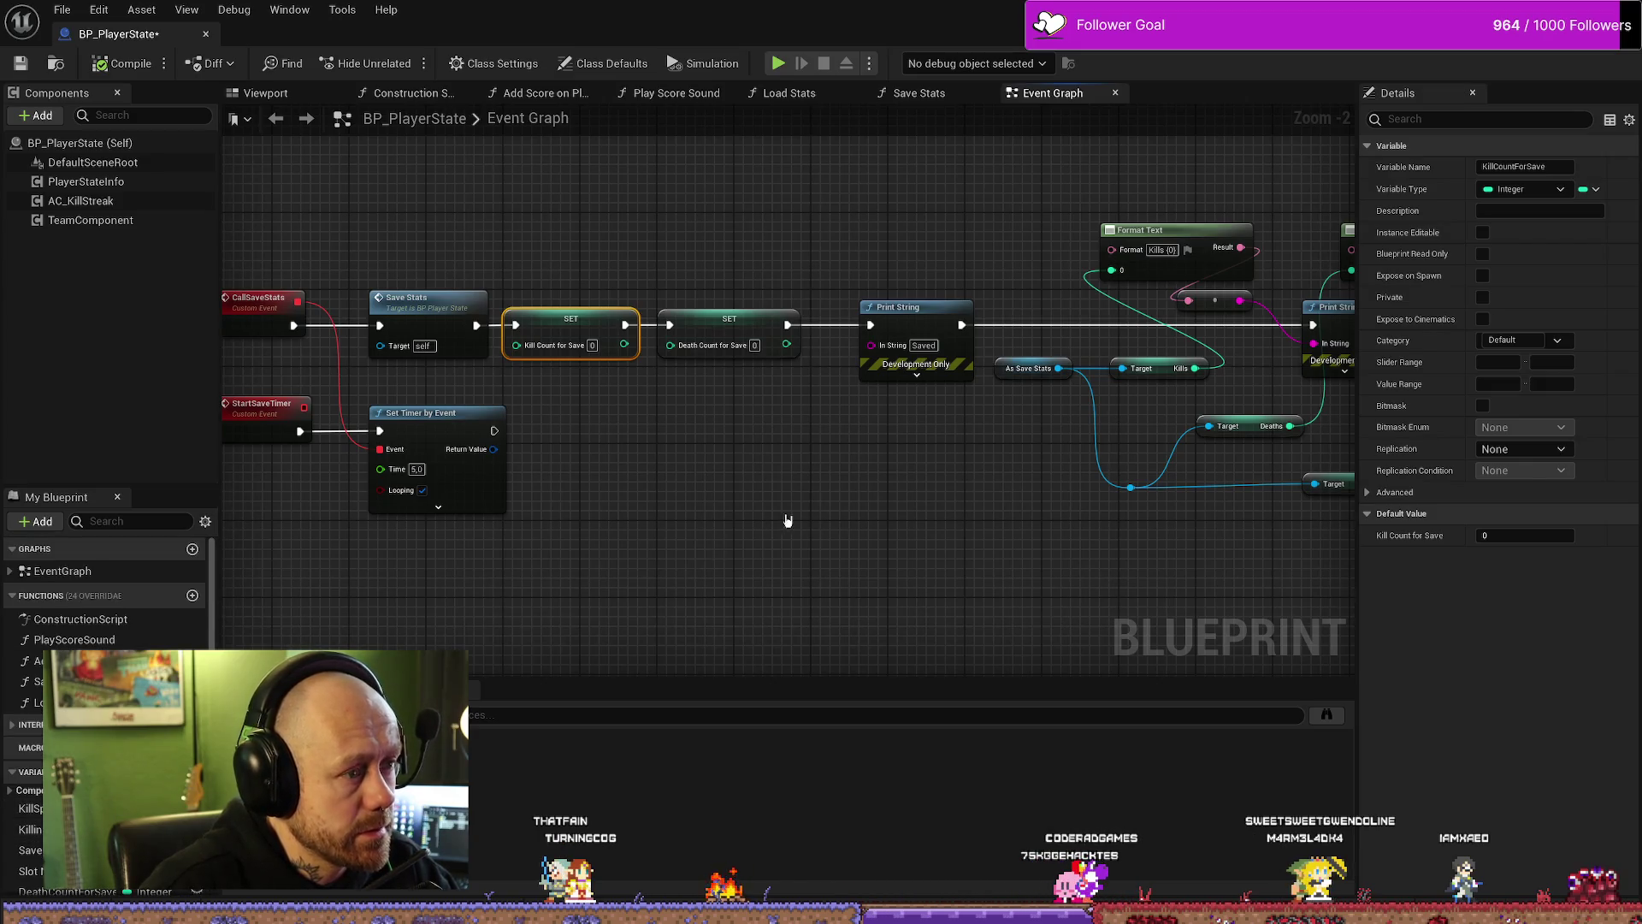
drag(526, 286, 695, 369)
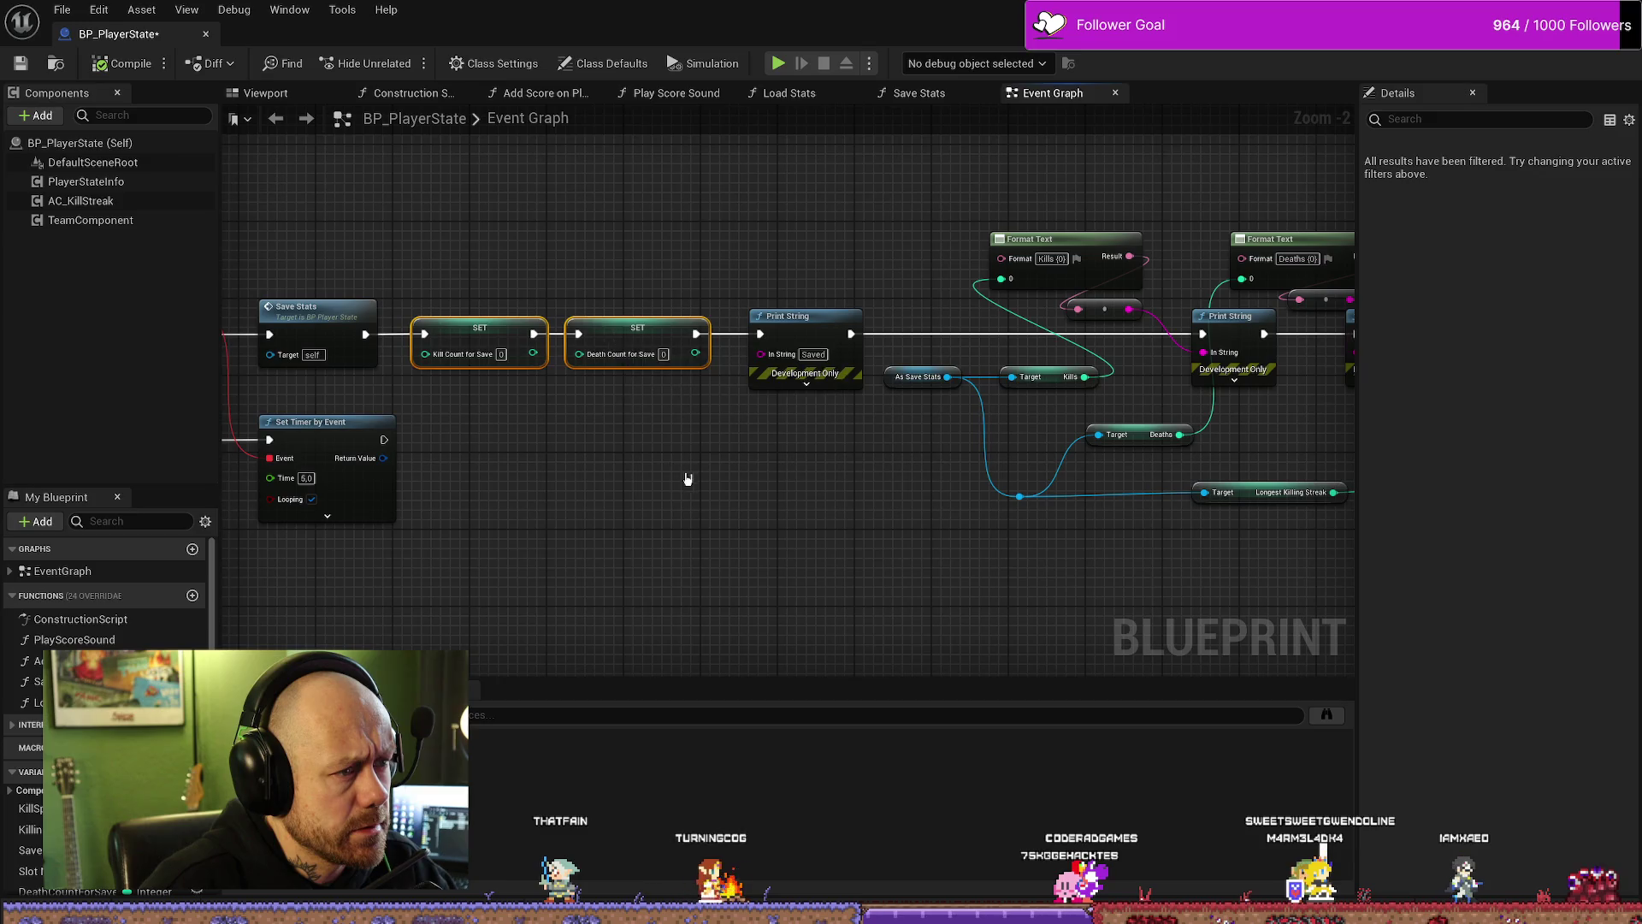
scroll(667, 586, down, 2)
scroll(736, 419, up, 3)
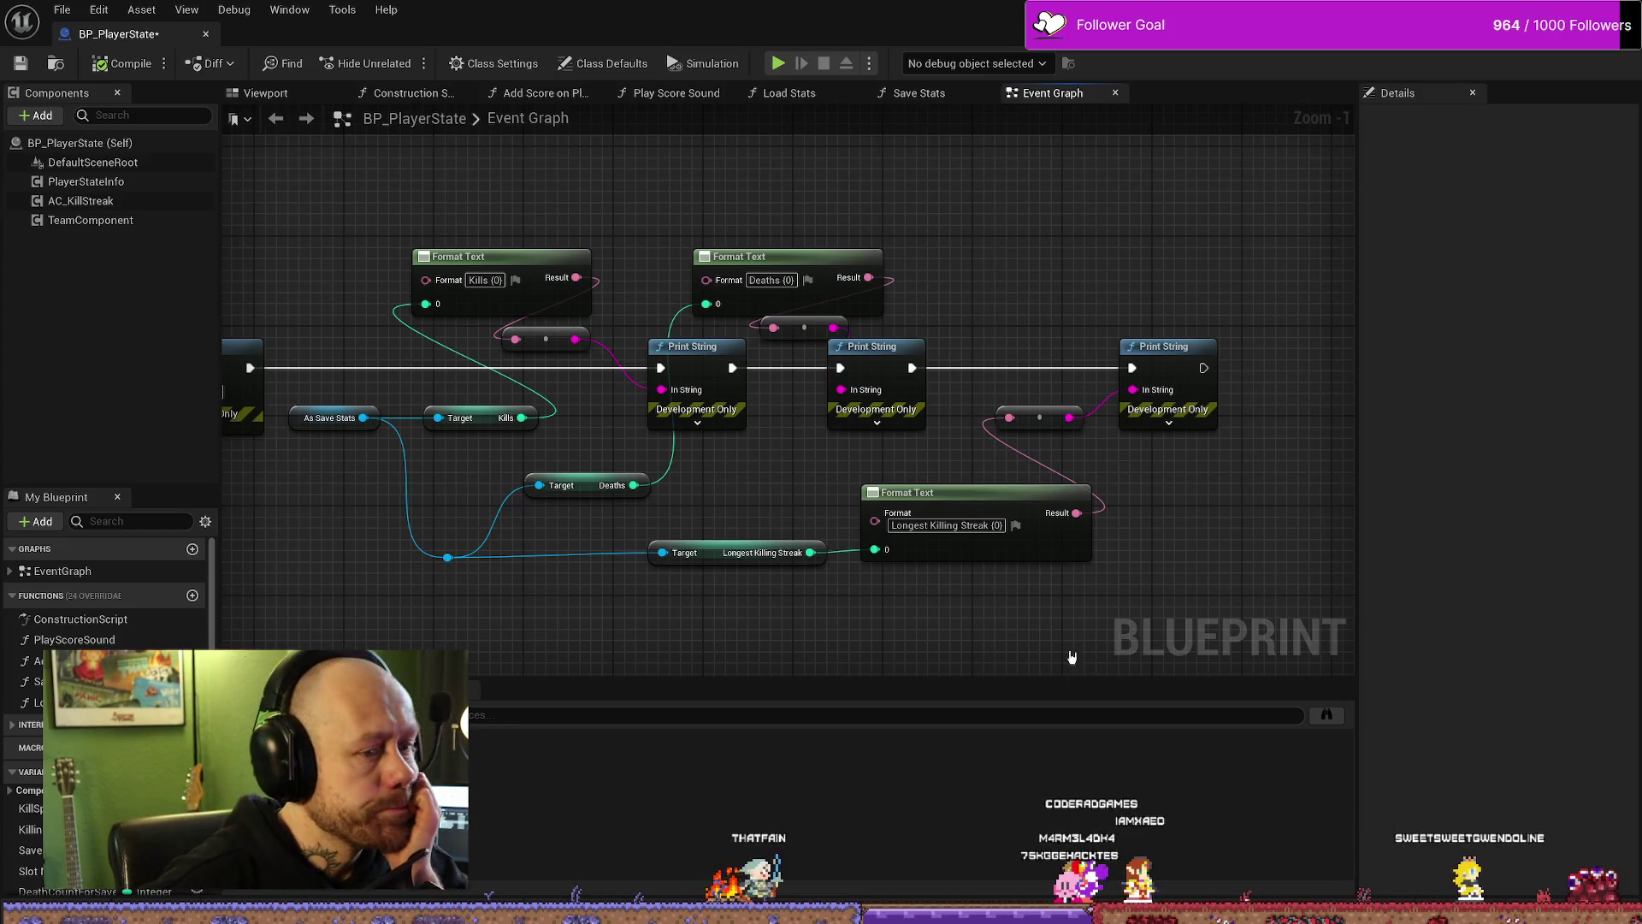
drag(1071, 657, 770, 522)
mouse_move(256, 599)
mouse_down()
mouse_move(616, 582)
mouse_move(707, 516)
mouse_up()
scroll(708, 516, down, 1)
scroll(715, 499, down, 1)
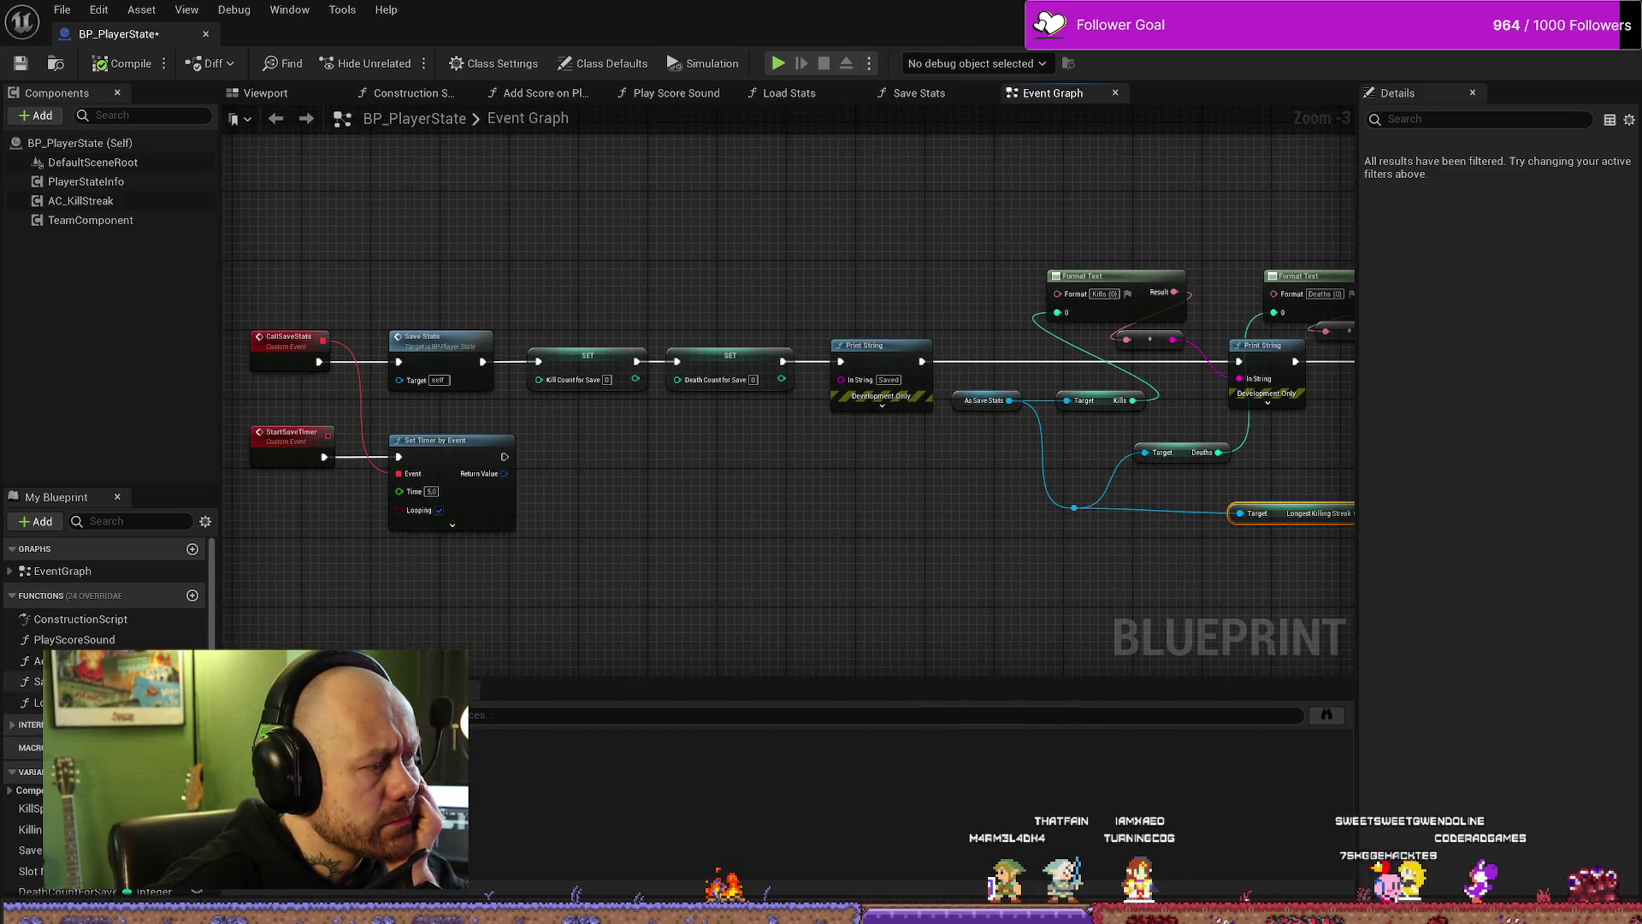
click(9, 571)
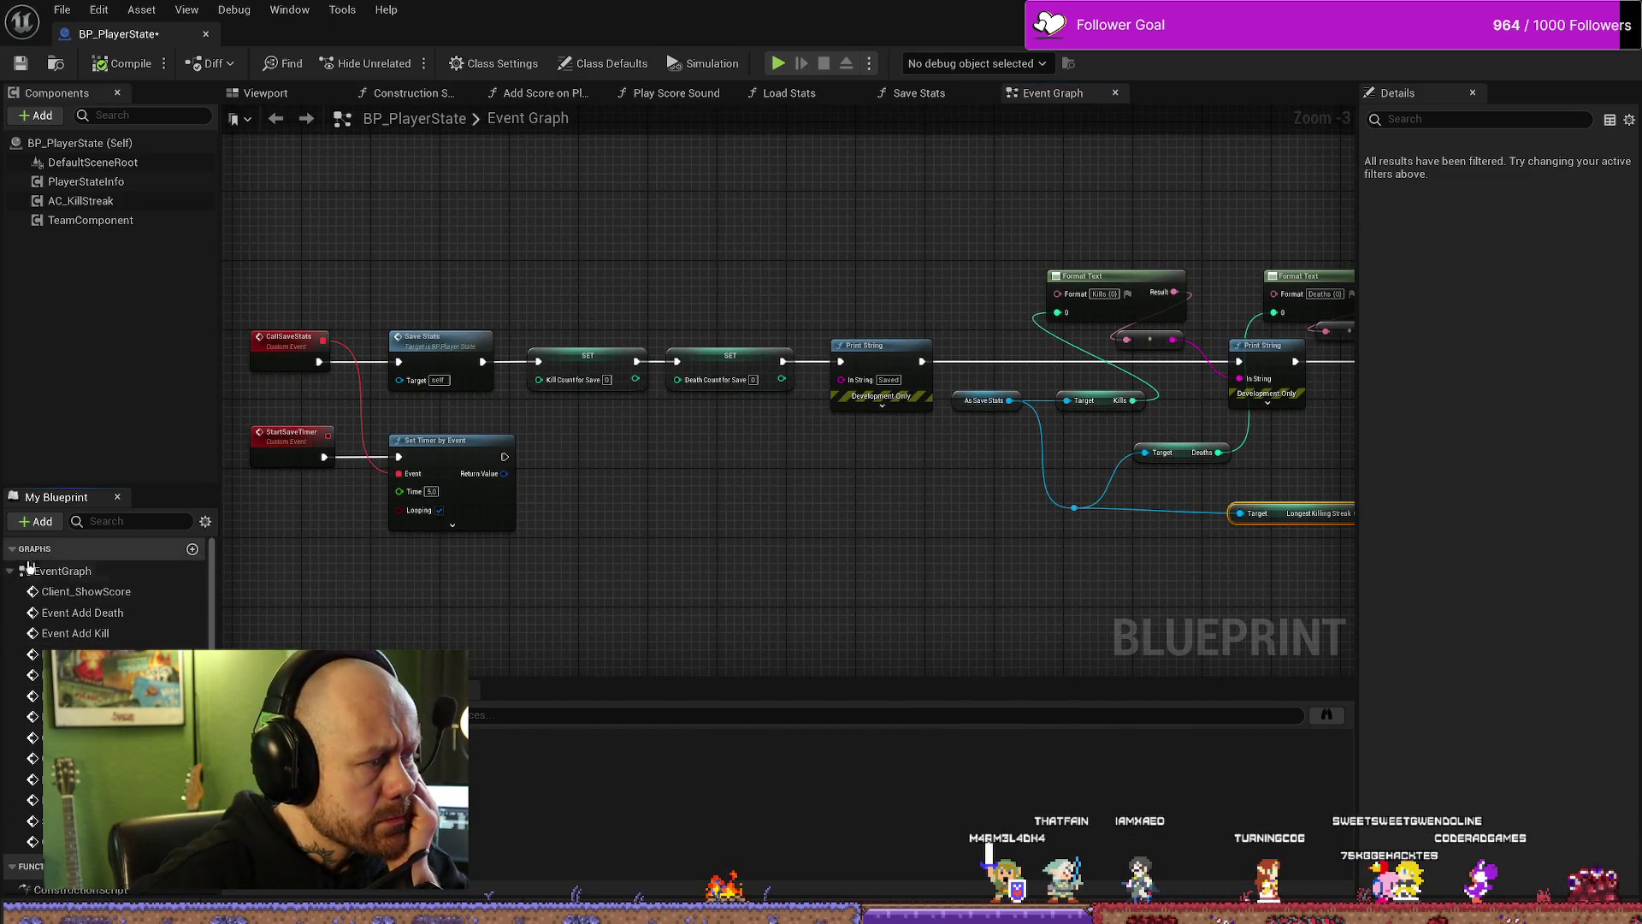
scroll(28, 567, down, 5)
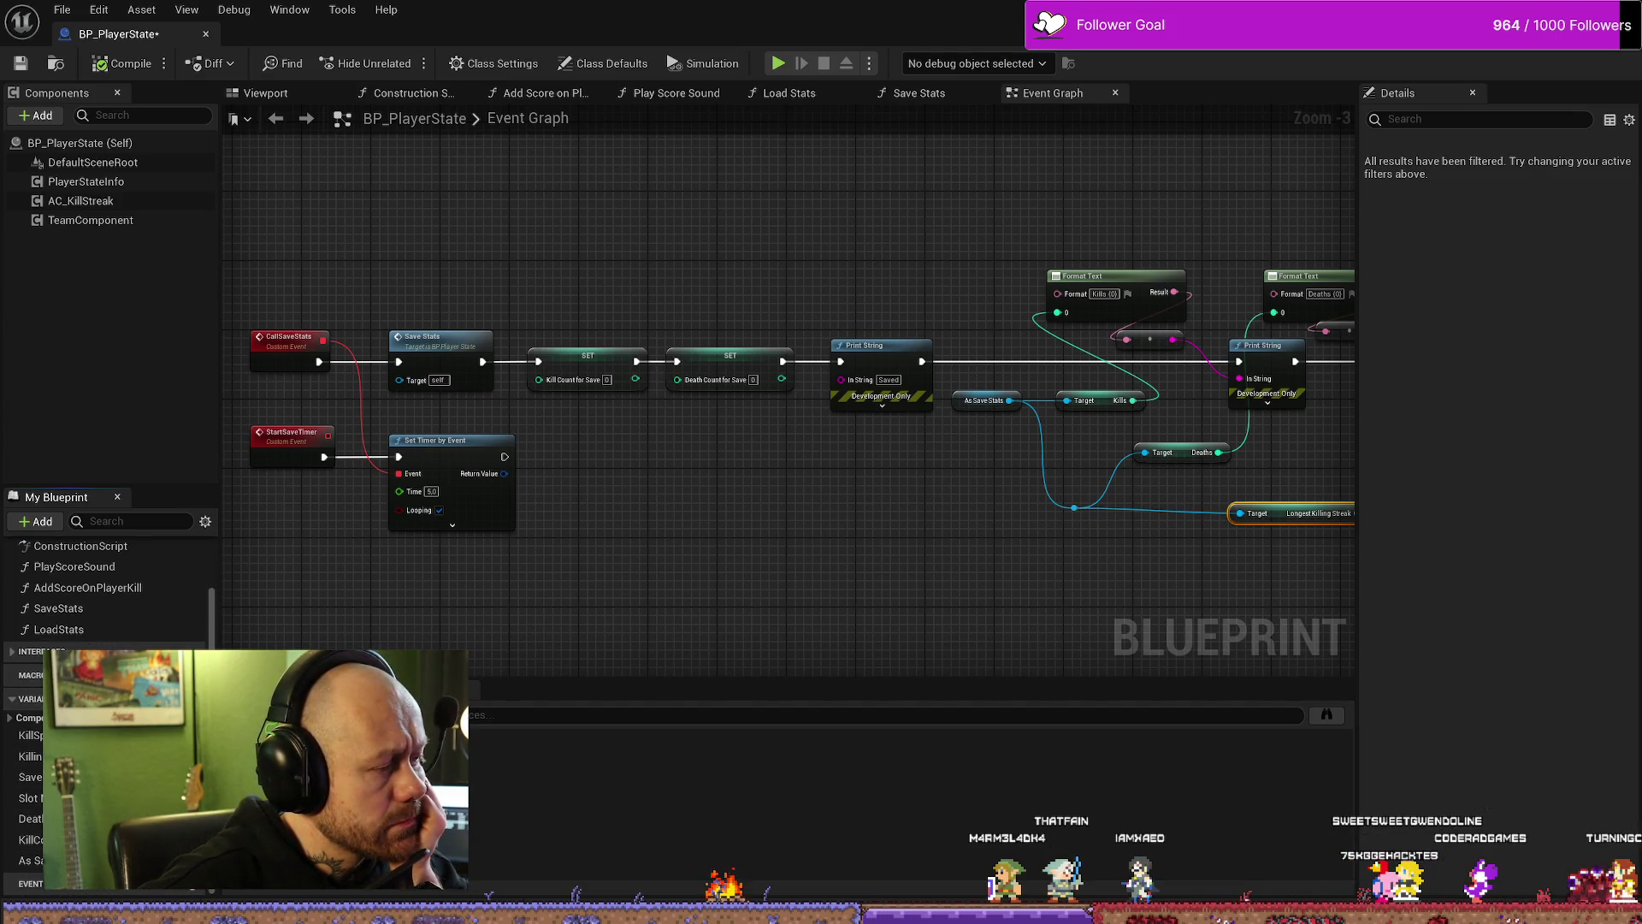
click(30, 839)
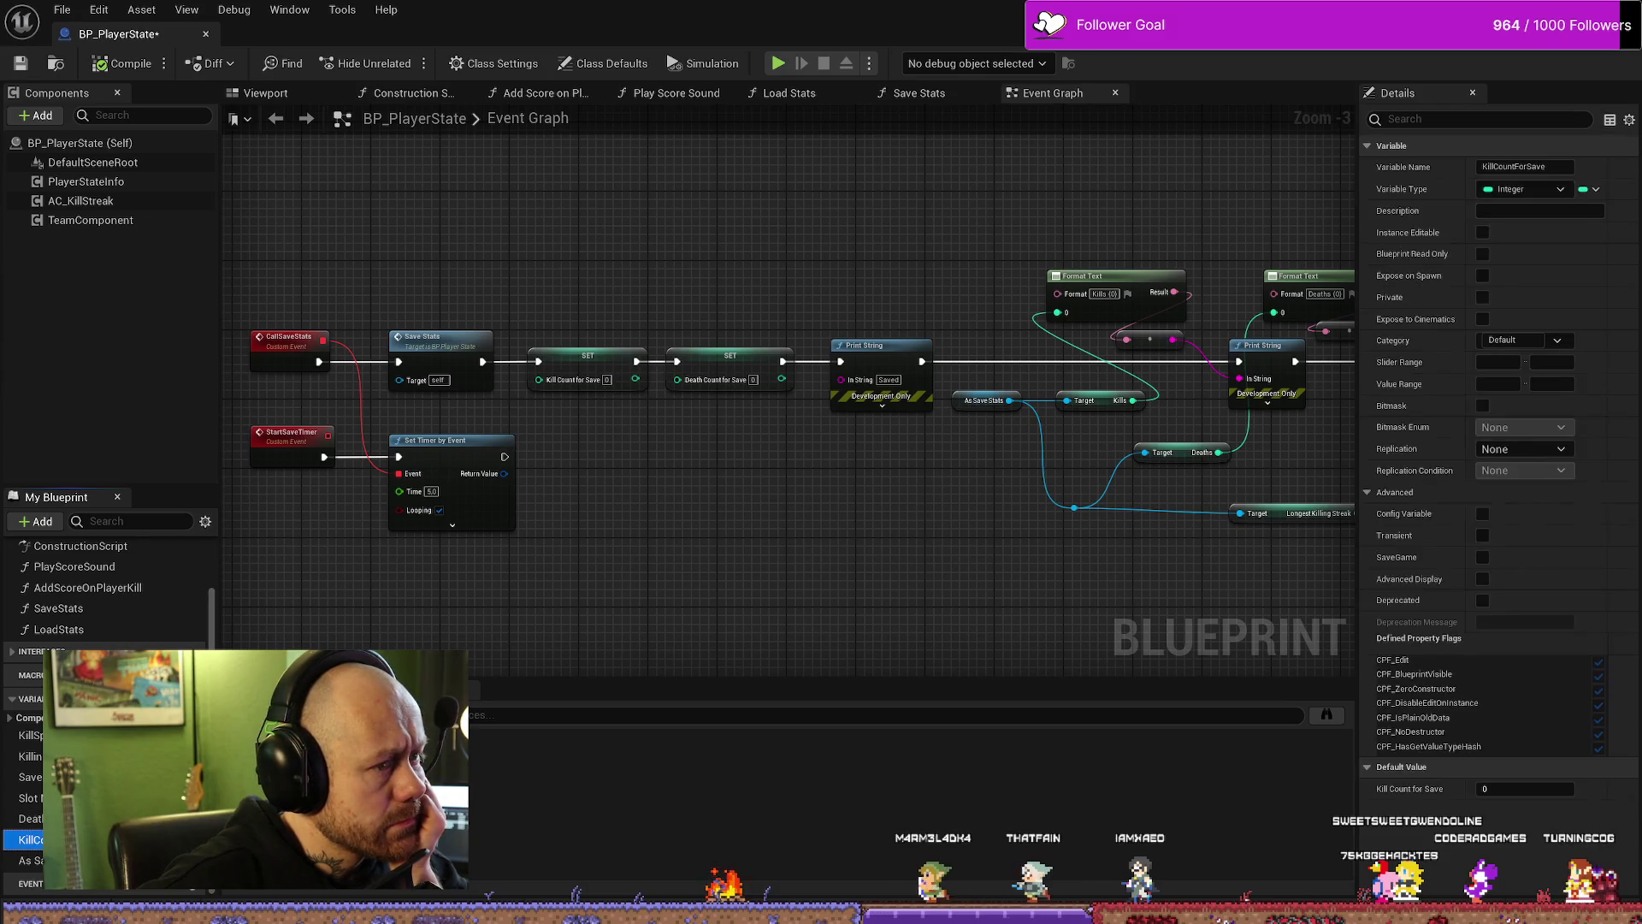
scroll(806, 470, up, 1)
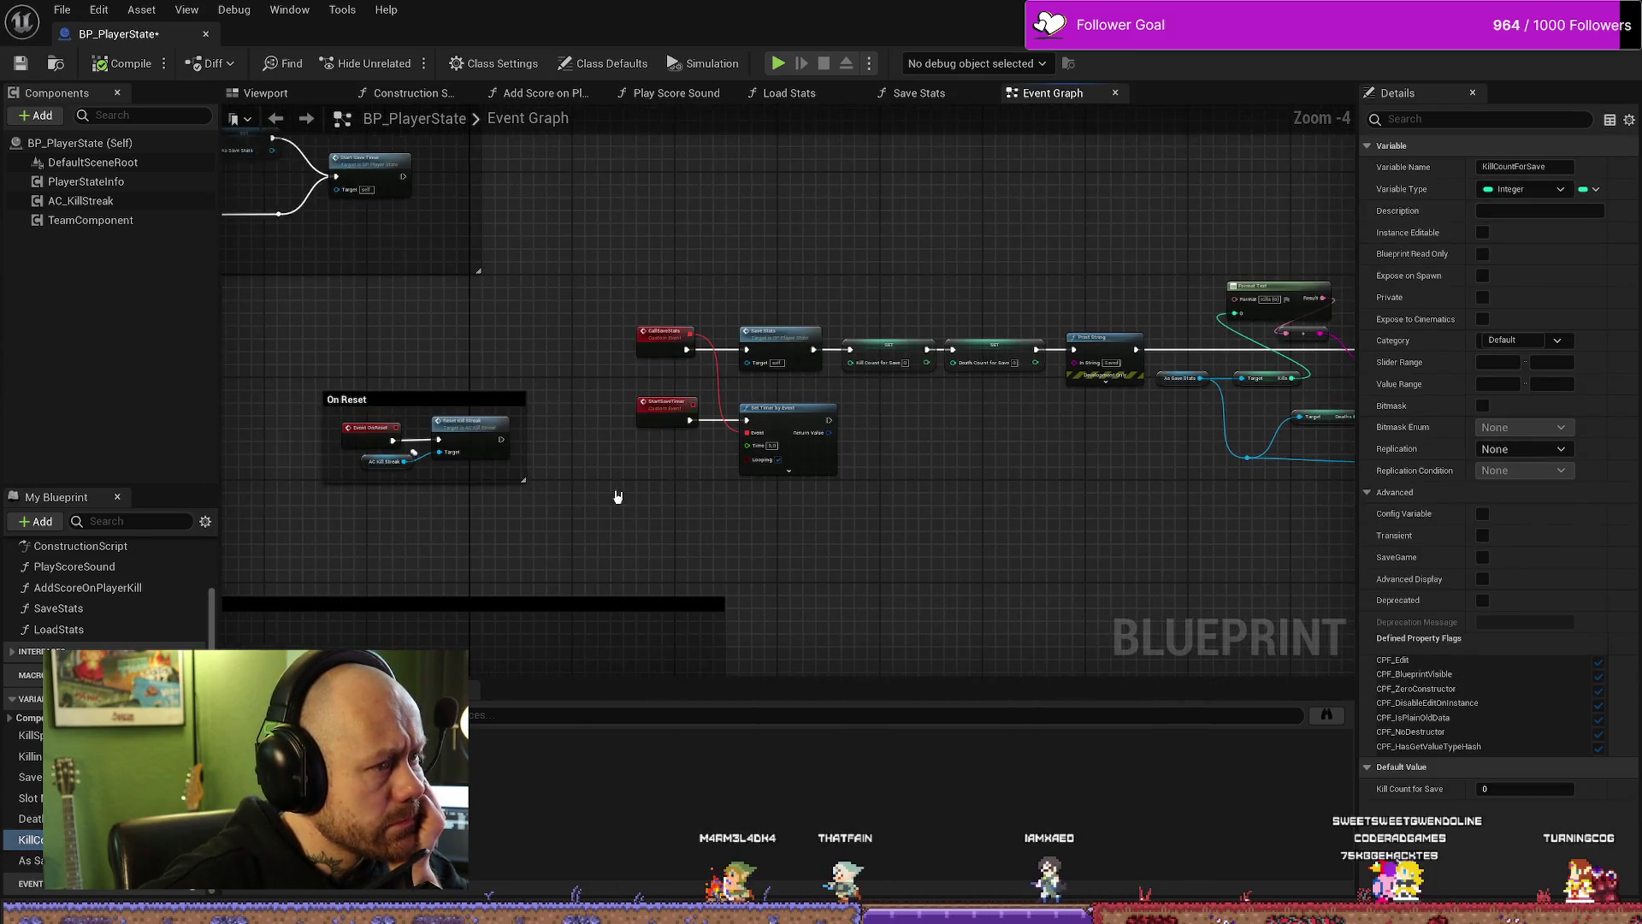
drag(708, 331, 644, 365)
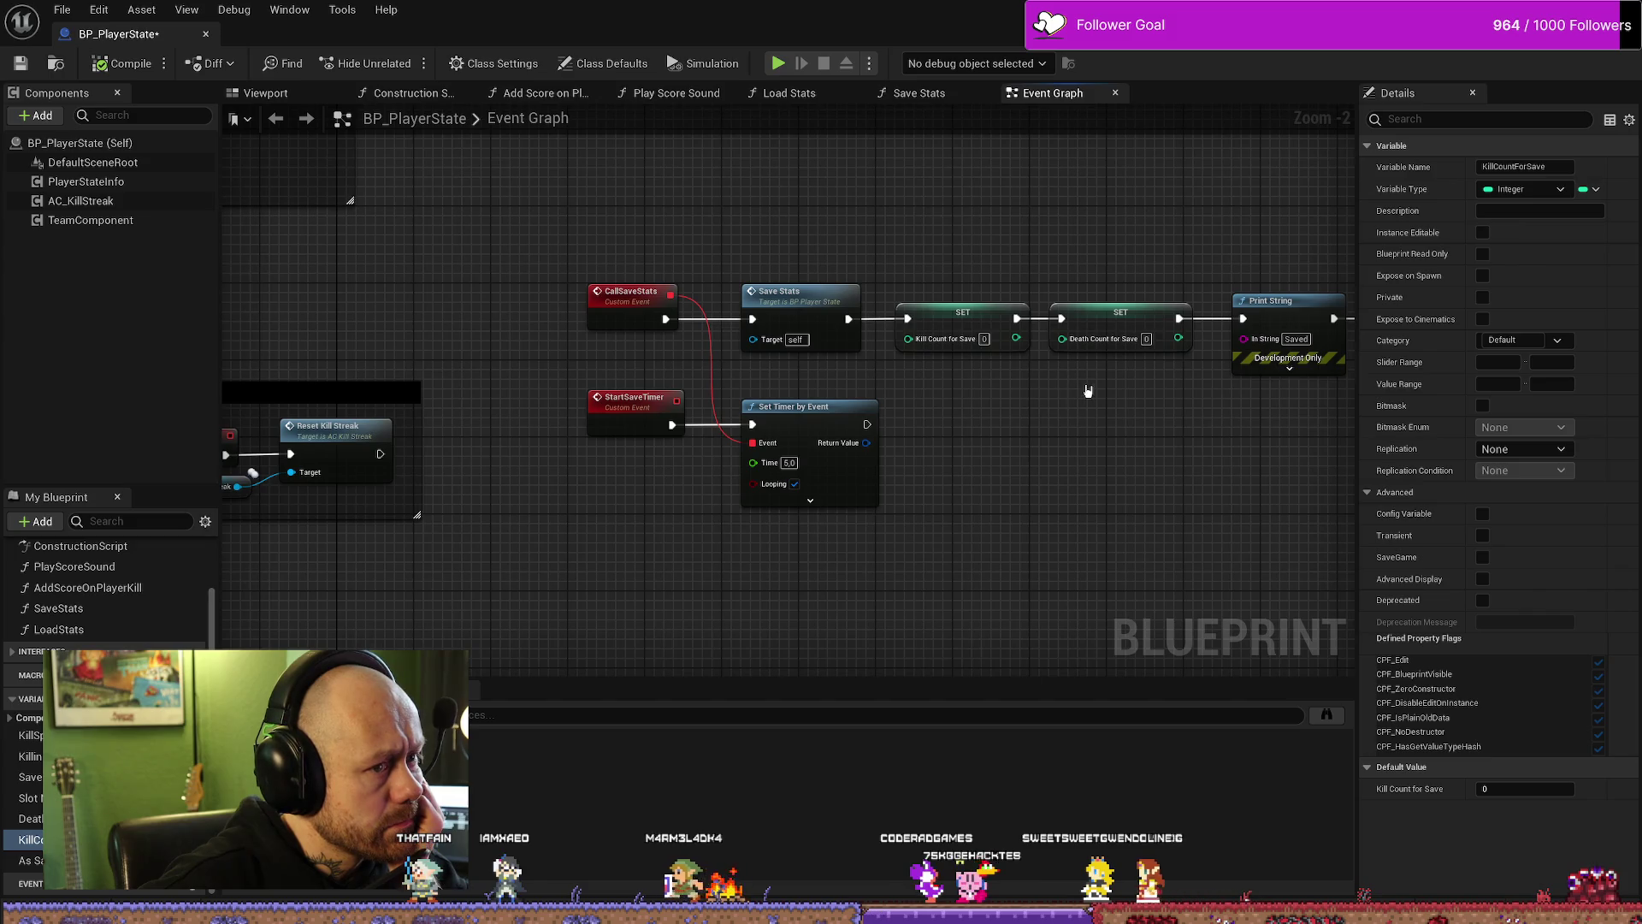
drag(1088, 391, 1013, 396)
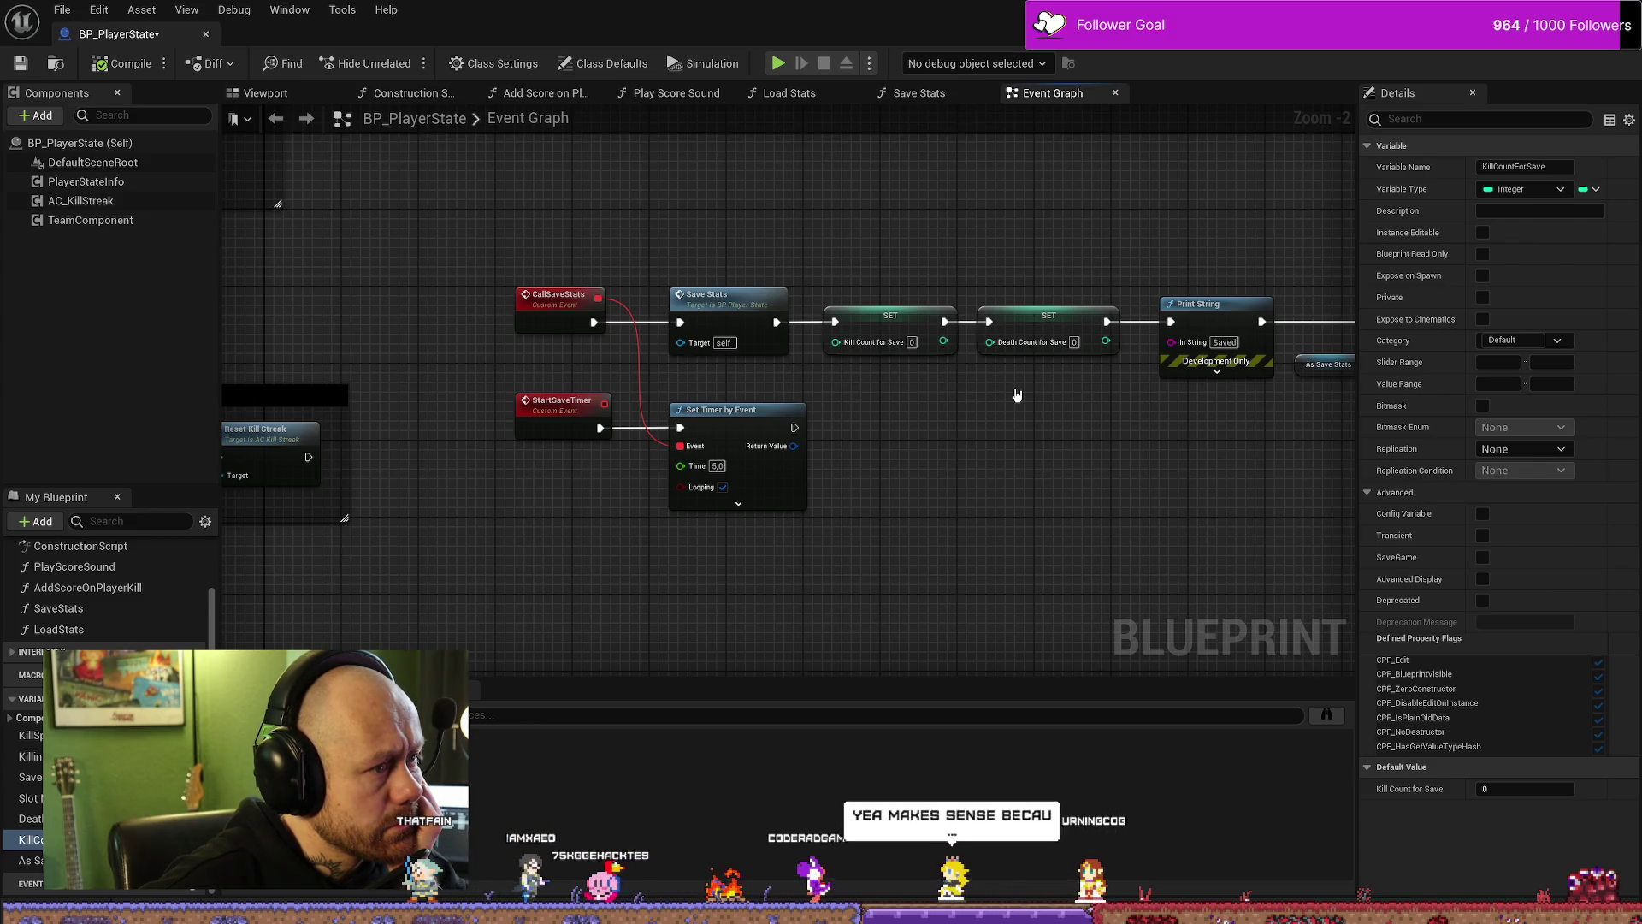
click(556, 312)
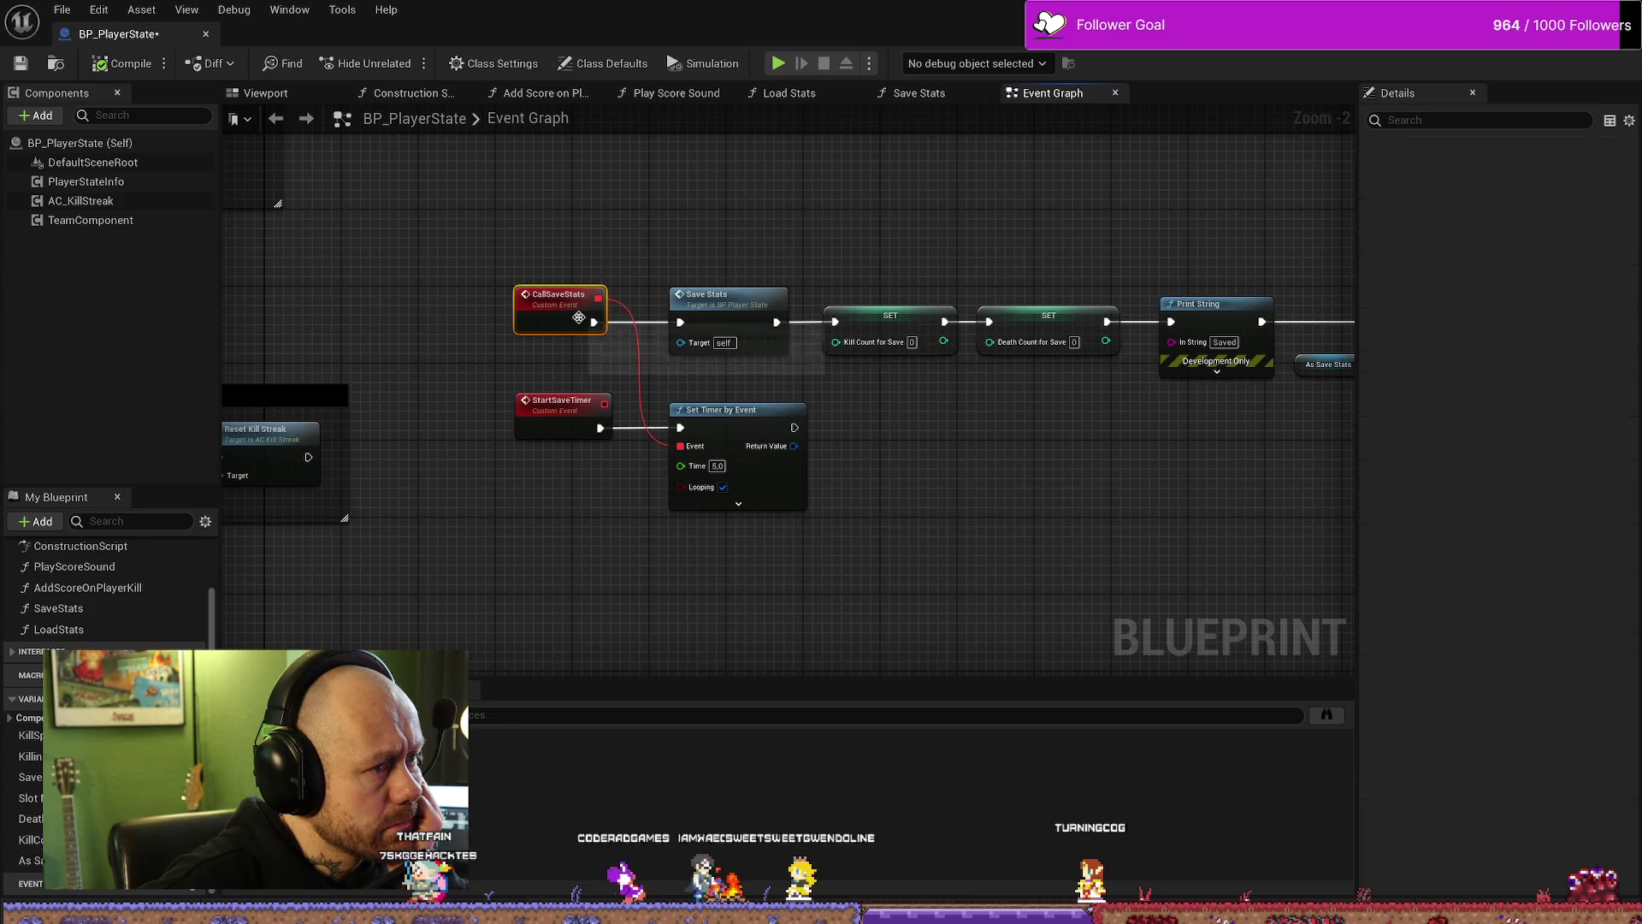
click(1007, 420)
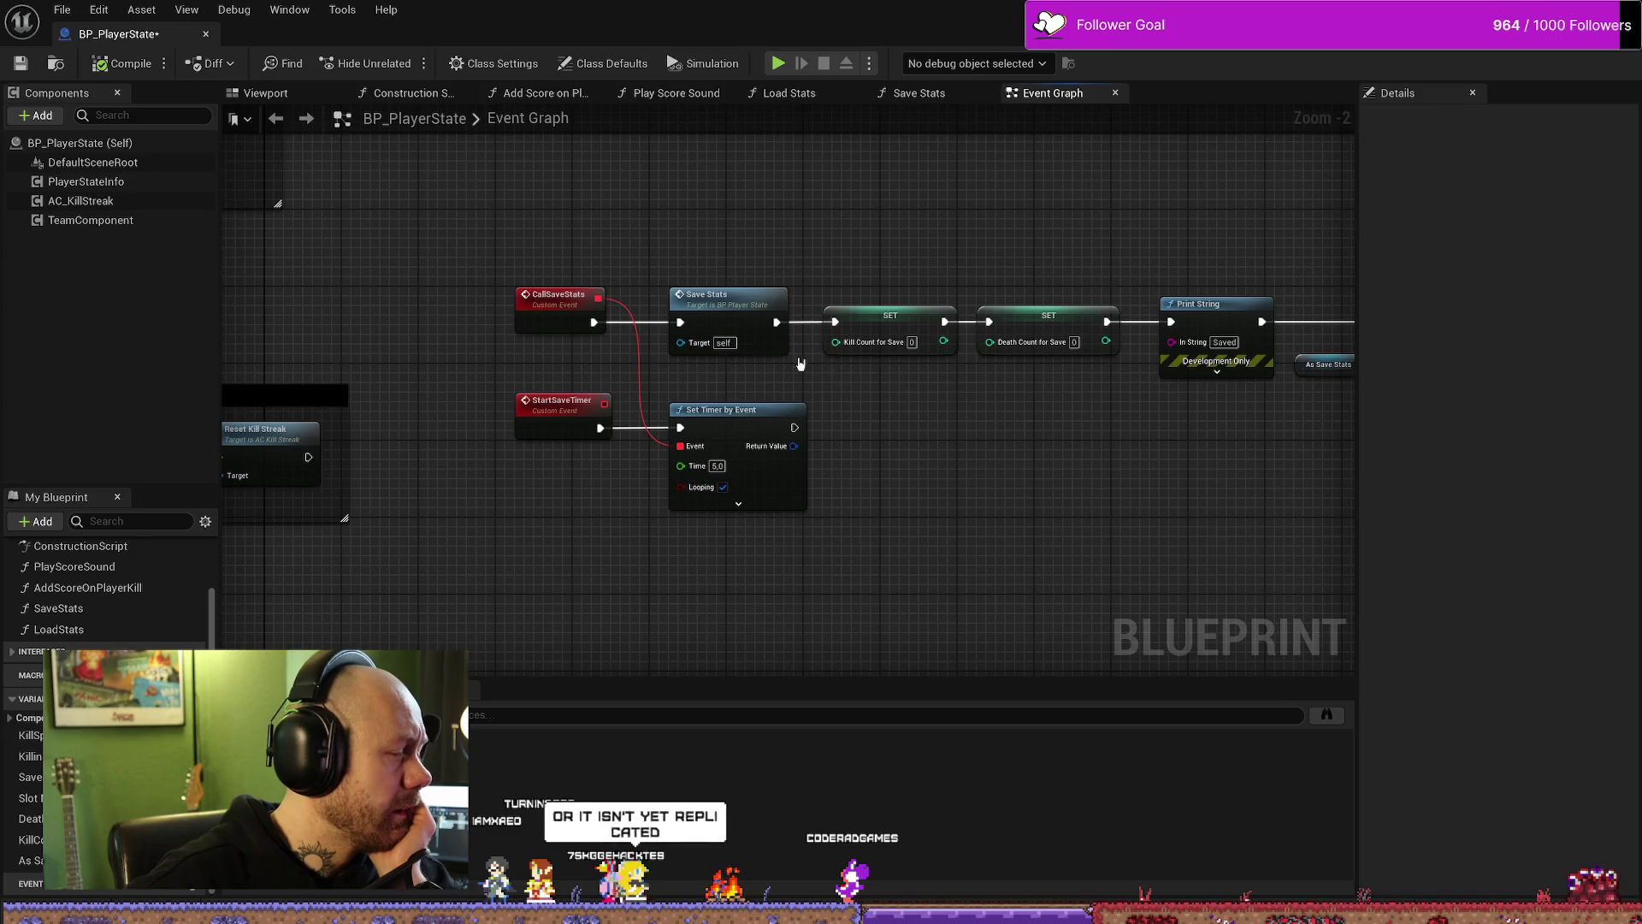
mouse_move(959, 376)
mouse_down()
mouse_move(752, 373)
mouse_move(736, 425)
mouse_move(831, 480)
mouse_up()
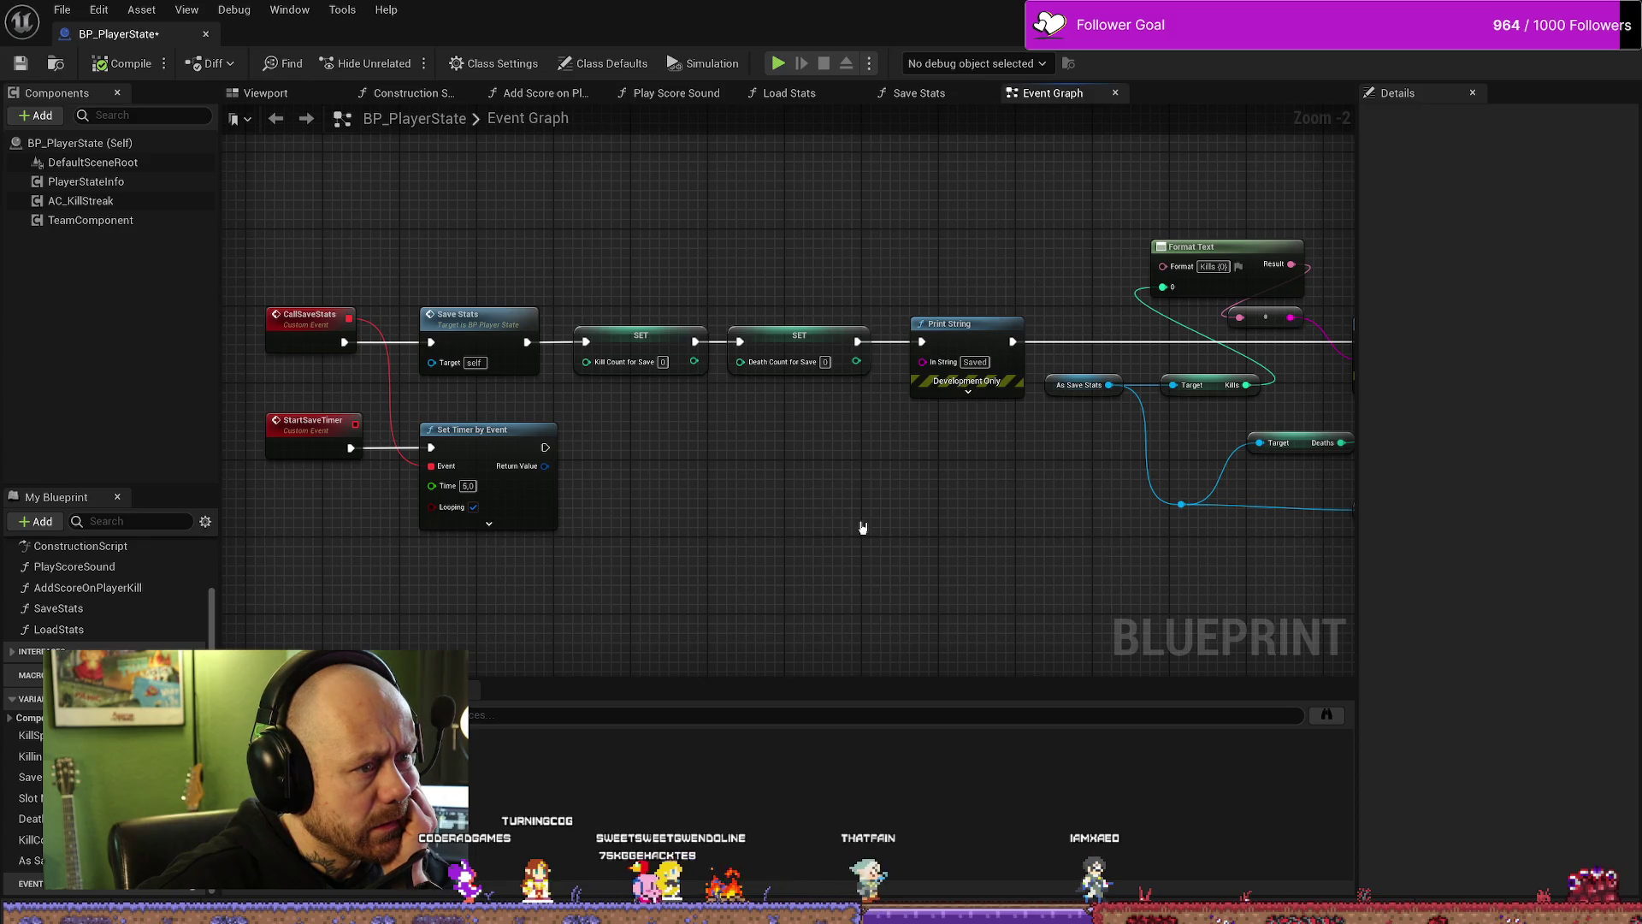
Step: Save the BP_PlayerState Blueprint and relaunch the packaged Bloodspill.exe from the build folder
scroll(996, 536, down, 1)
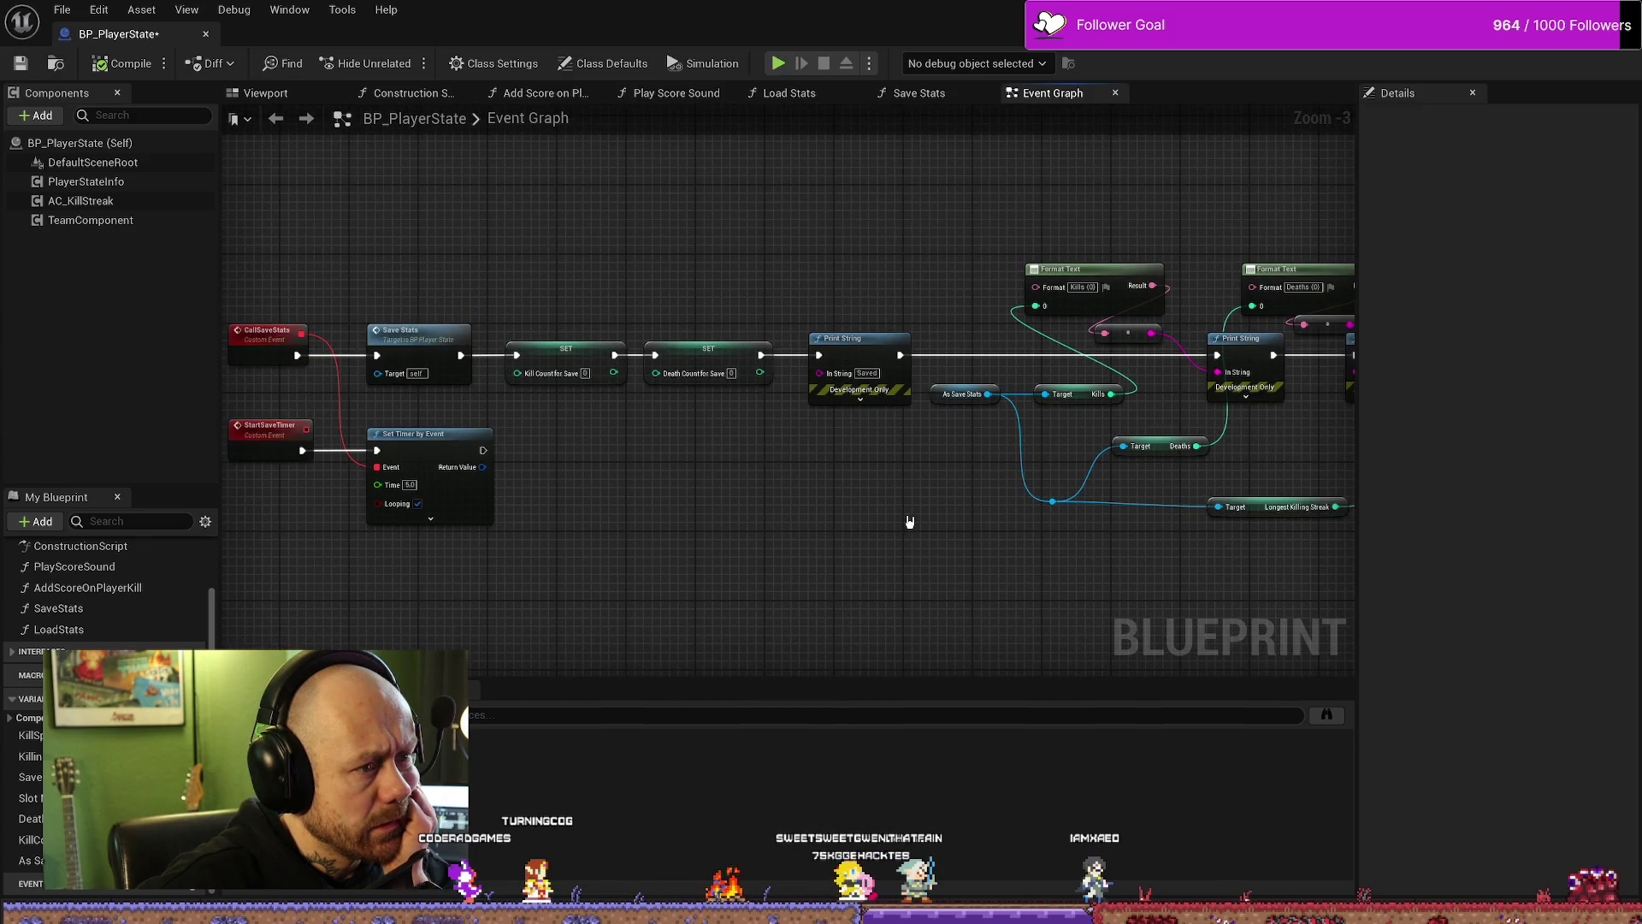
scroll(928, 524, down, 1)
scroll(770, 504, up, 2)
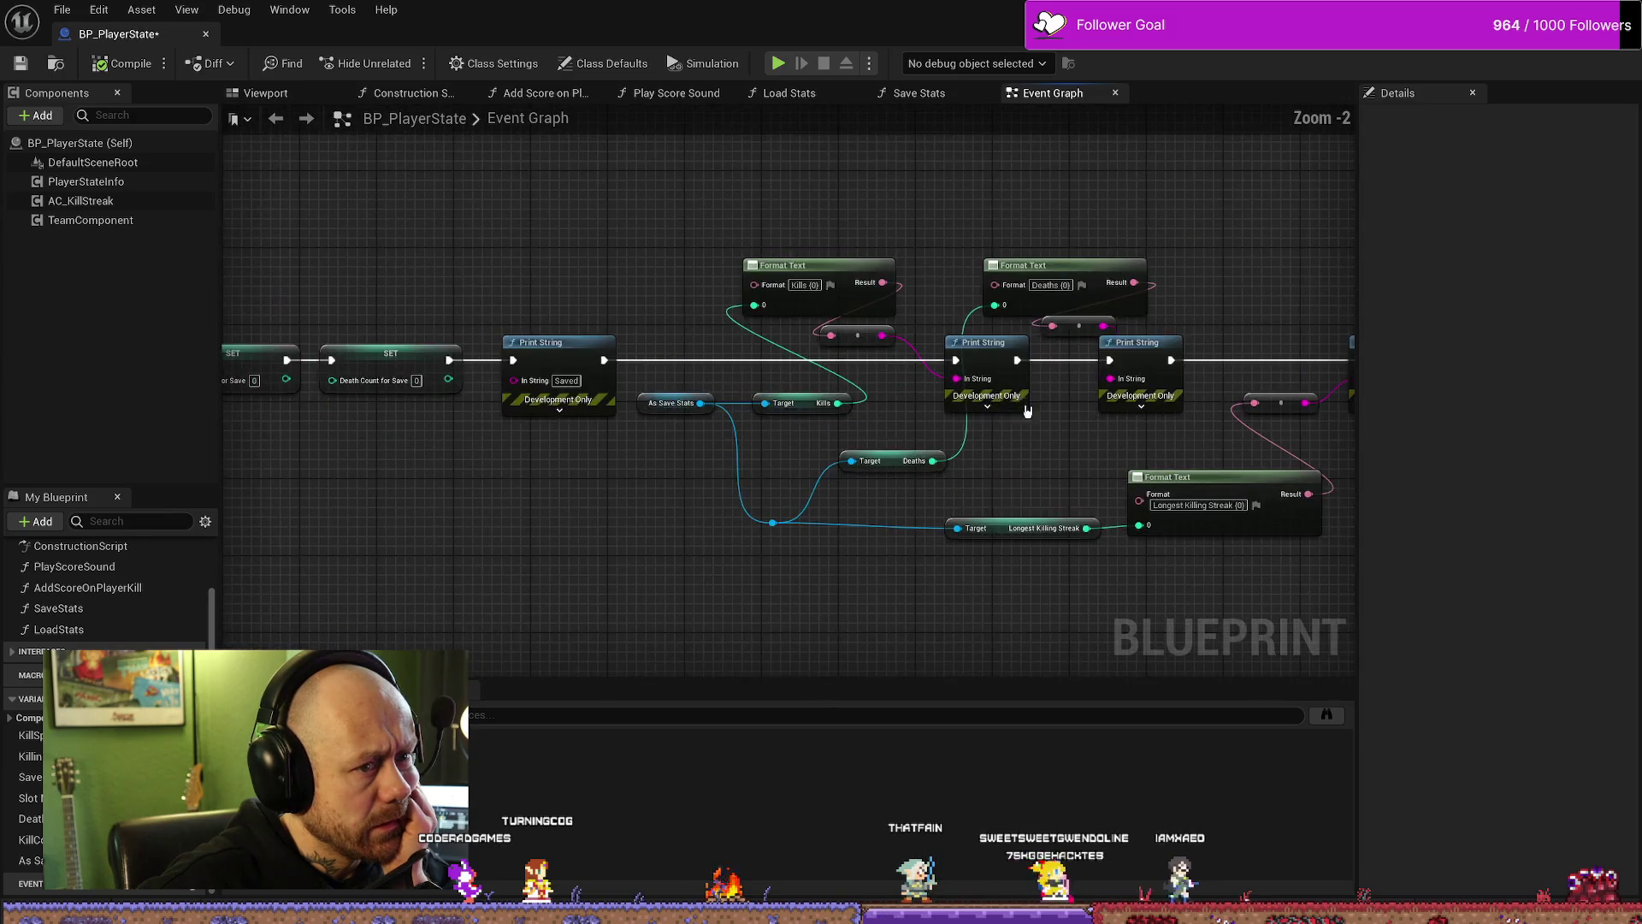
drag(773, 513, 913, 497)
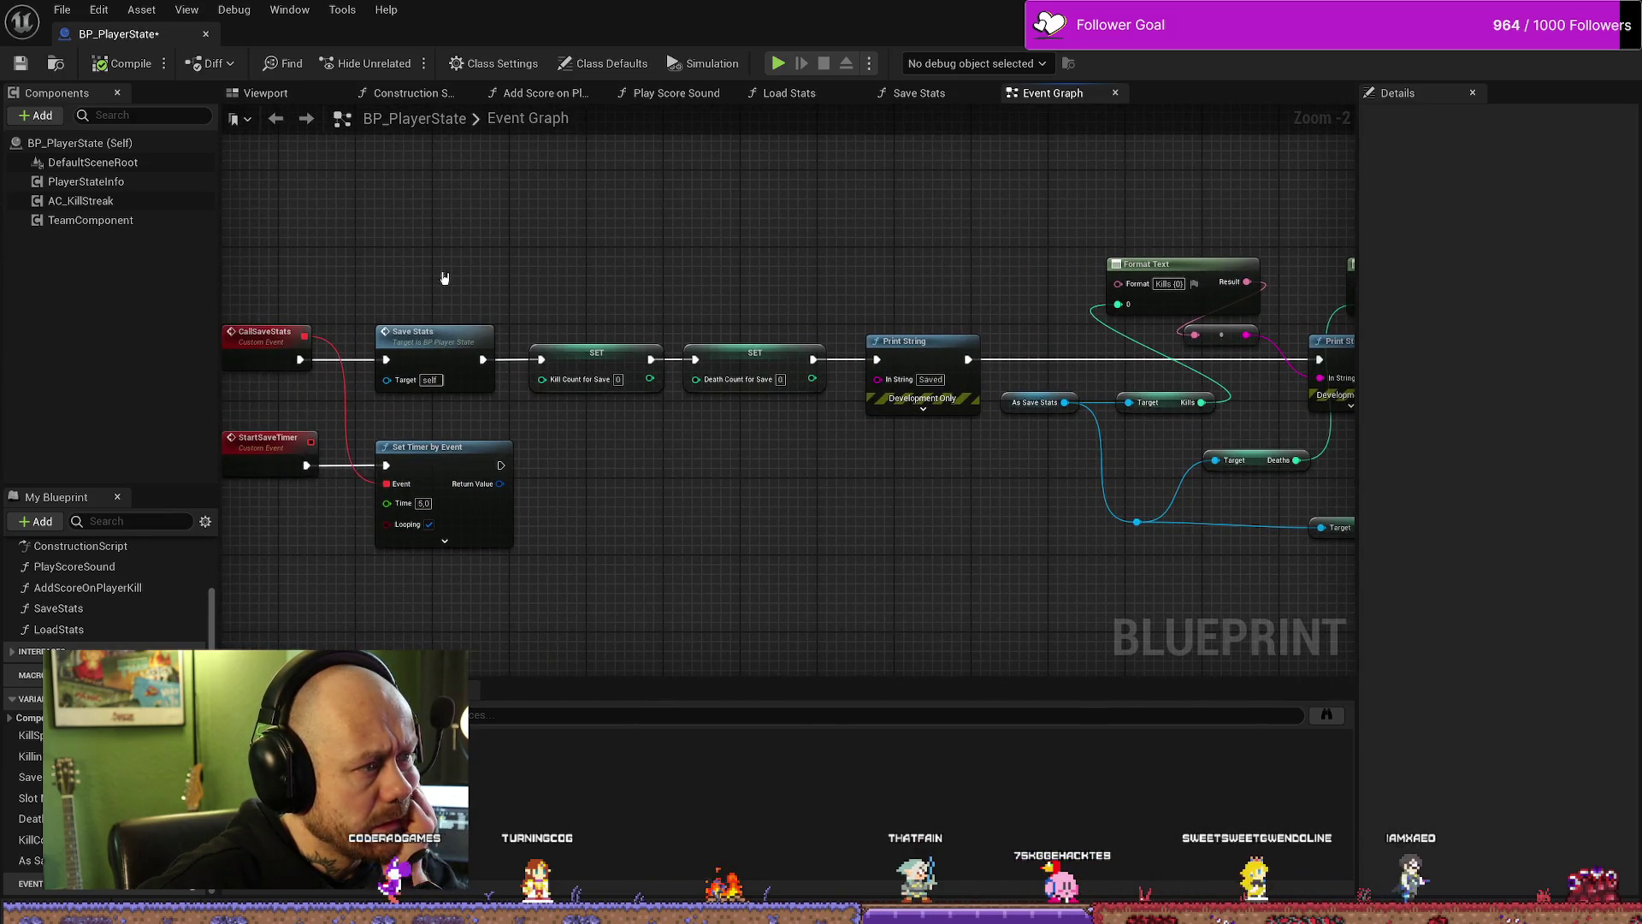
click(61, 9)
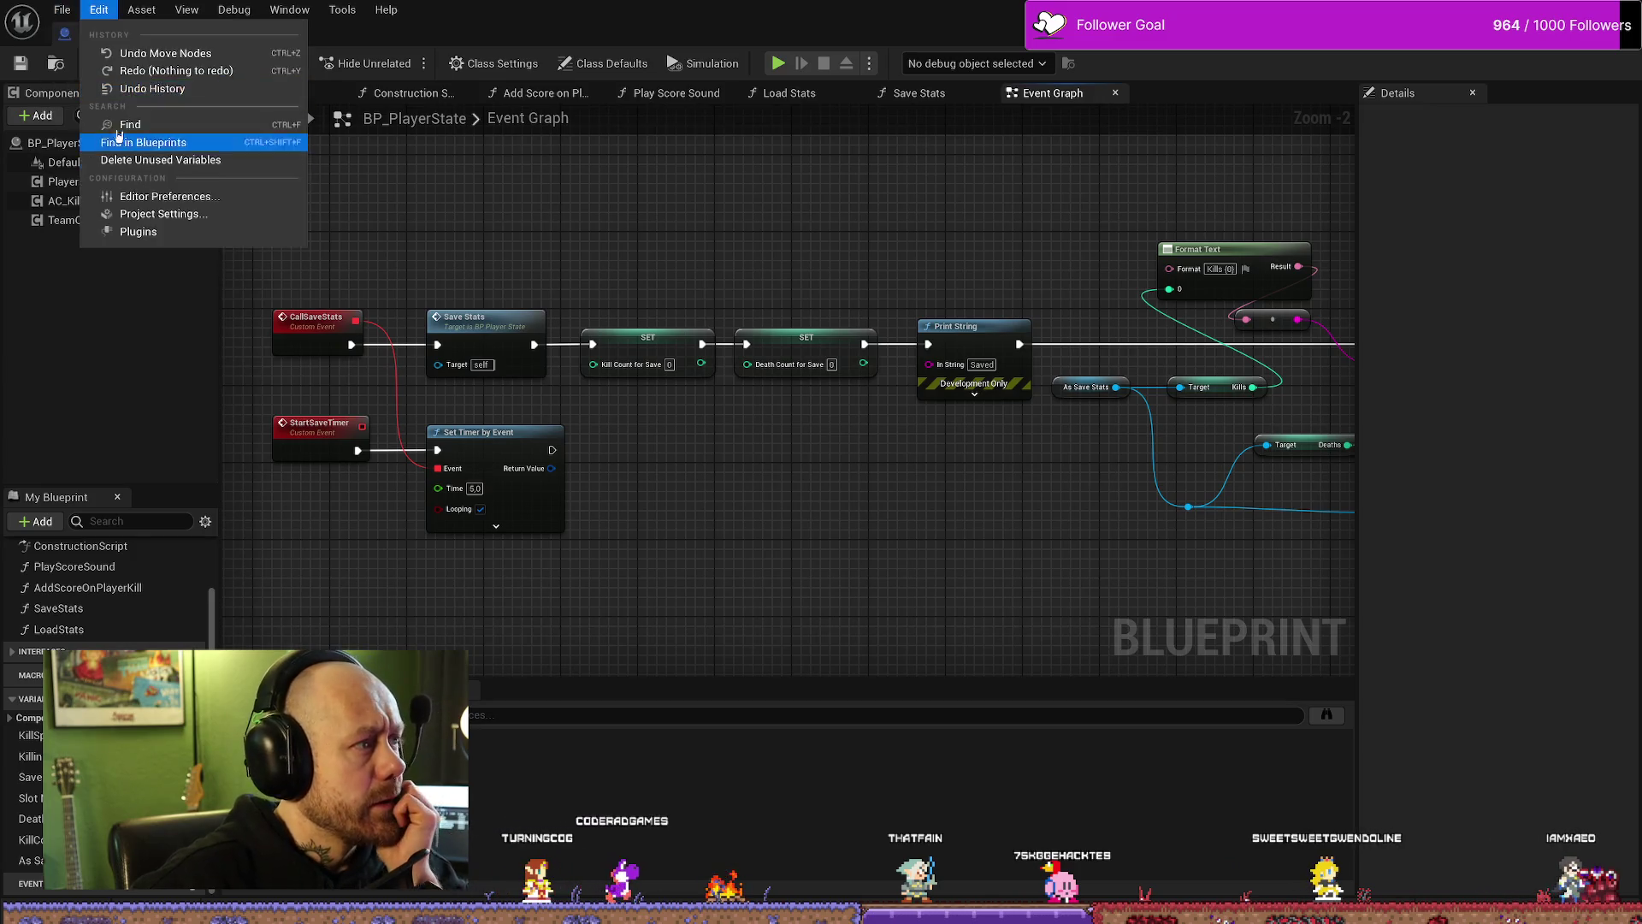
click(120, 142)
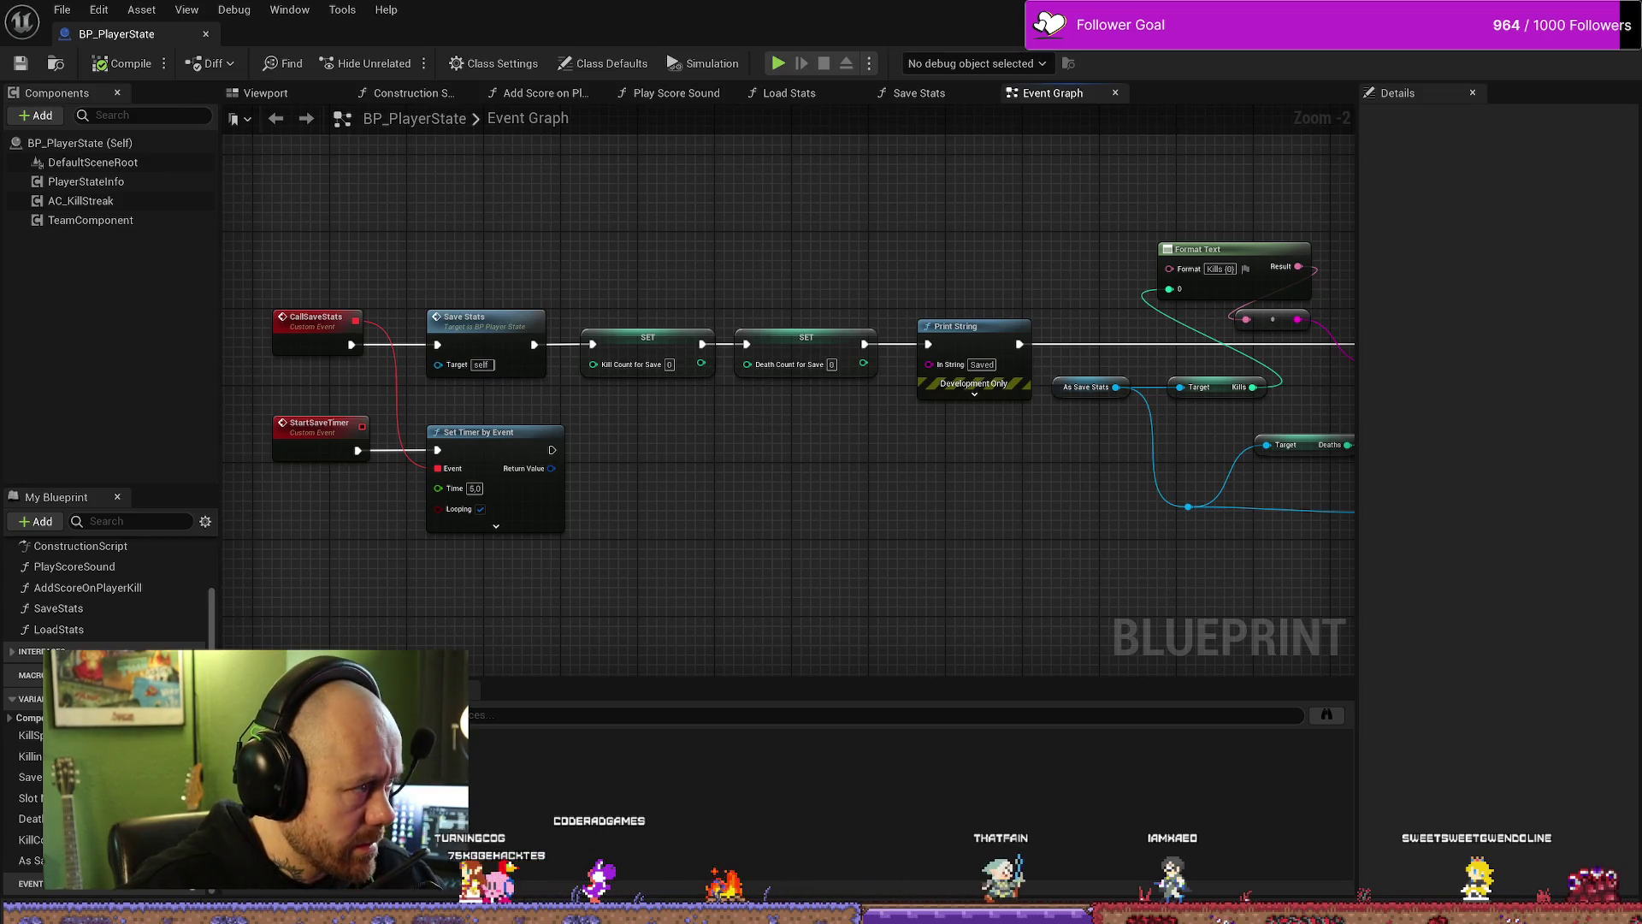
key(alt+Tab)
double_click(682, 303)
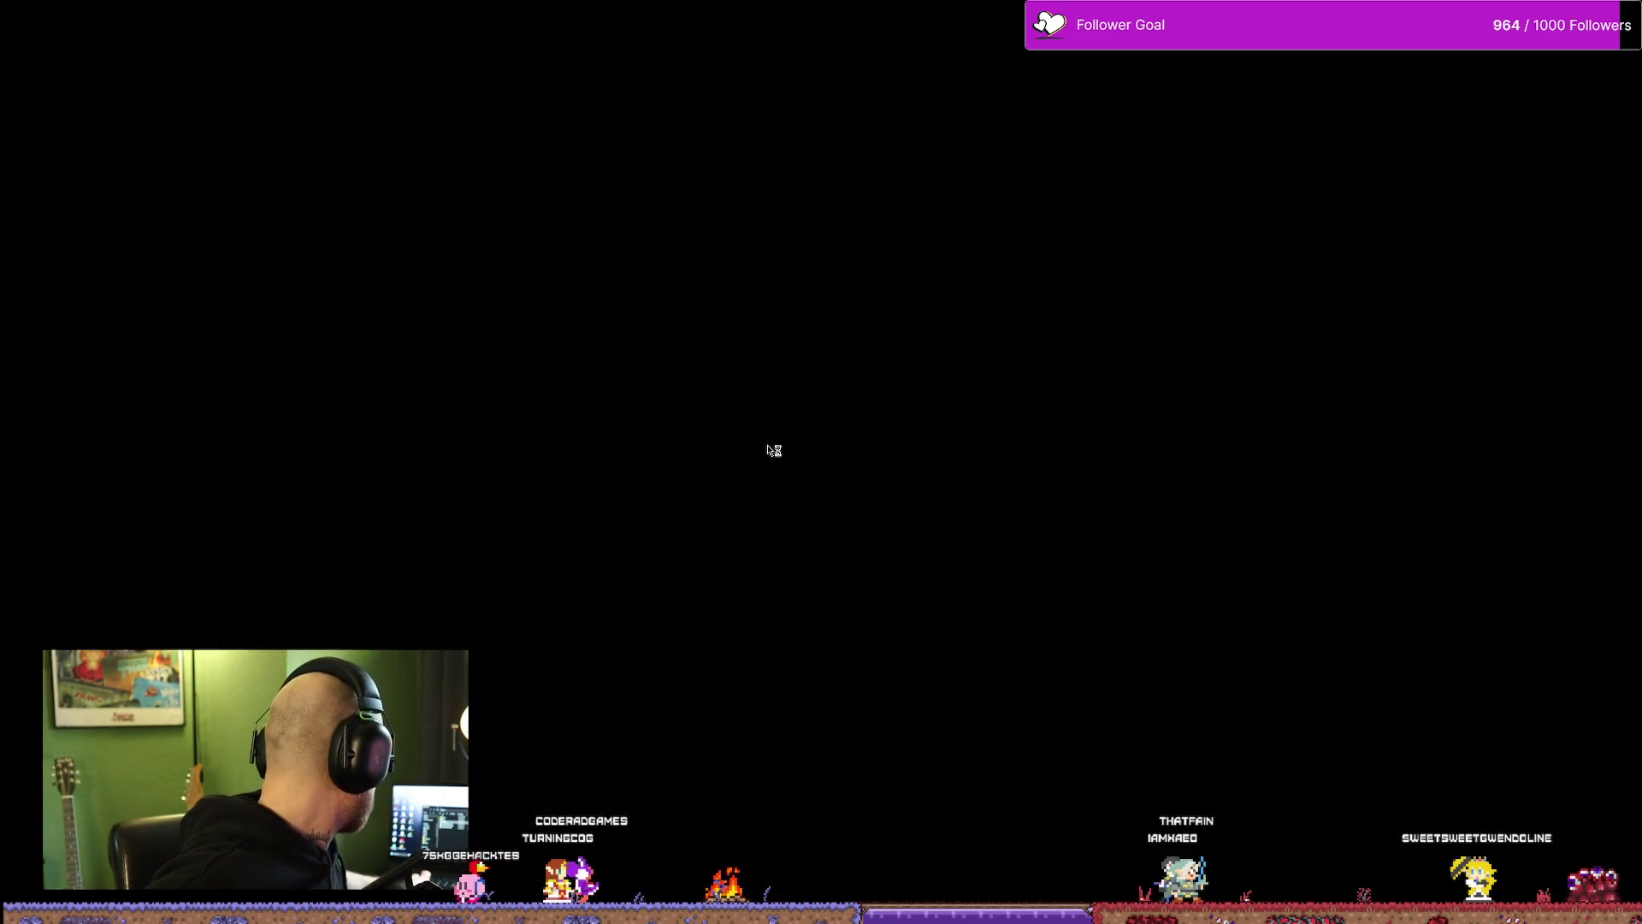
Step: Check Settings, then create and start a multiplayer deathmatch with 0 bots
click(425, 597)
click(503, 824)
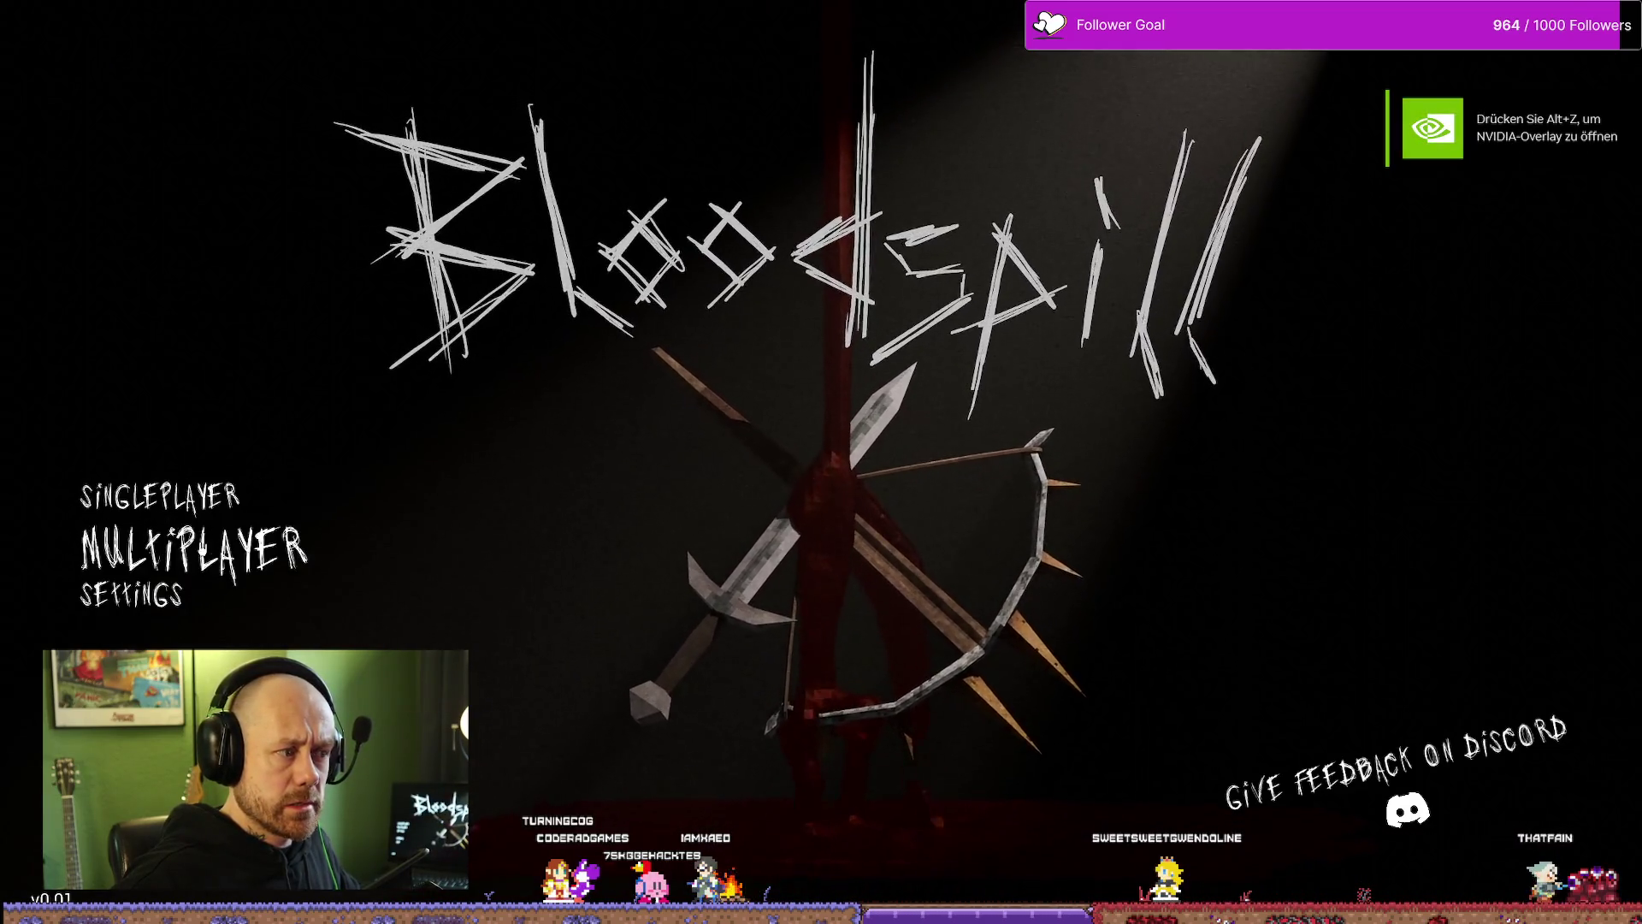
click(412, 559)
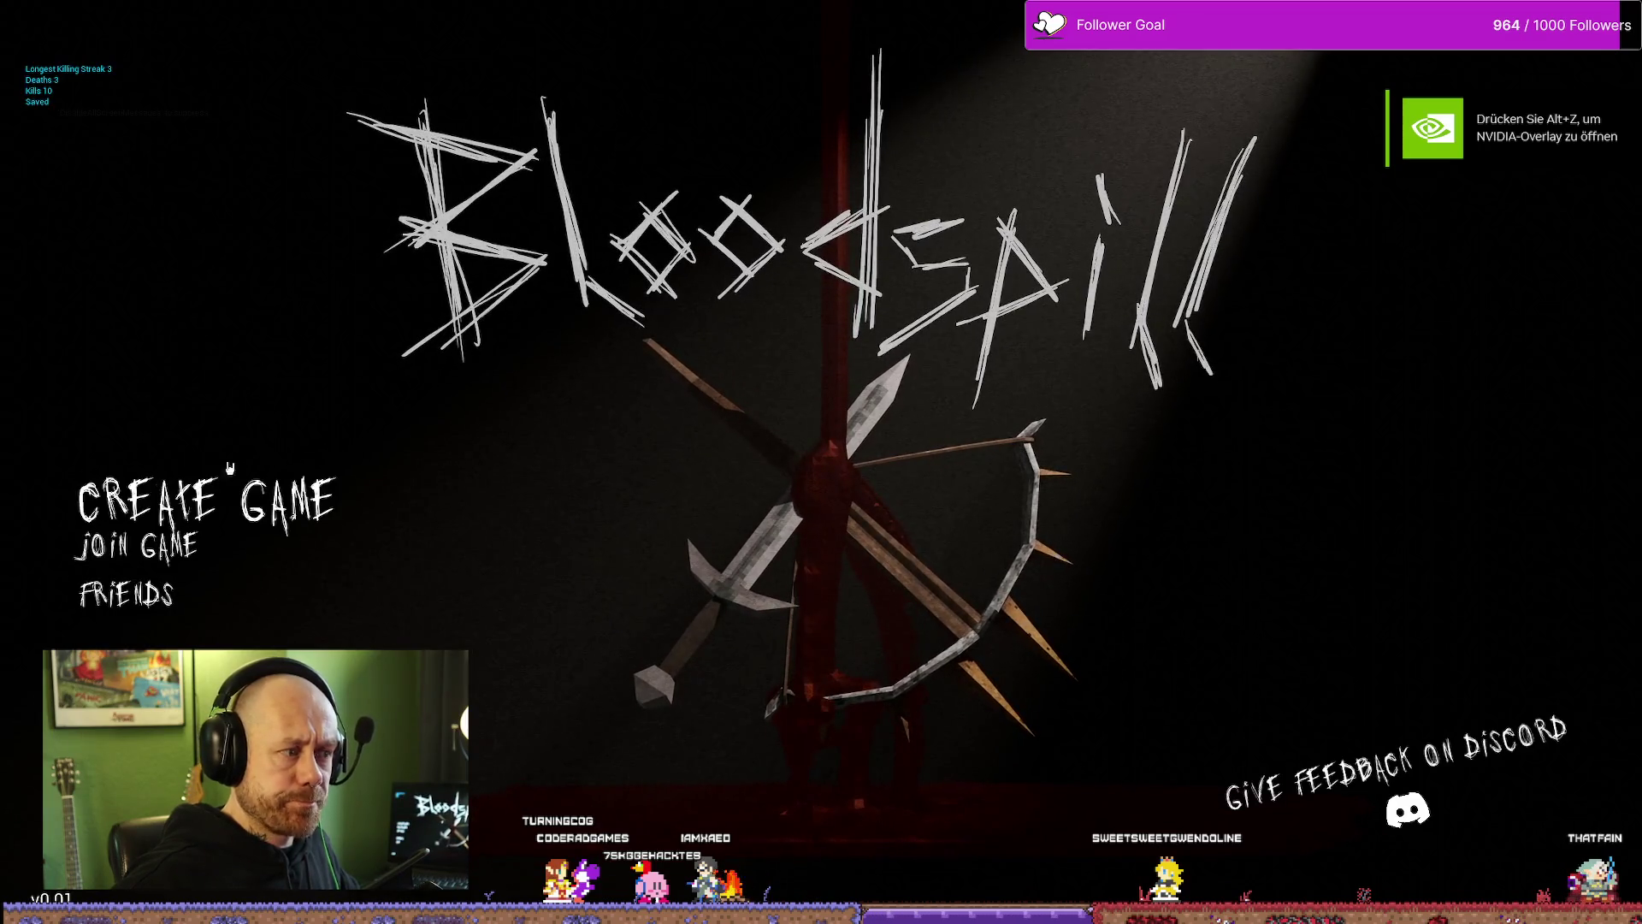
click(167, 486)
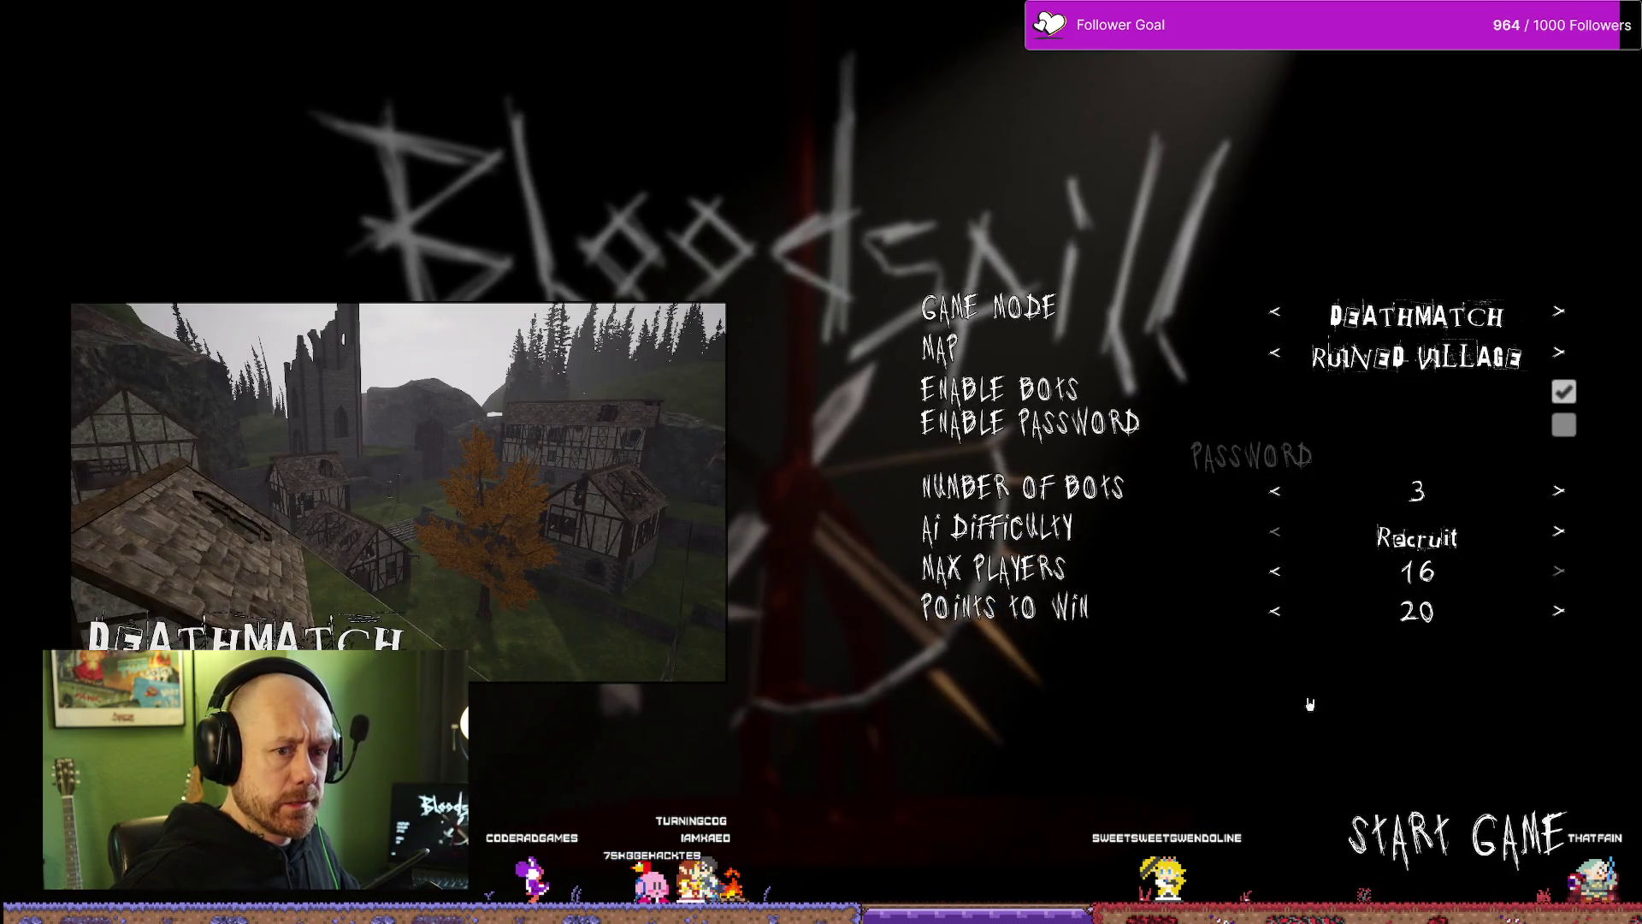
click(1275, 491)
click(1274, 491)
click(1274, 491)
click(1499, 815)
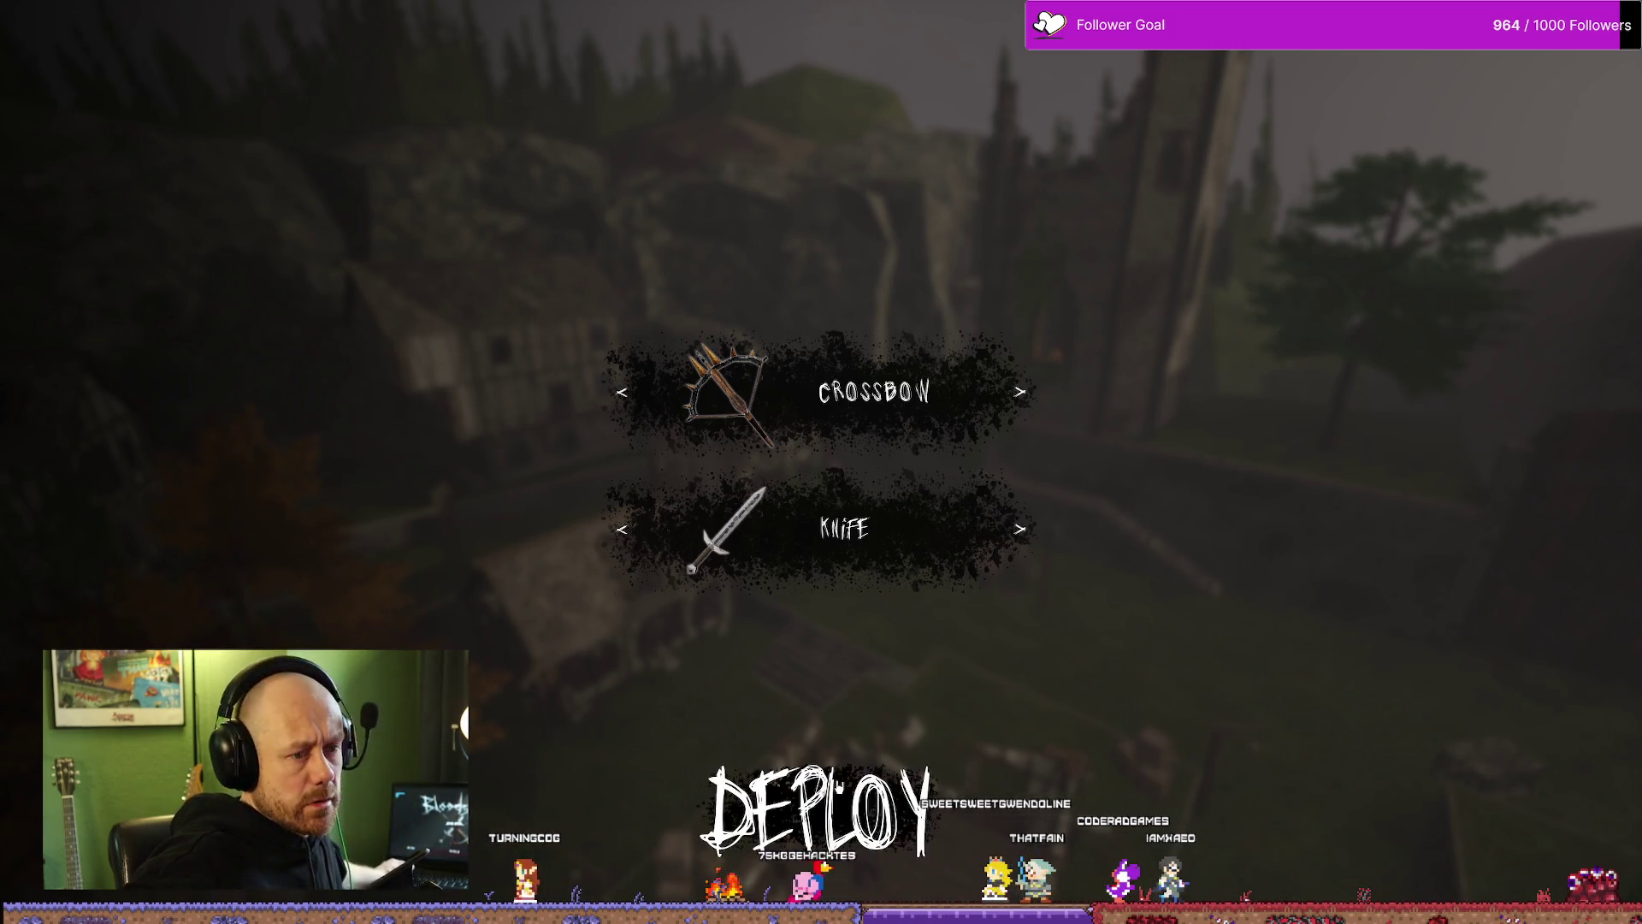
Step: Deploy with the crossbow, fight around the town square until killed, and respawn
click(818, 804)
key(a)
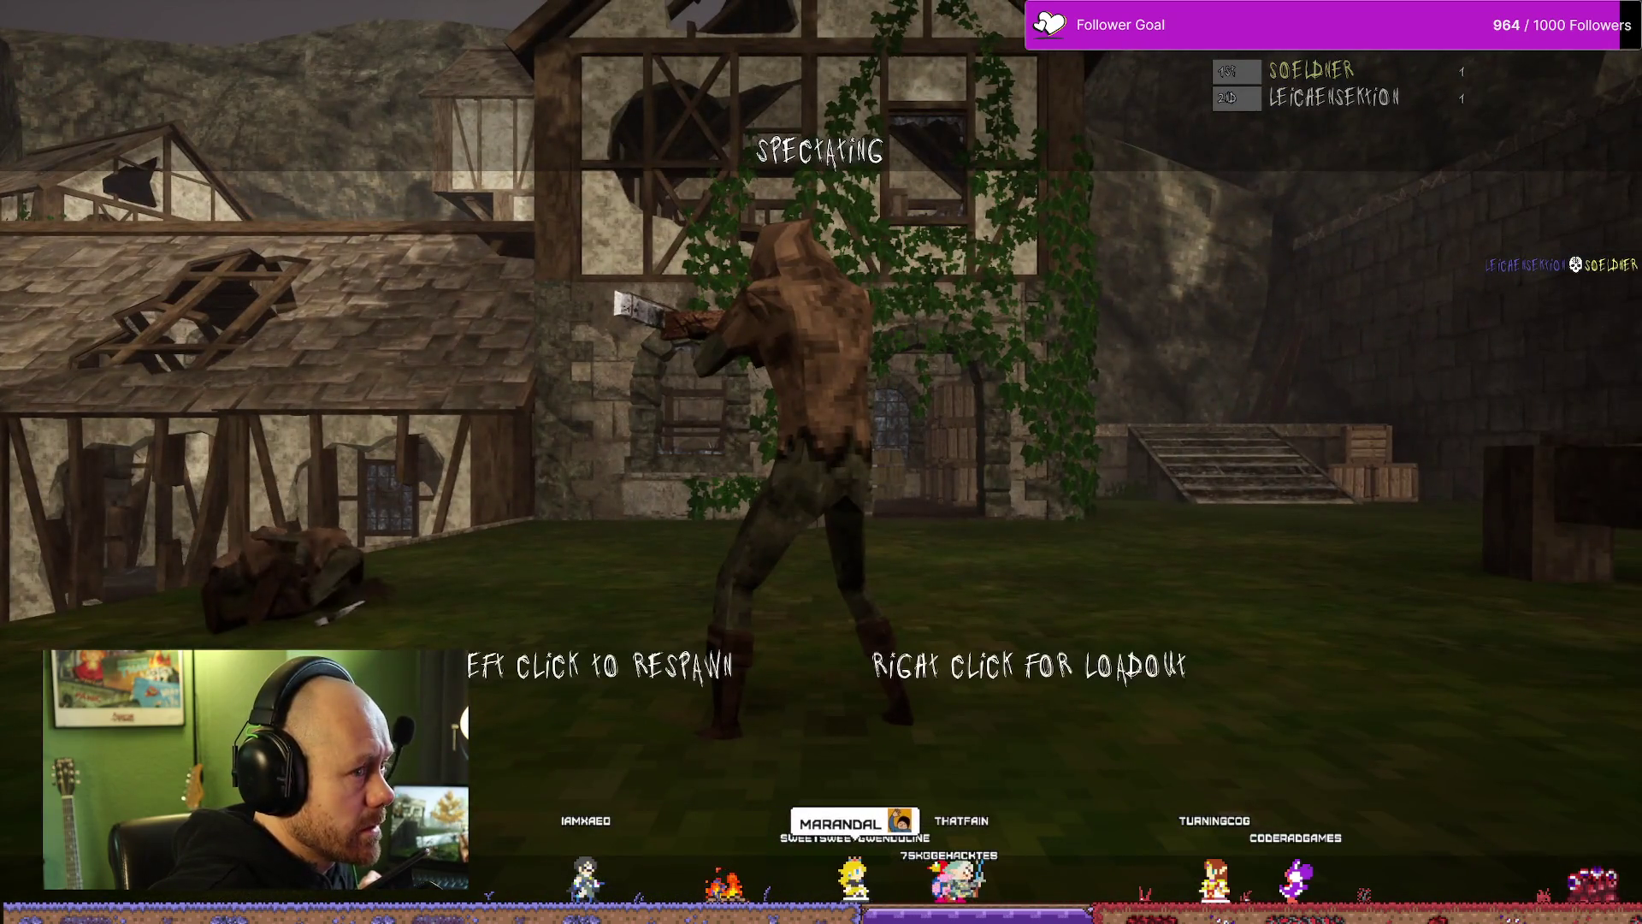
click(820, 462)
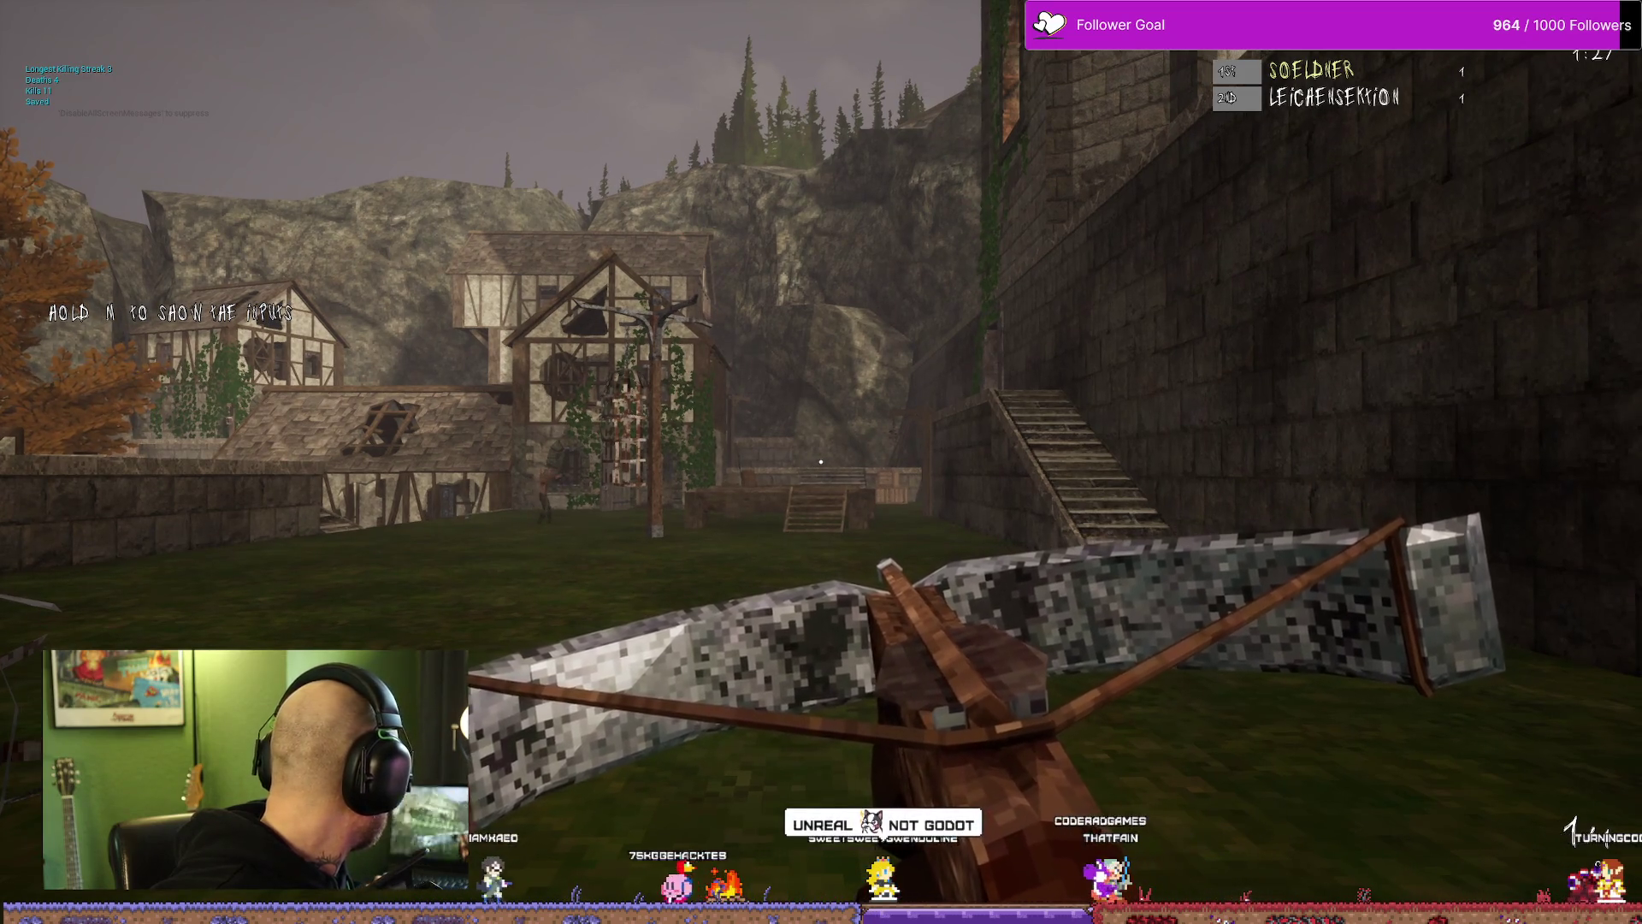
Step: Walk toward the houses and keep fighting until killed, then respawn again
key(w)
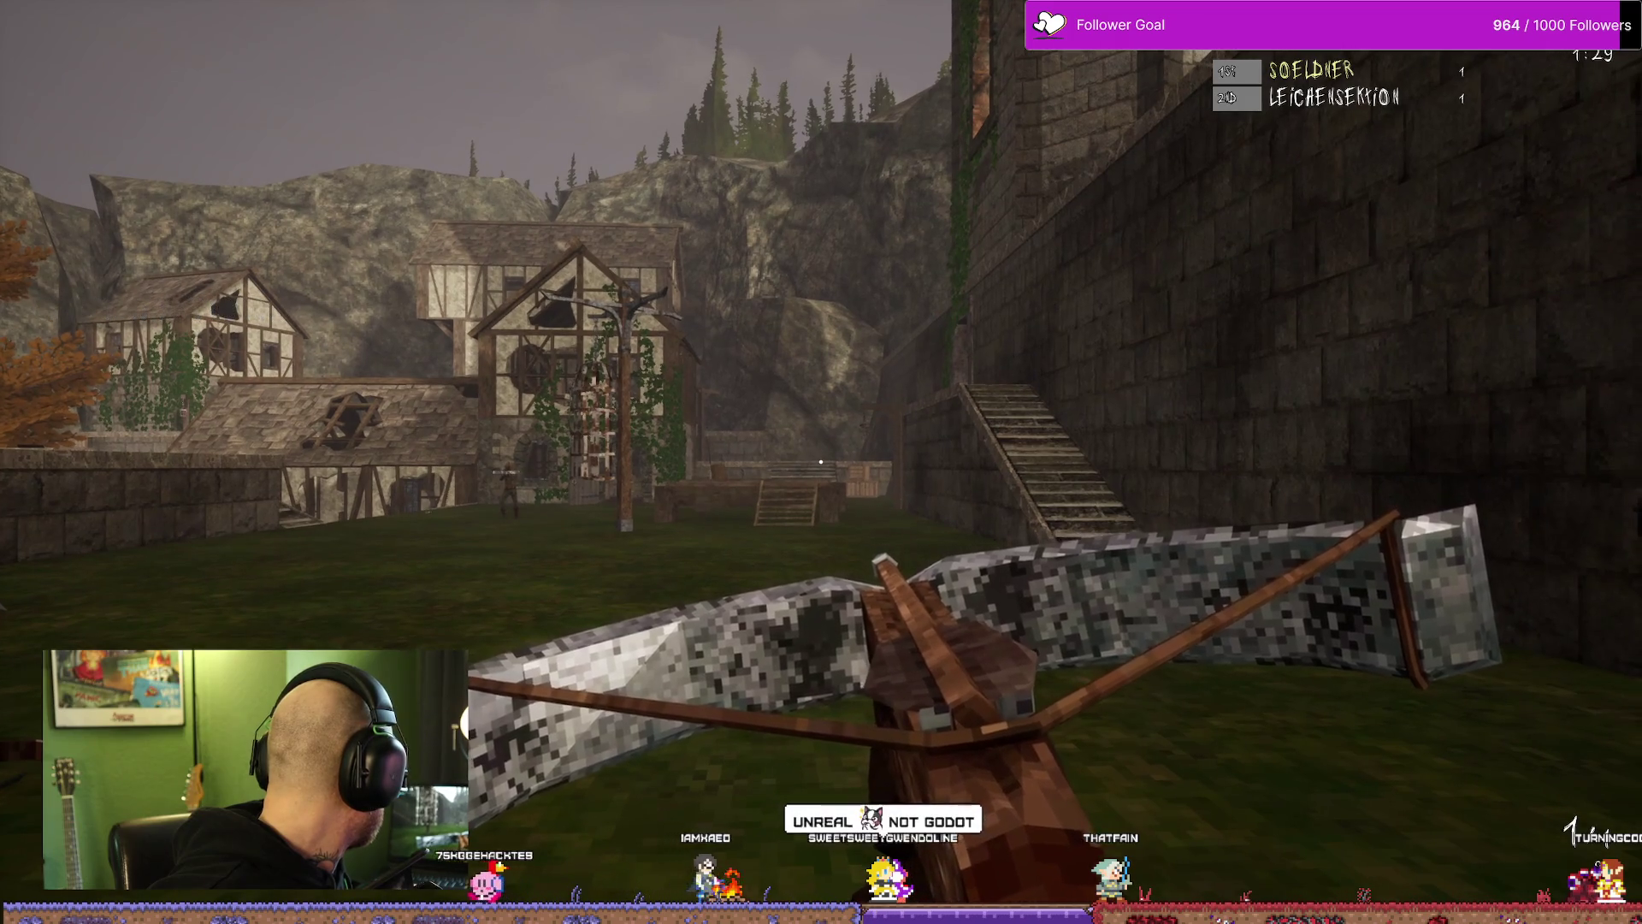
key(w)
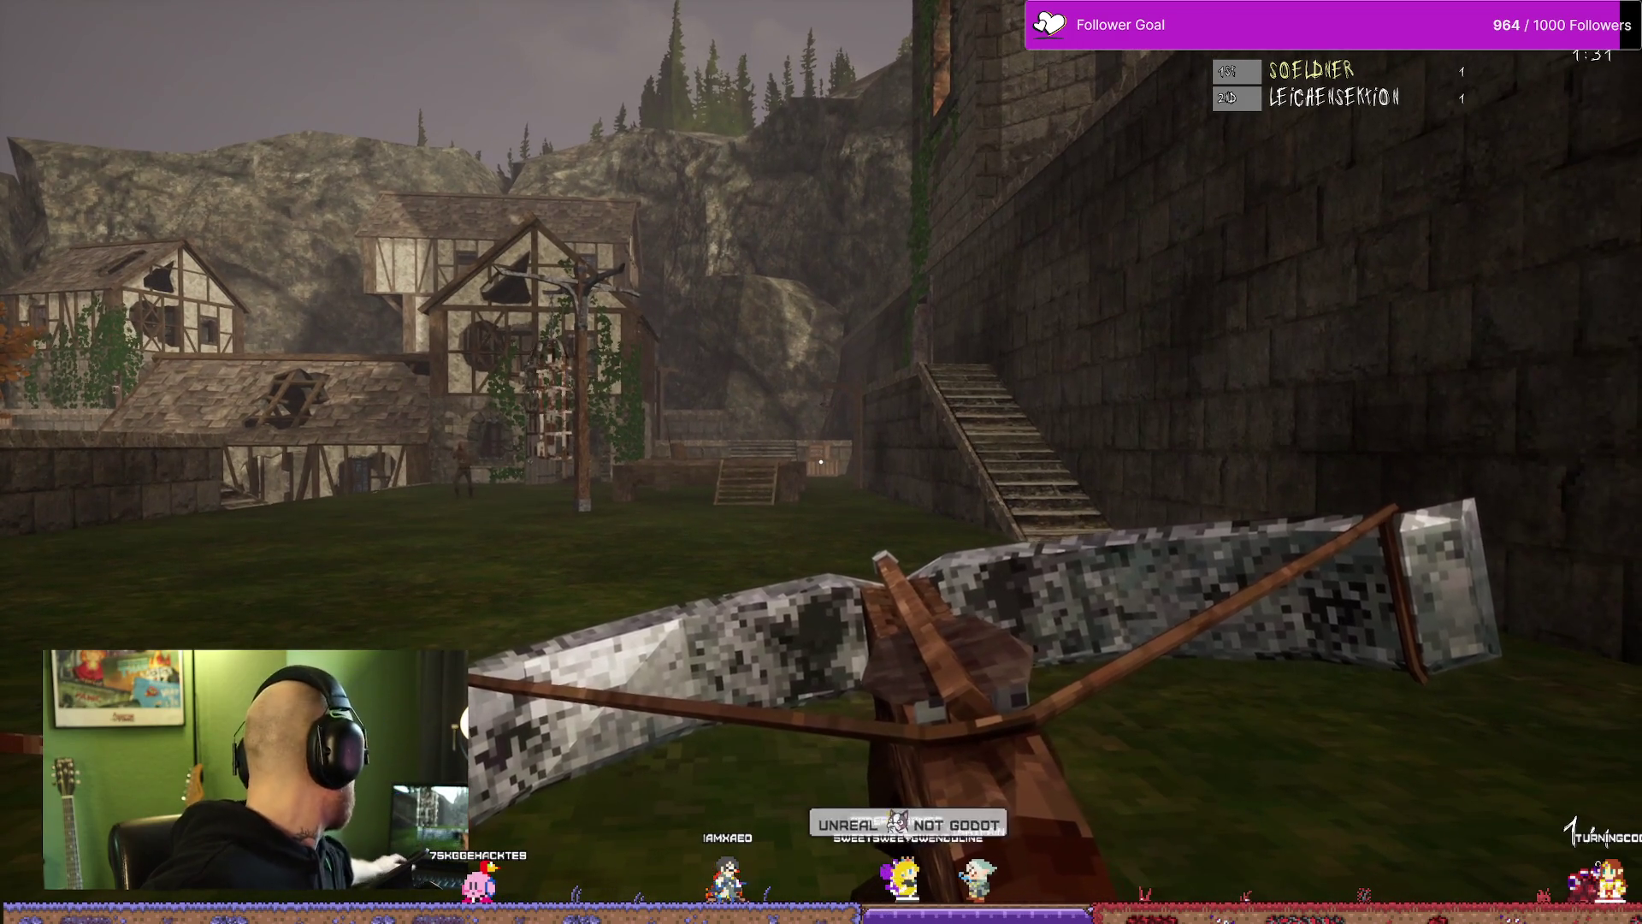
key(w)
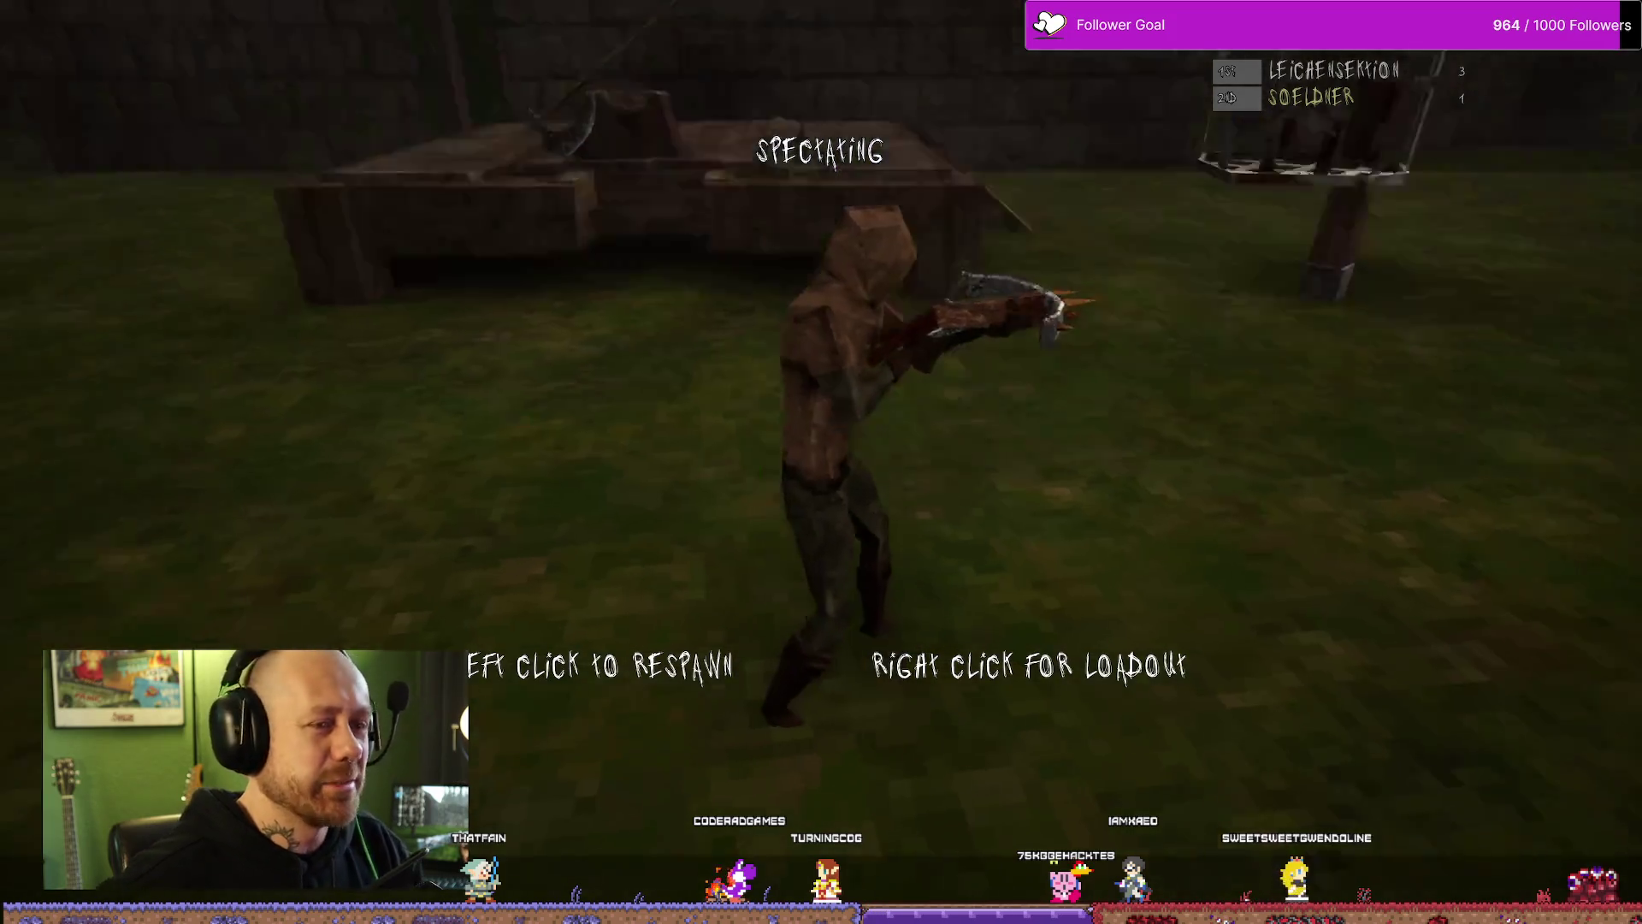
click(821, 462)
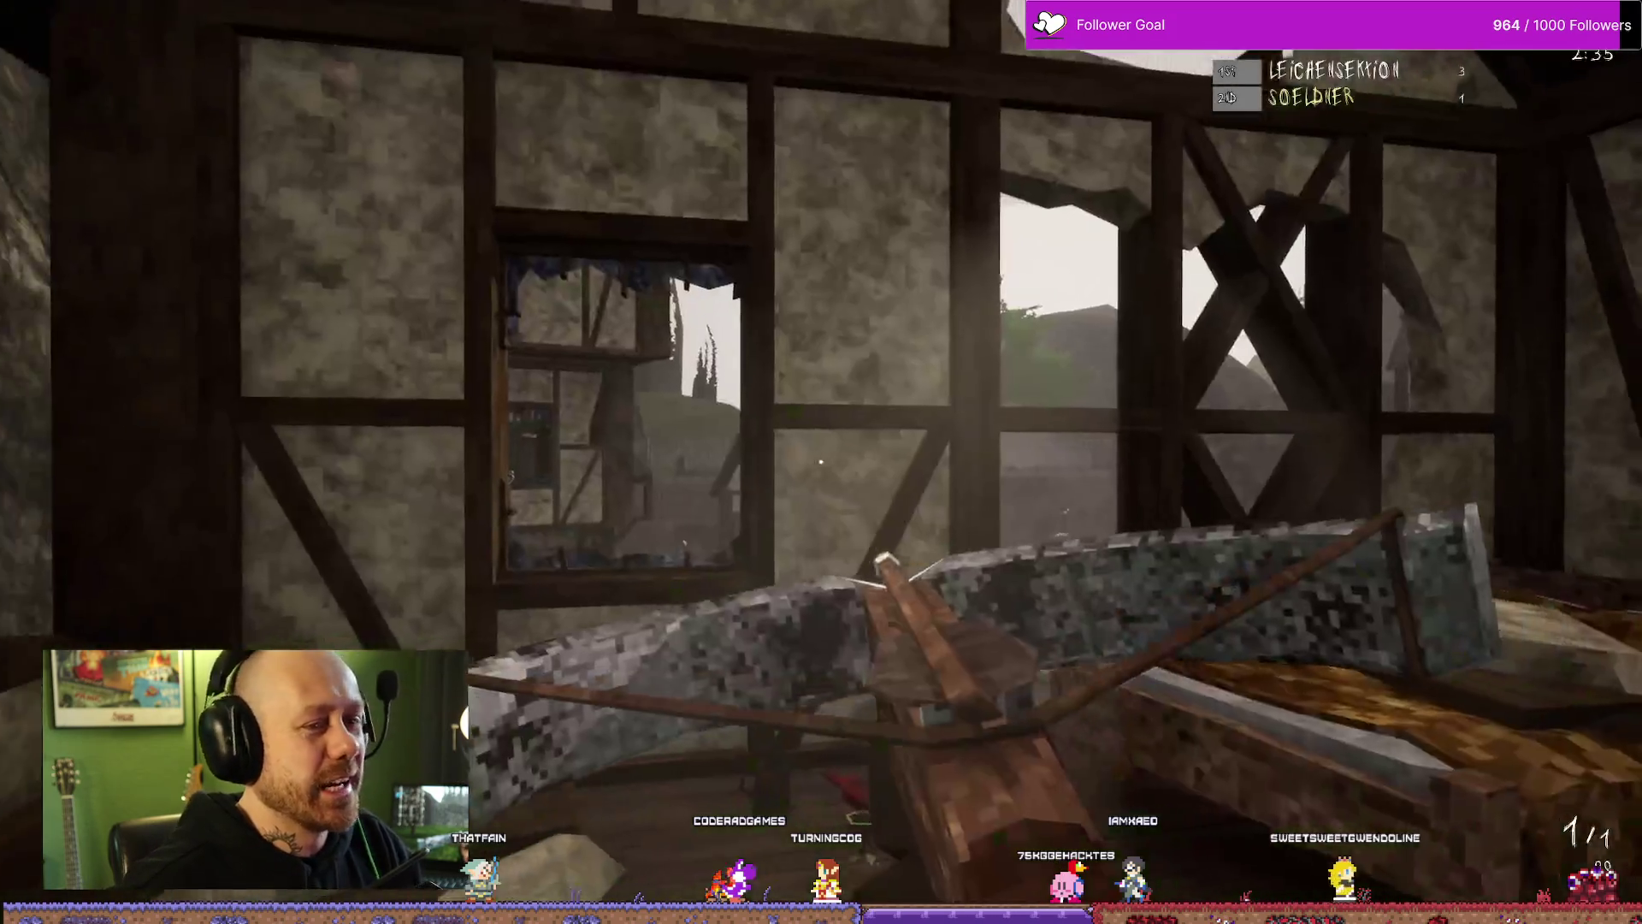
Step: Quit the match with Quit and Yes, then close Bloodspill with Alt+F4
key(w)
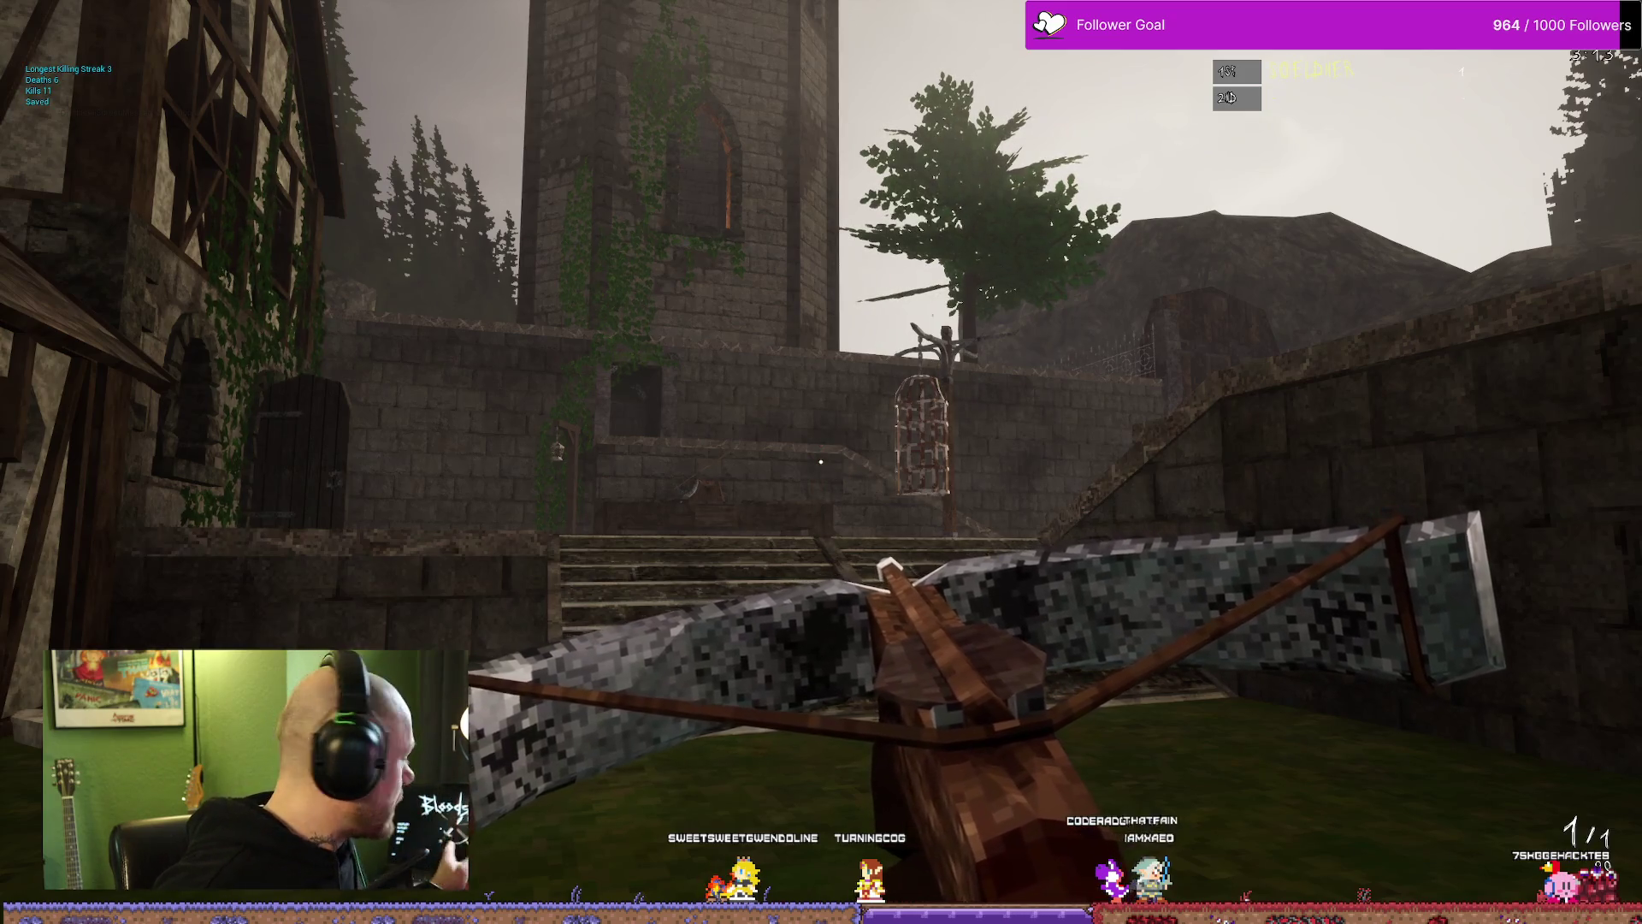
key(Escape)
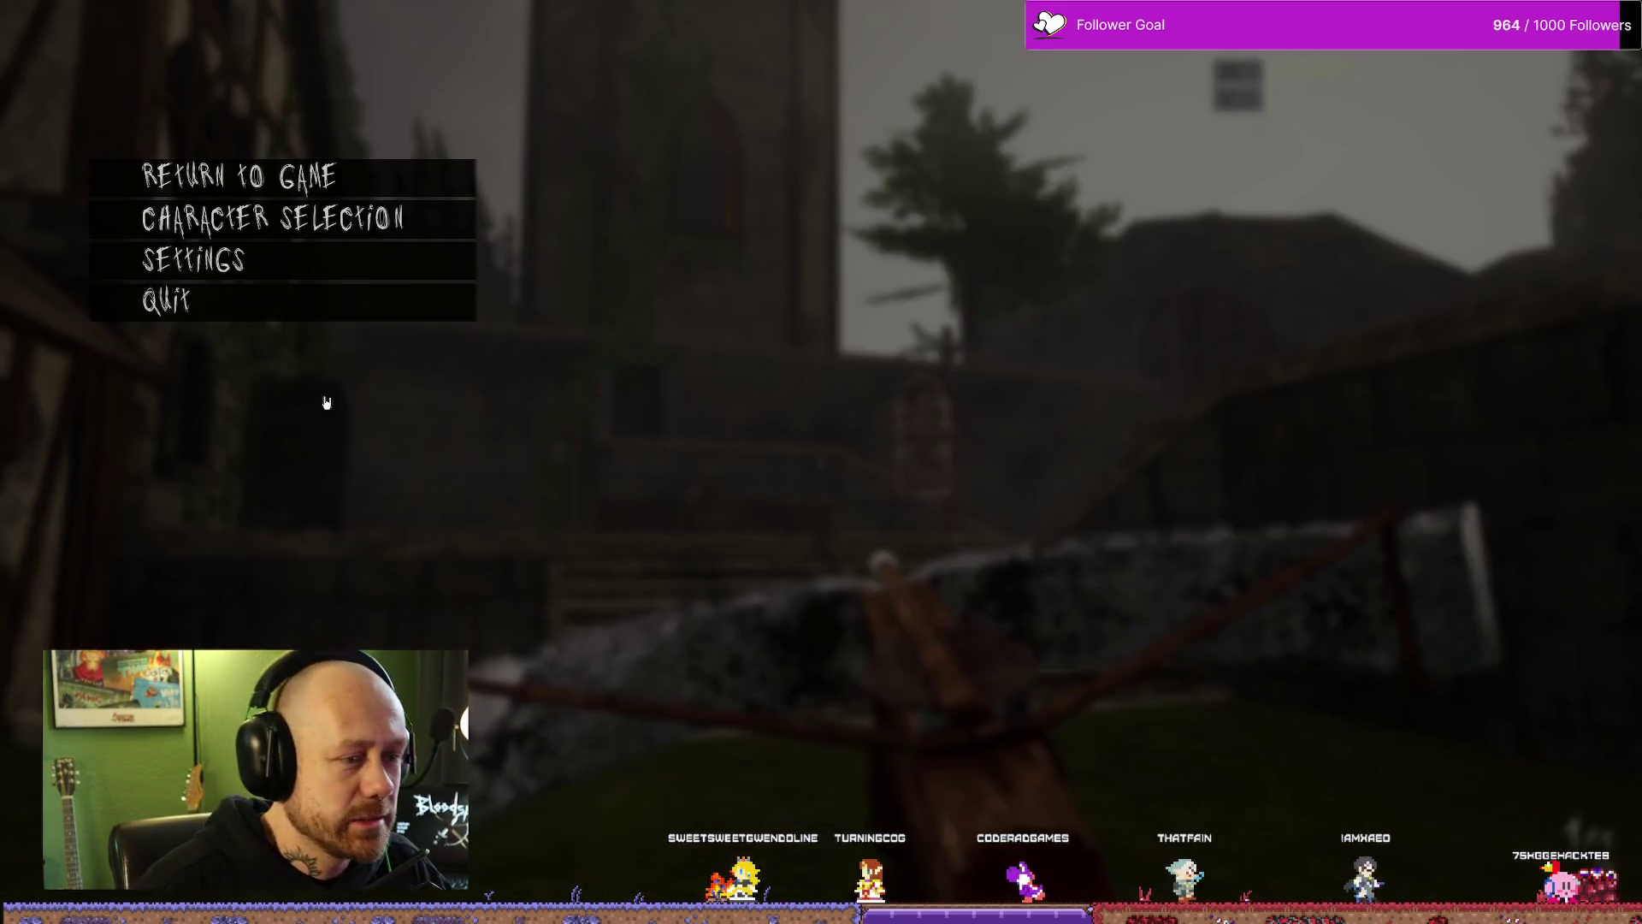
click(256, 308)
click(755, 502)
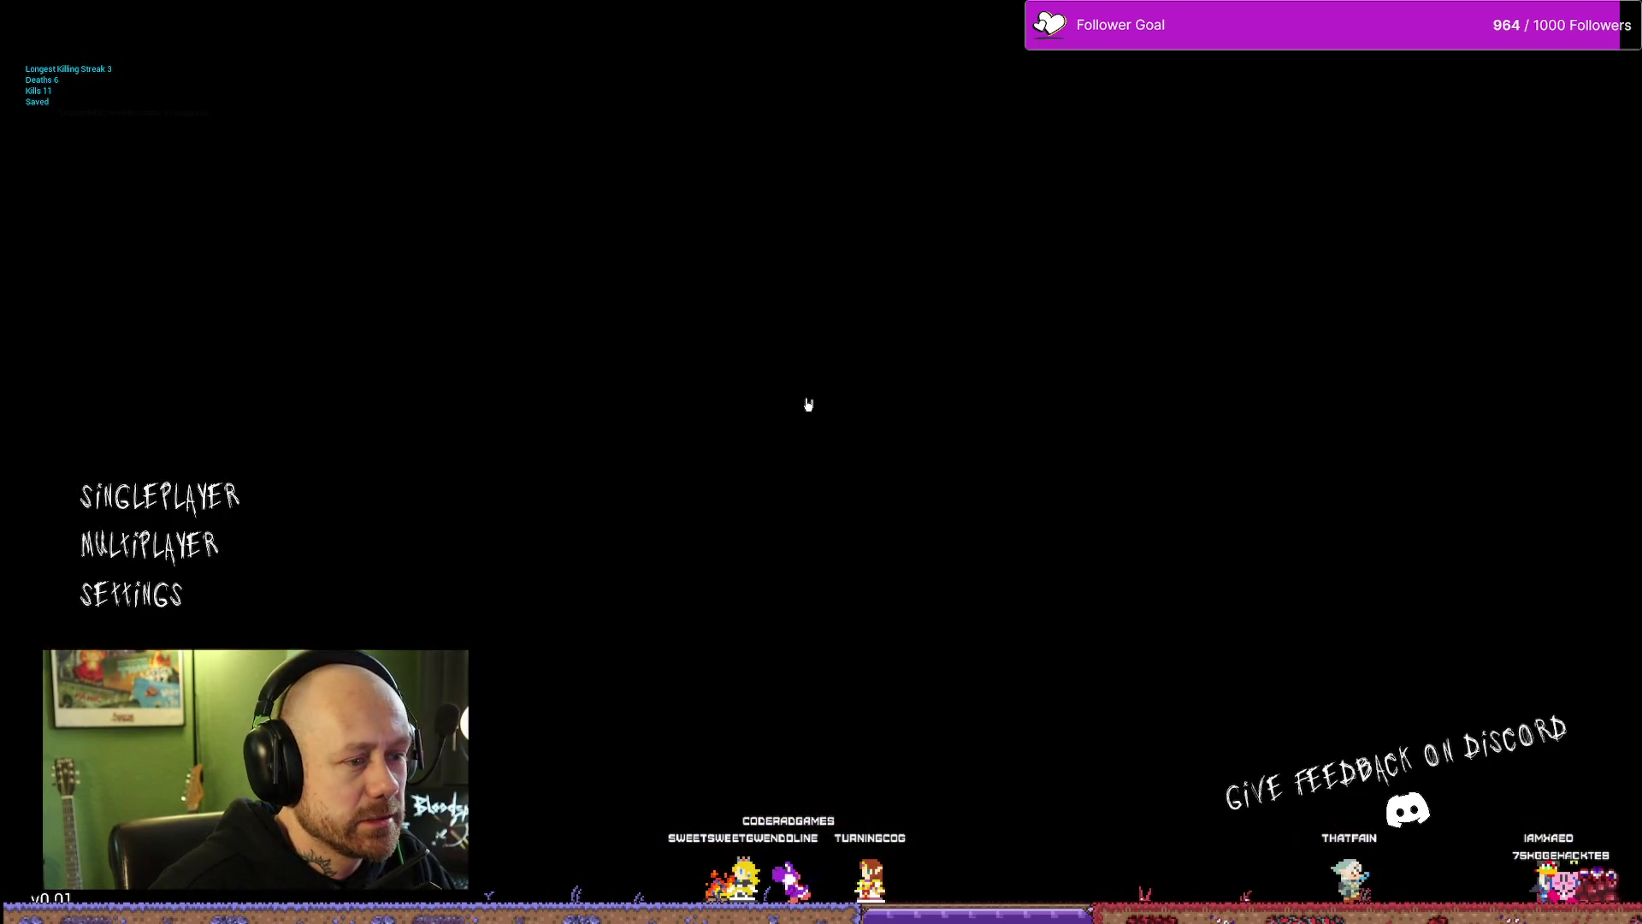
key(alt+F4)
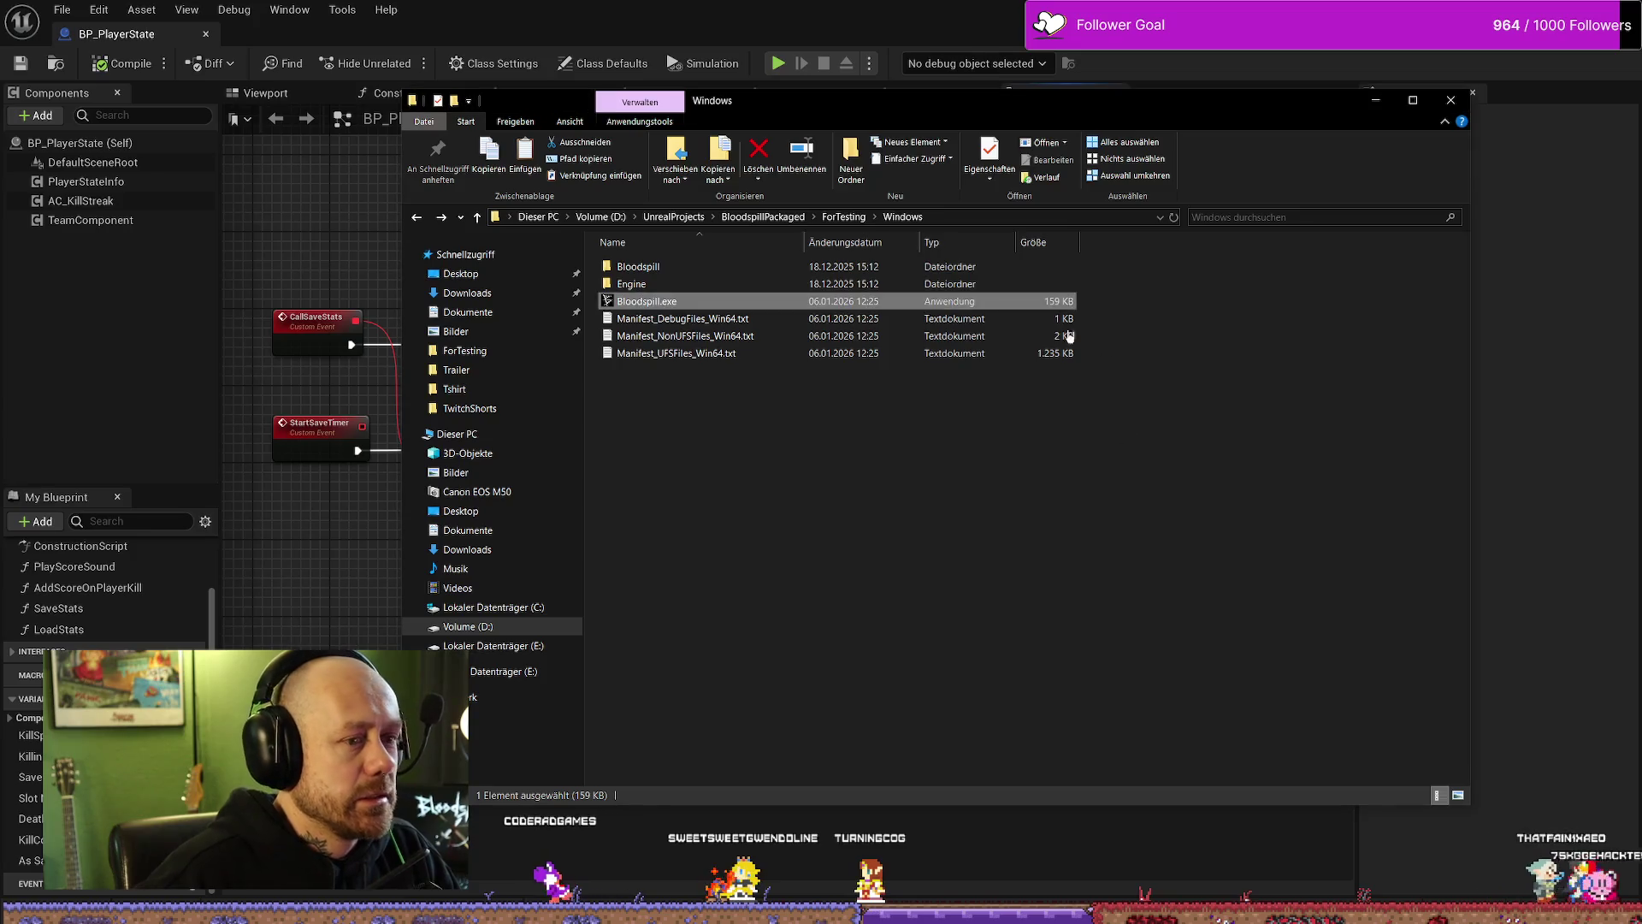
Step: Close the build folder window and return to the Deathmatch_RuinedVillage level editor
click(1450, 99)
drag(826, 404, 774, 401)
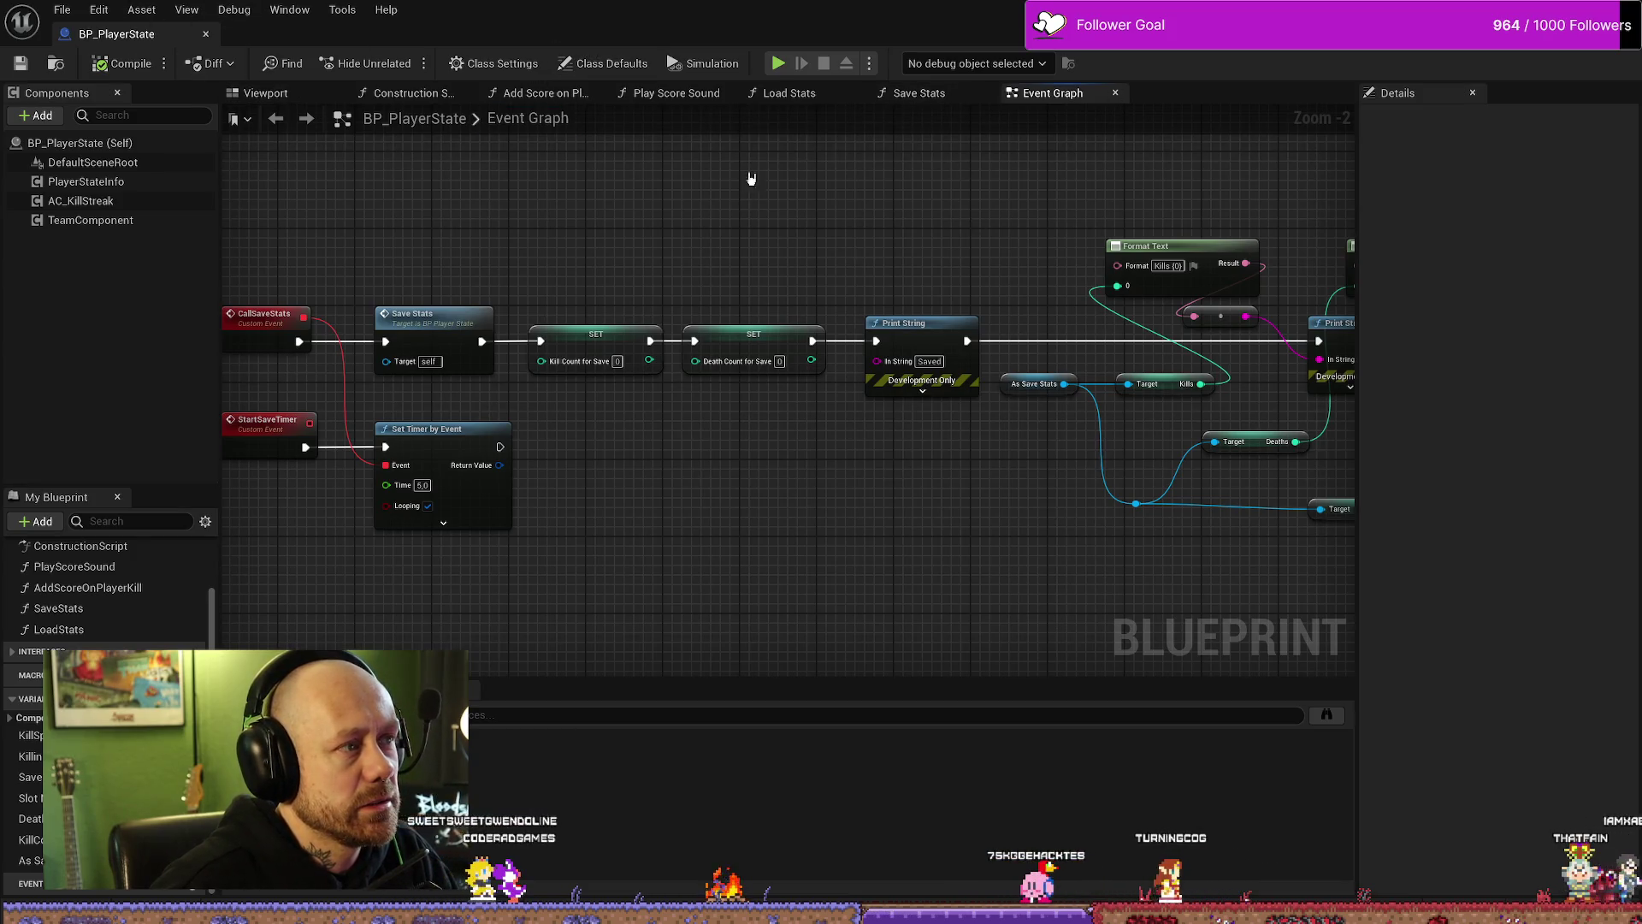
key(alt+Tab)
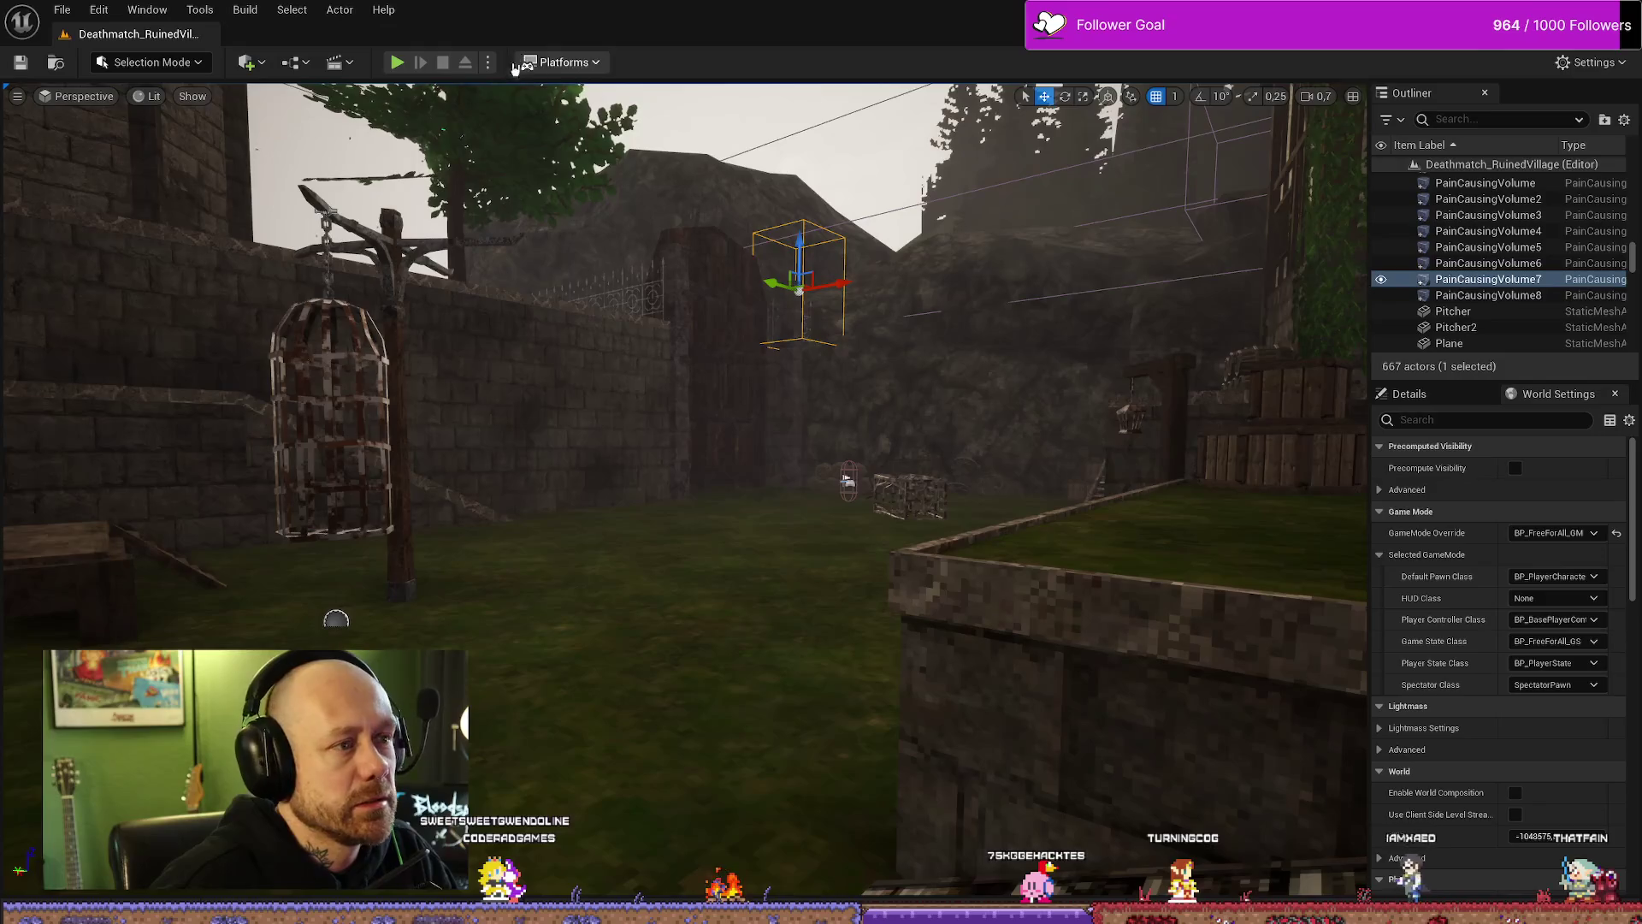
Step: Package the project for Windows into the ForTesting output folder
click(560, 61)
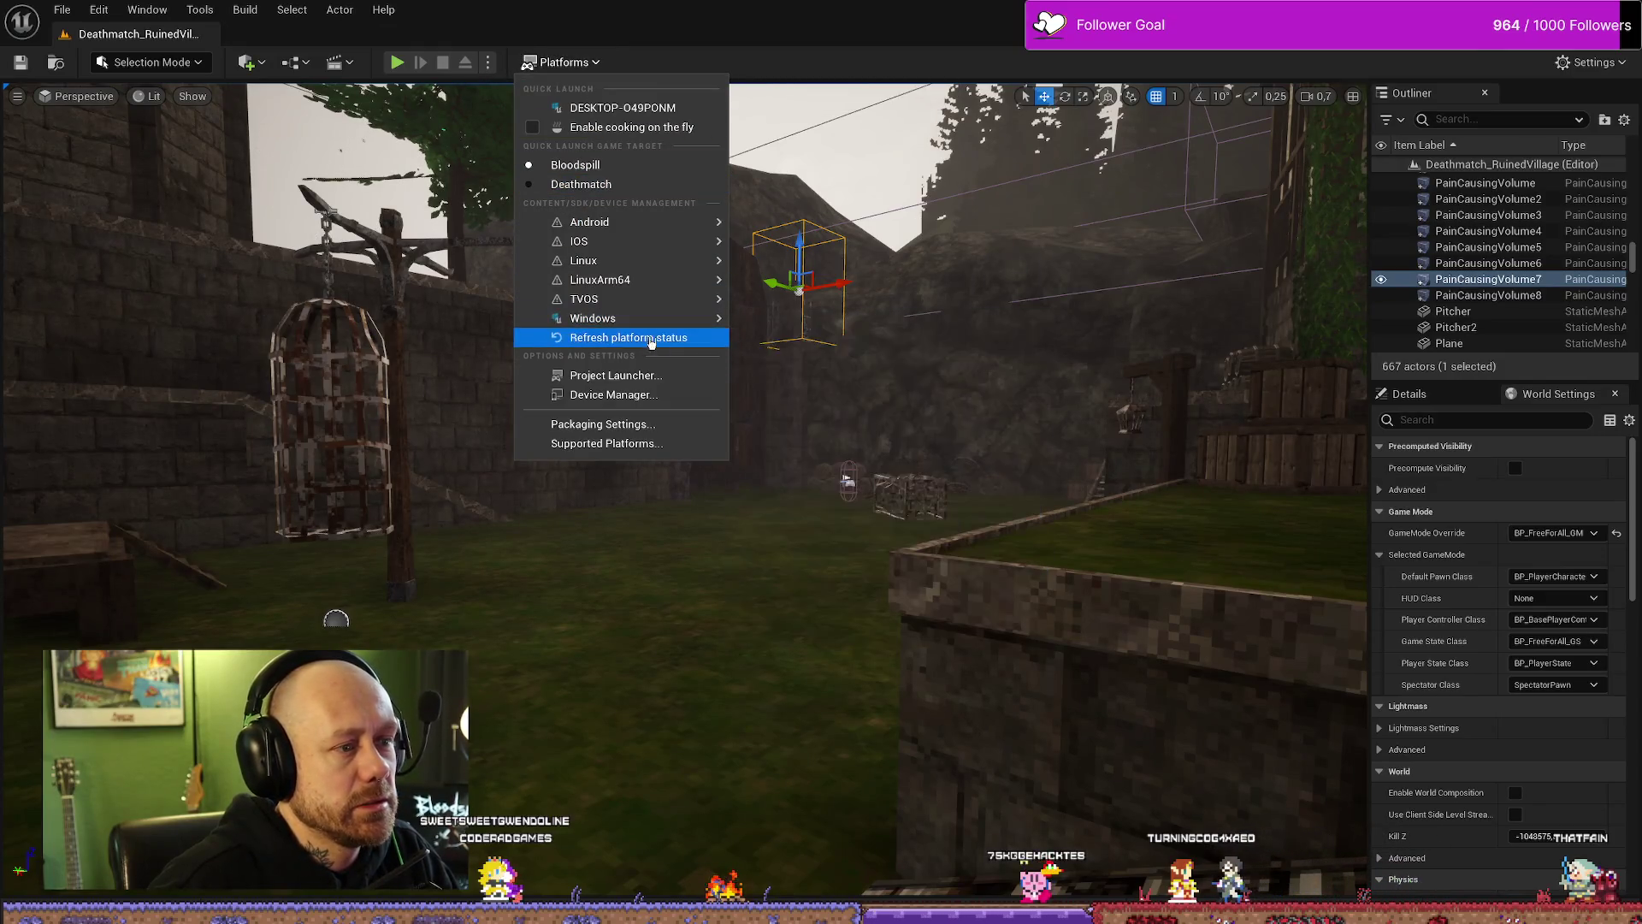
mouse_move(596, 219)
mouse_move(598, 319)
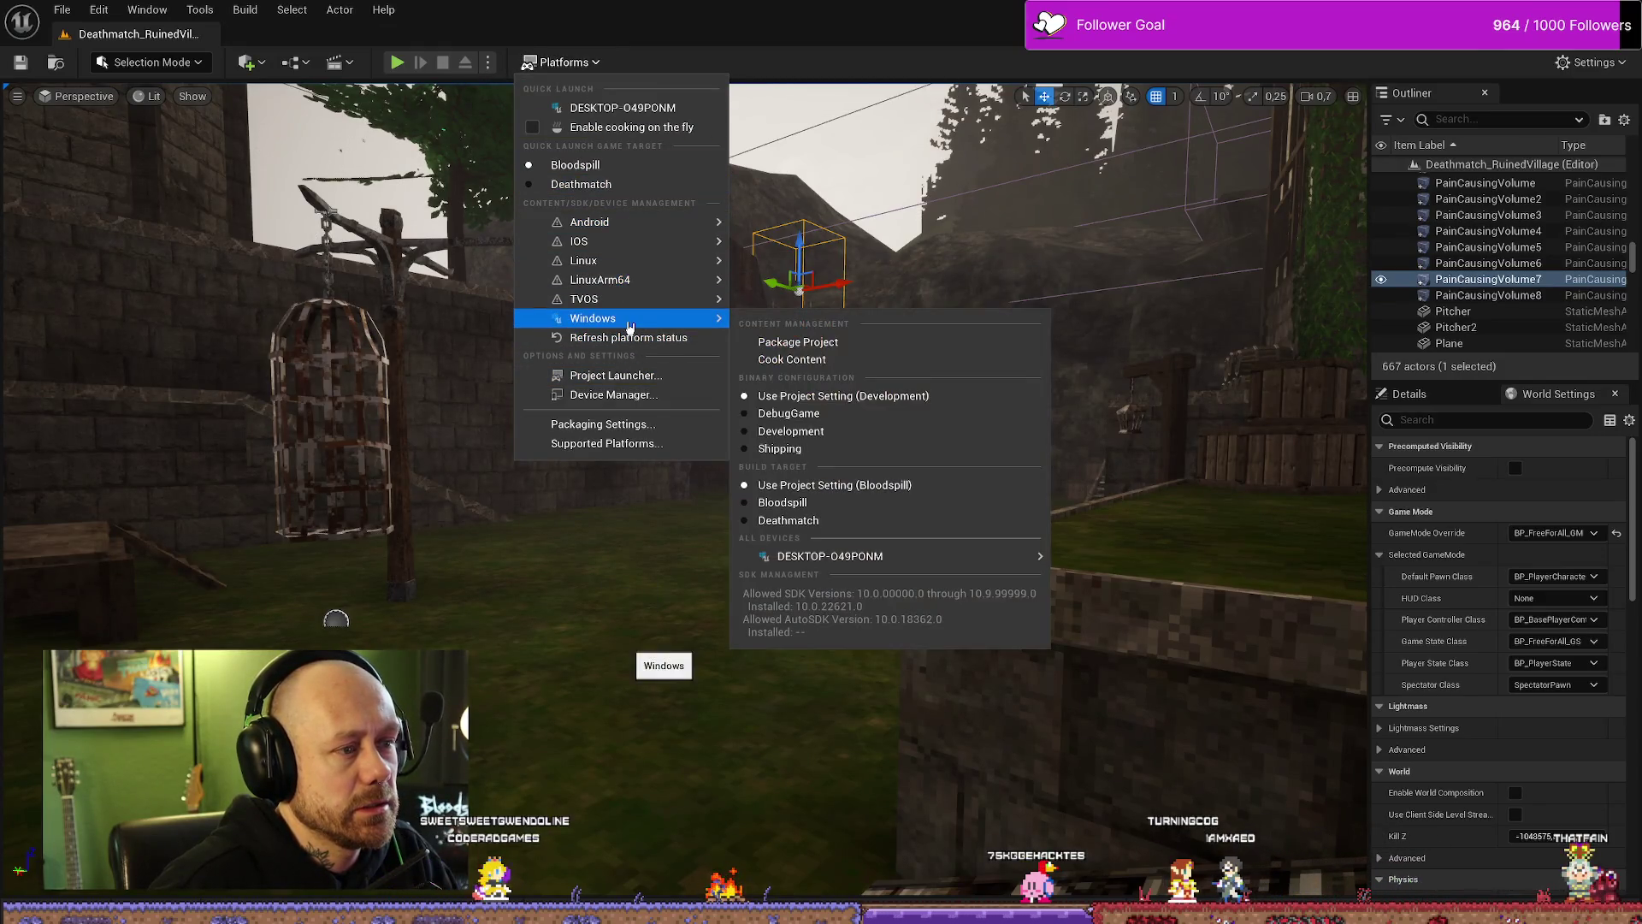
click(829, 342)
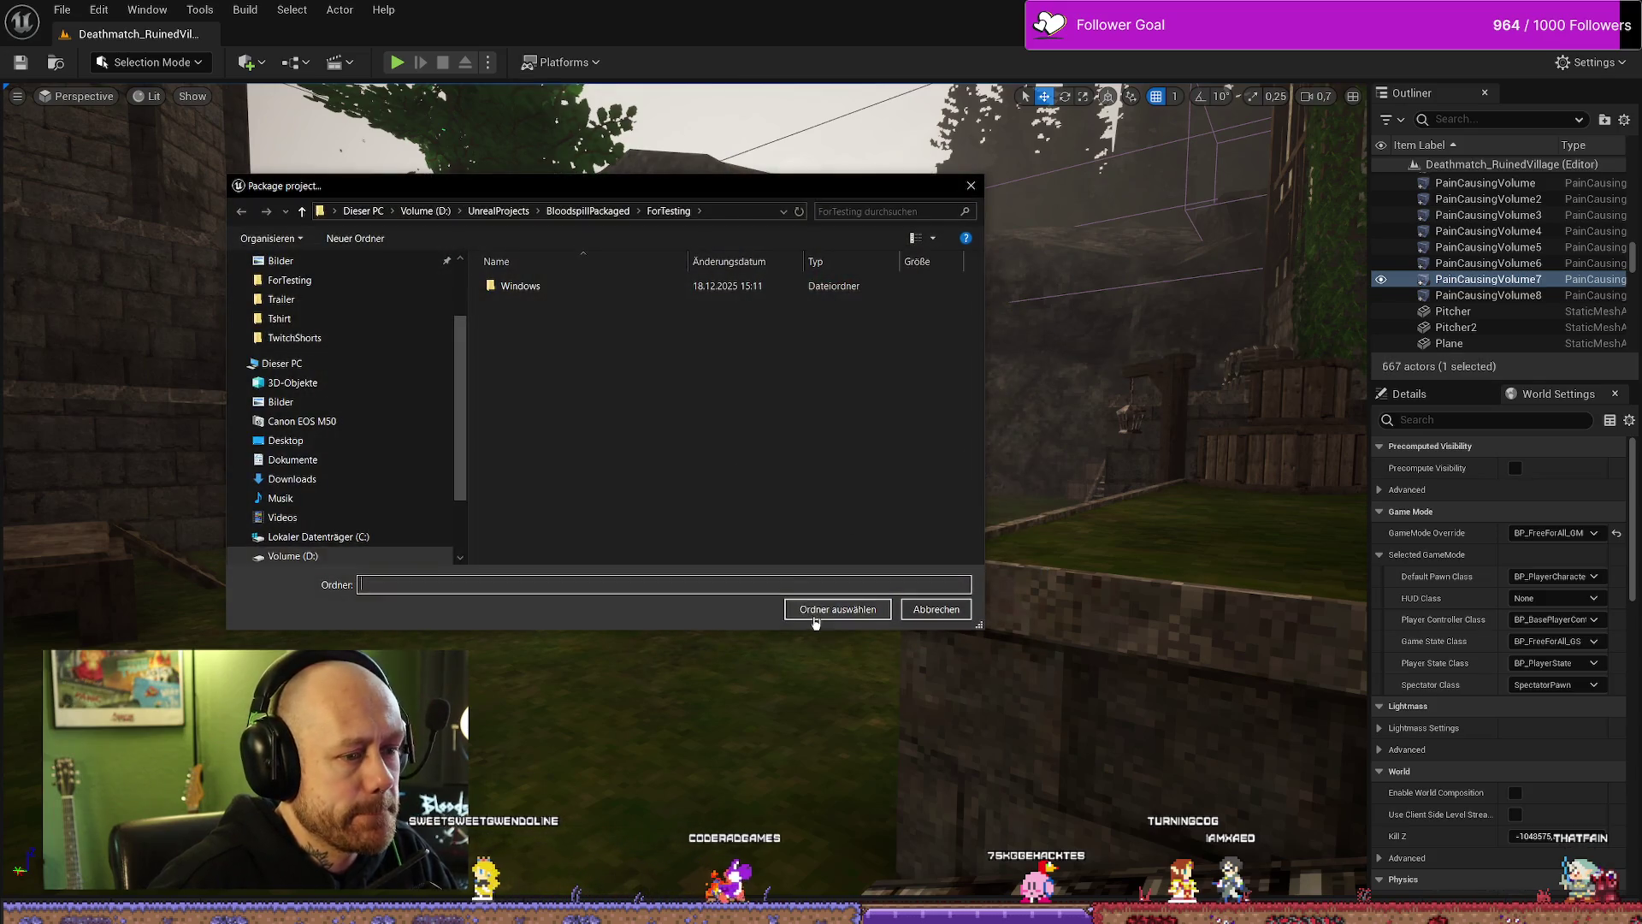
click(815, 609)
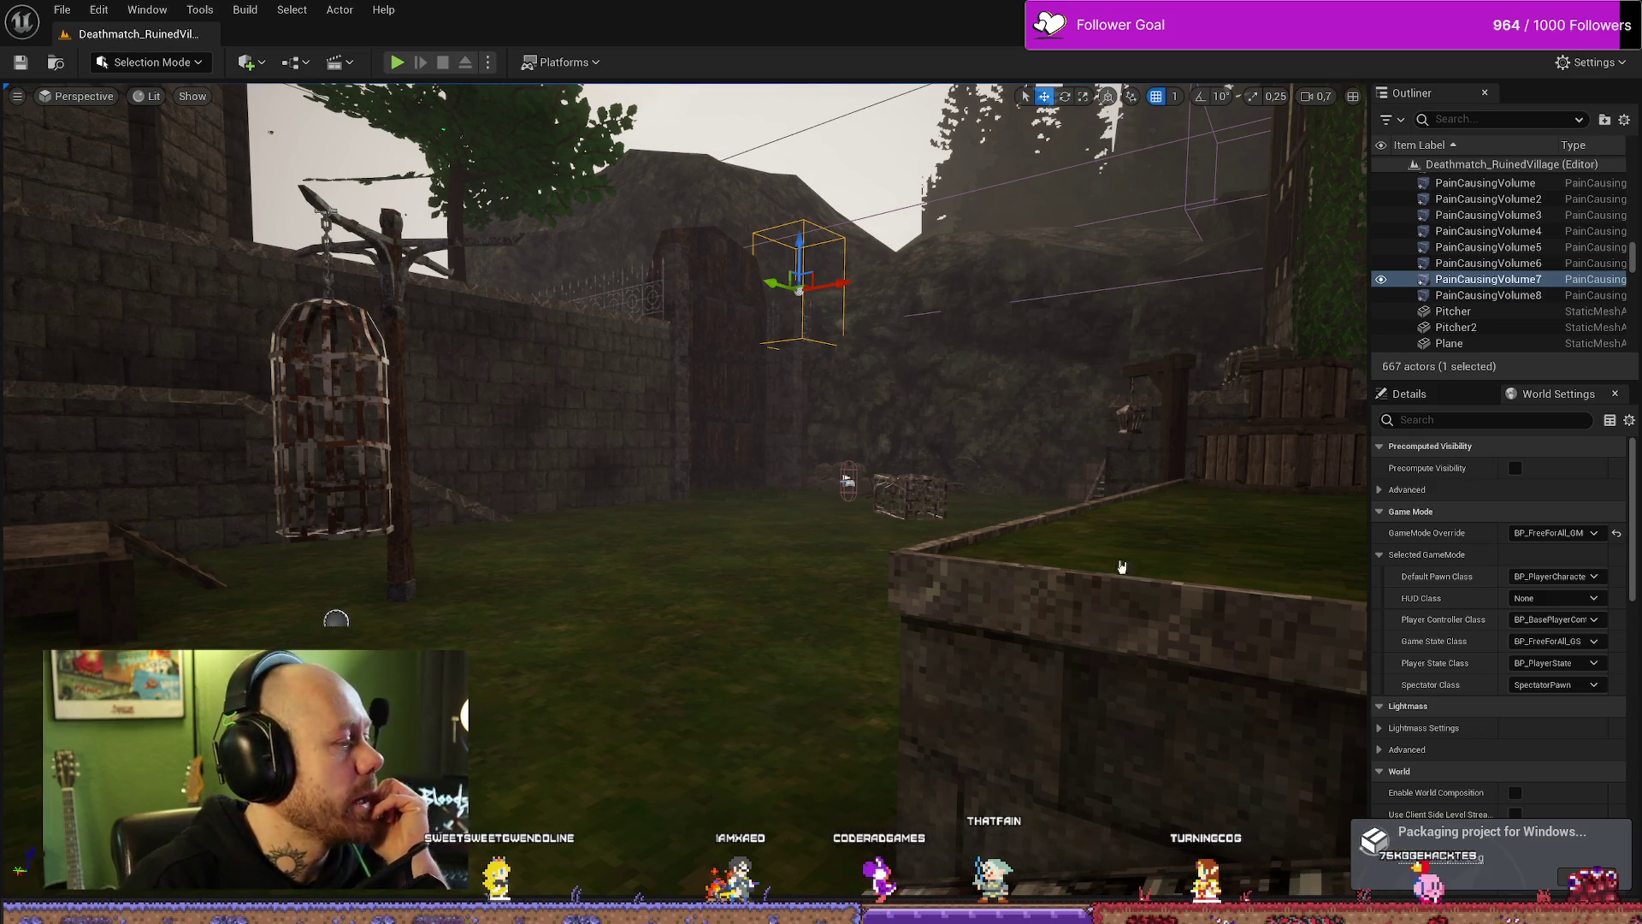
Step: Fly the viewport camera over the wall toward the village houses
mouse_move(1050, 511)
mouse_down()
mouse_move(1026, 453)
mouse_move(1050, 511)
mouse_move(991, 449)
mouse_move(963, 447)
mouse_up()
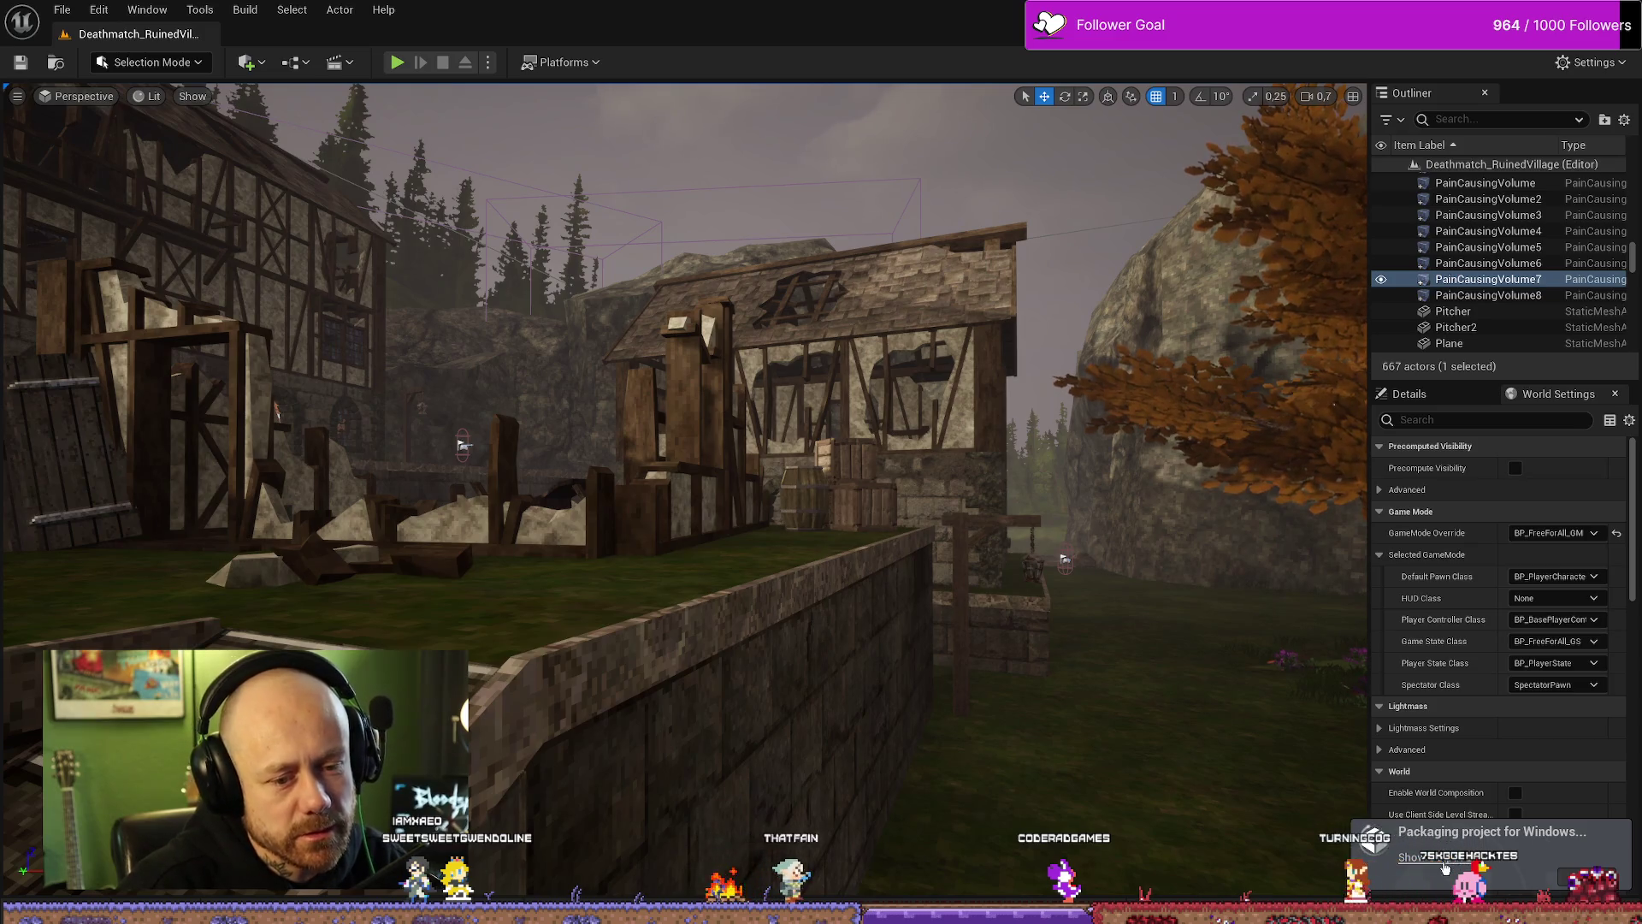
Step: Watch the Output Log until Windows packaging completes, then minimize the editor to the desktop
key(ctrl+grave)
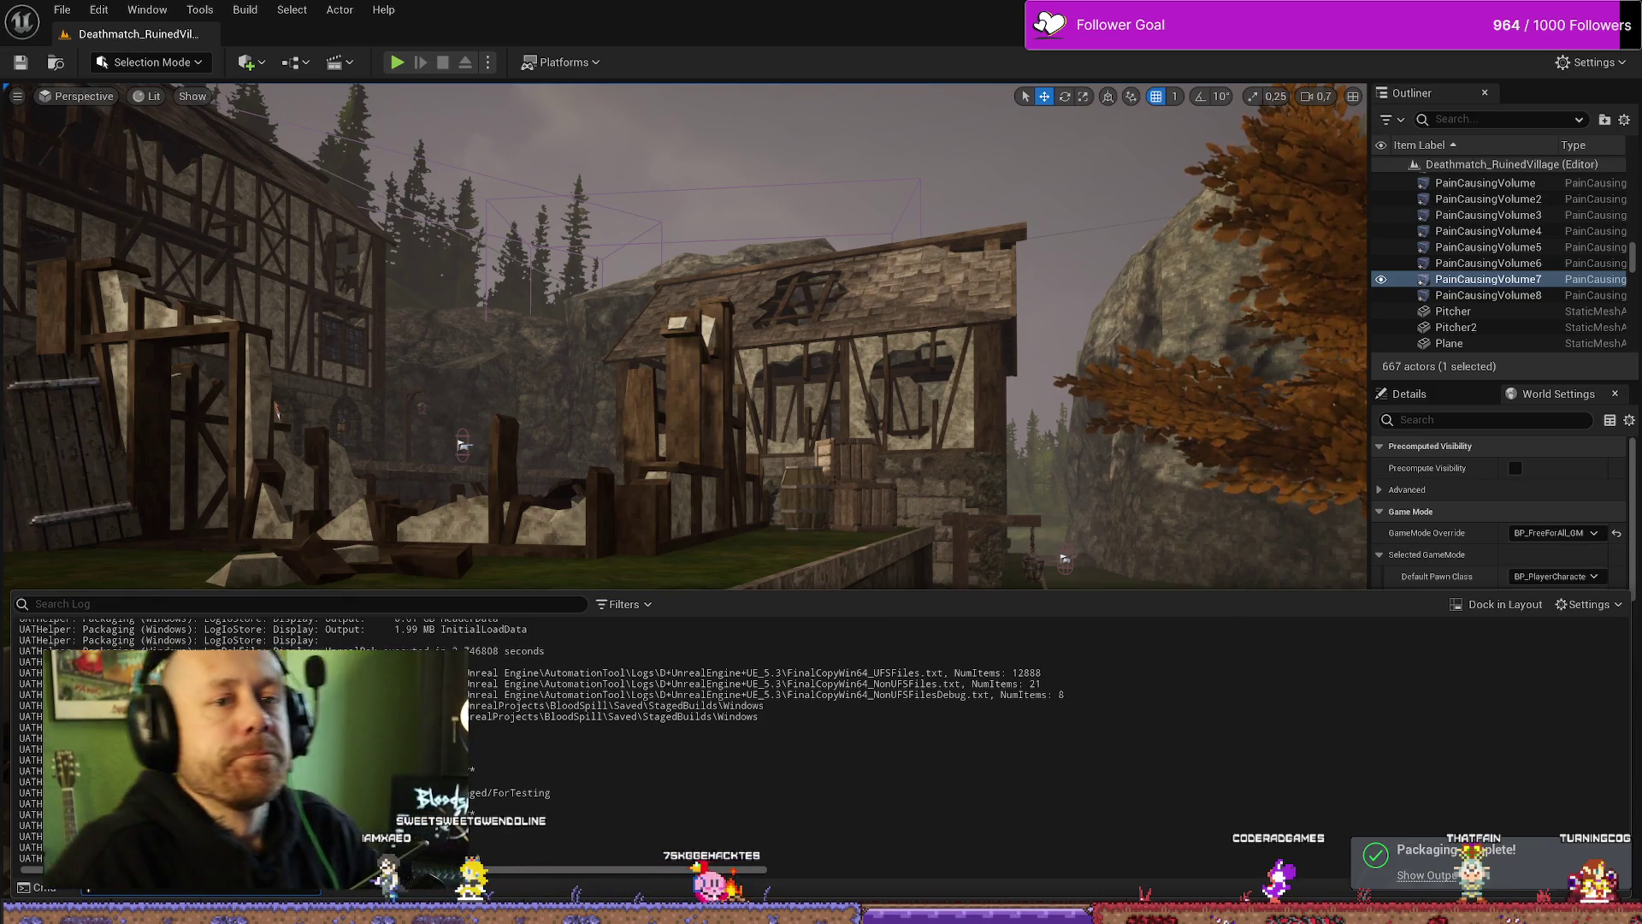
click(1463, 451)
key(super+d)
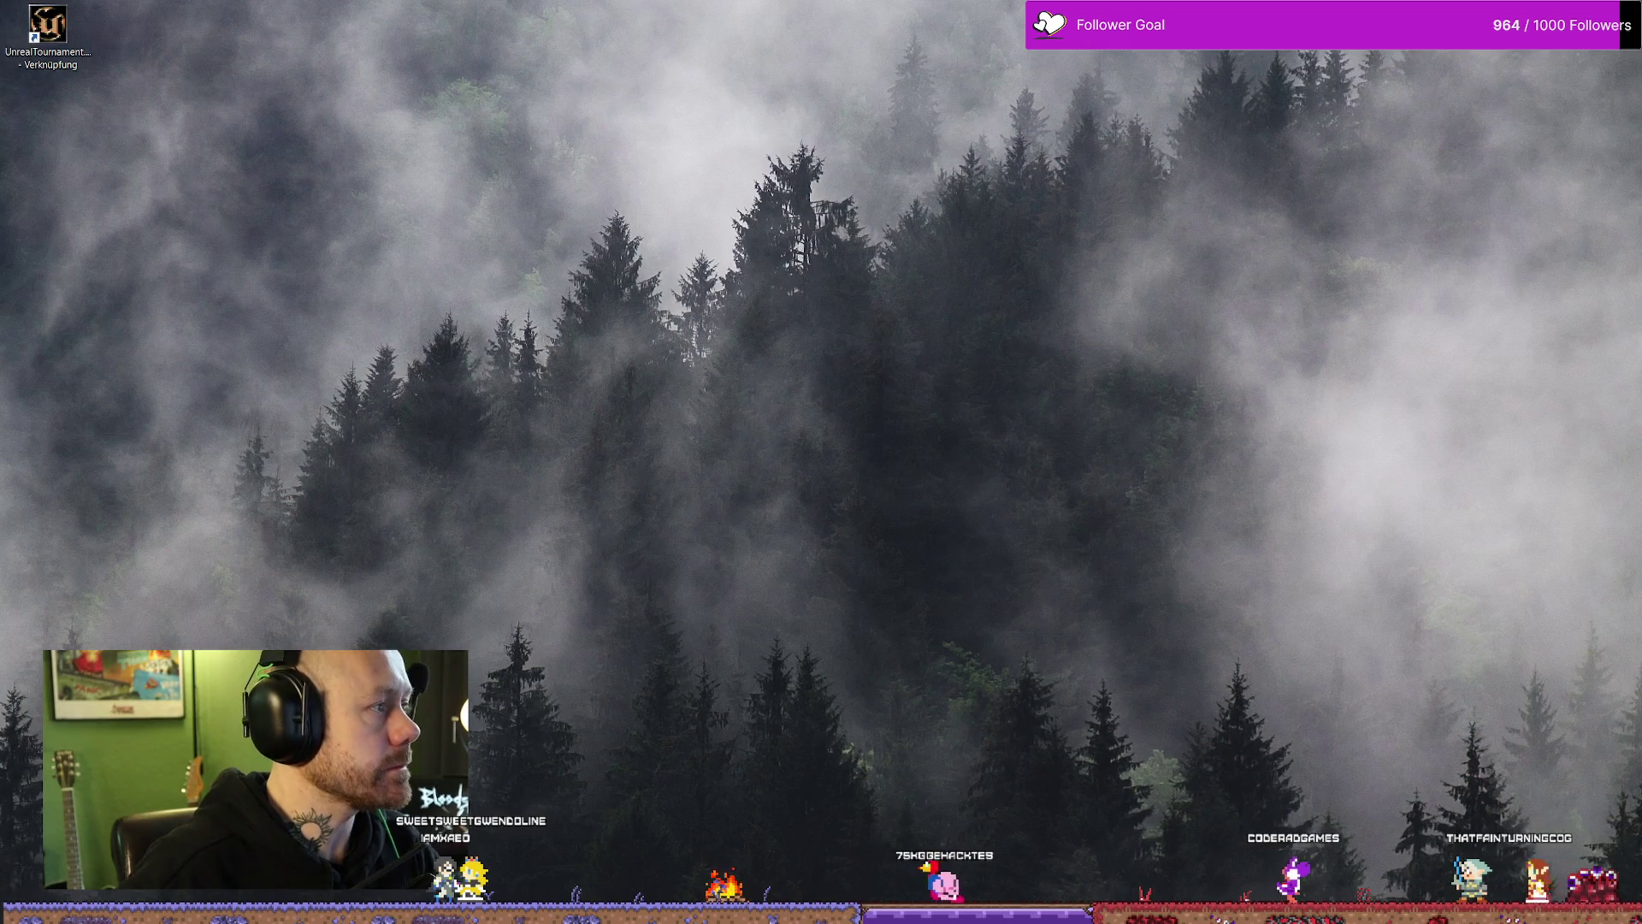
Step: Browse in File Explorer to D:\UnrealProjects\BloodspillPackaged\ForTesting
key(super+e)
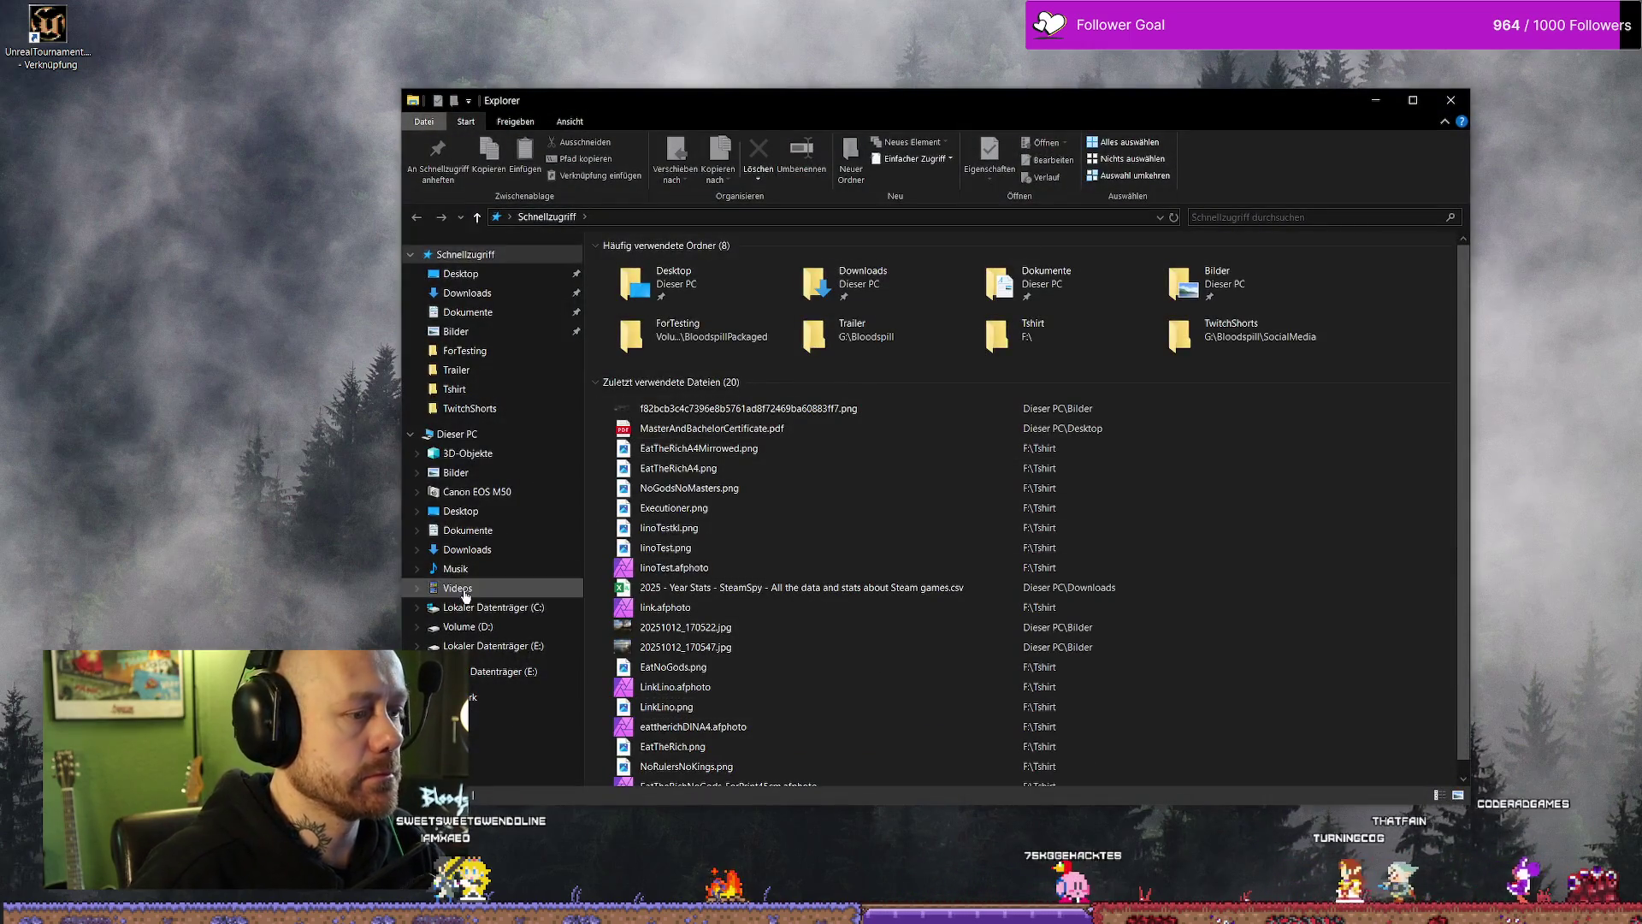
click(522, 646)
click(527, 632)
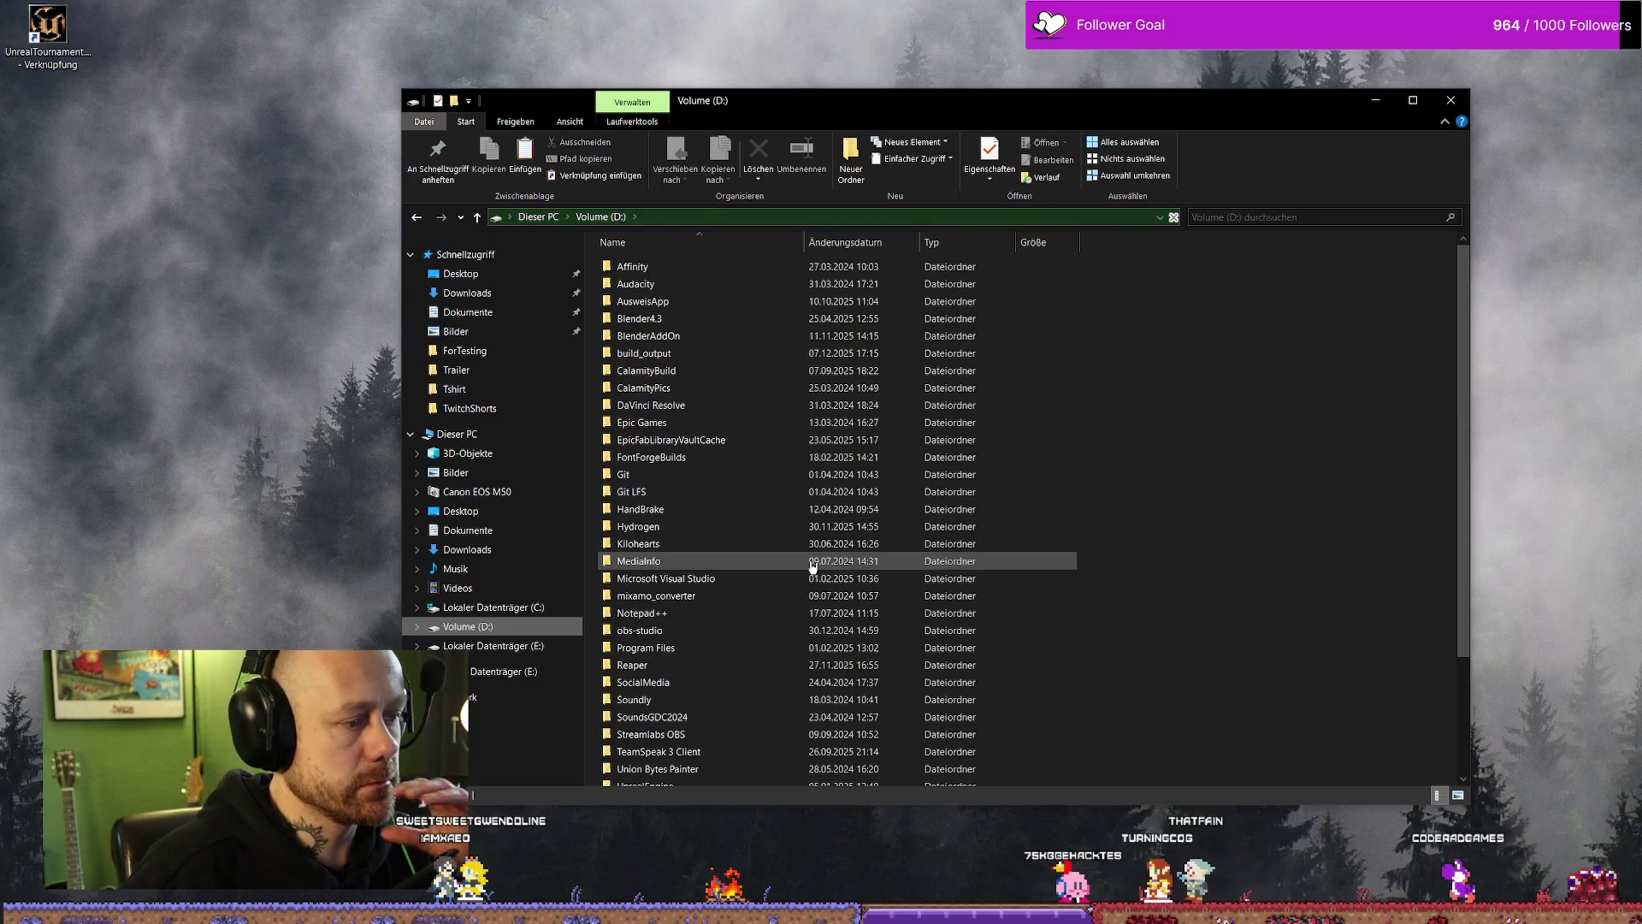
scroll(795, 535, down, 3)
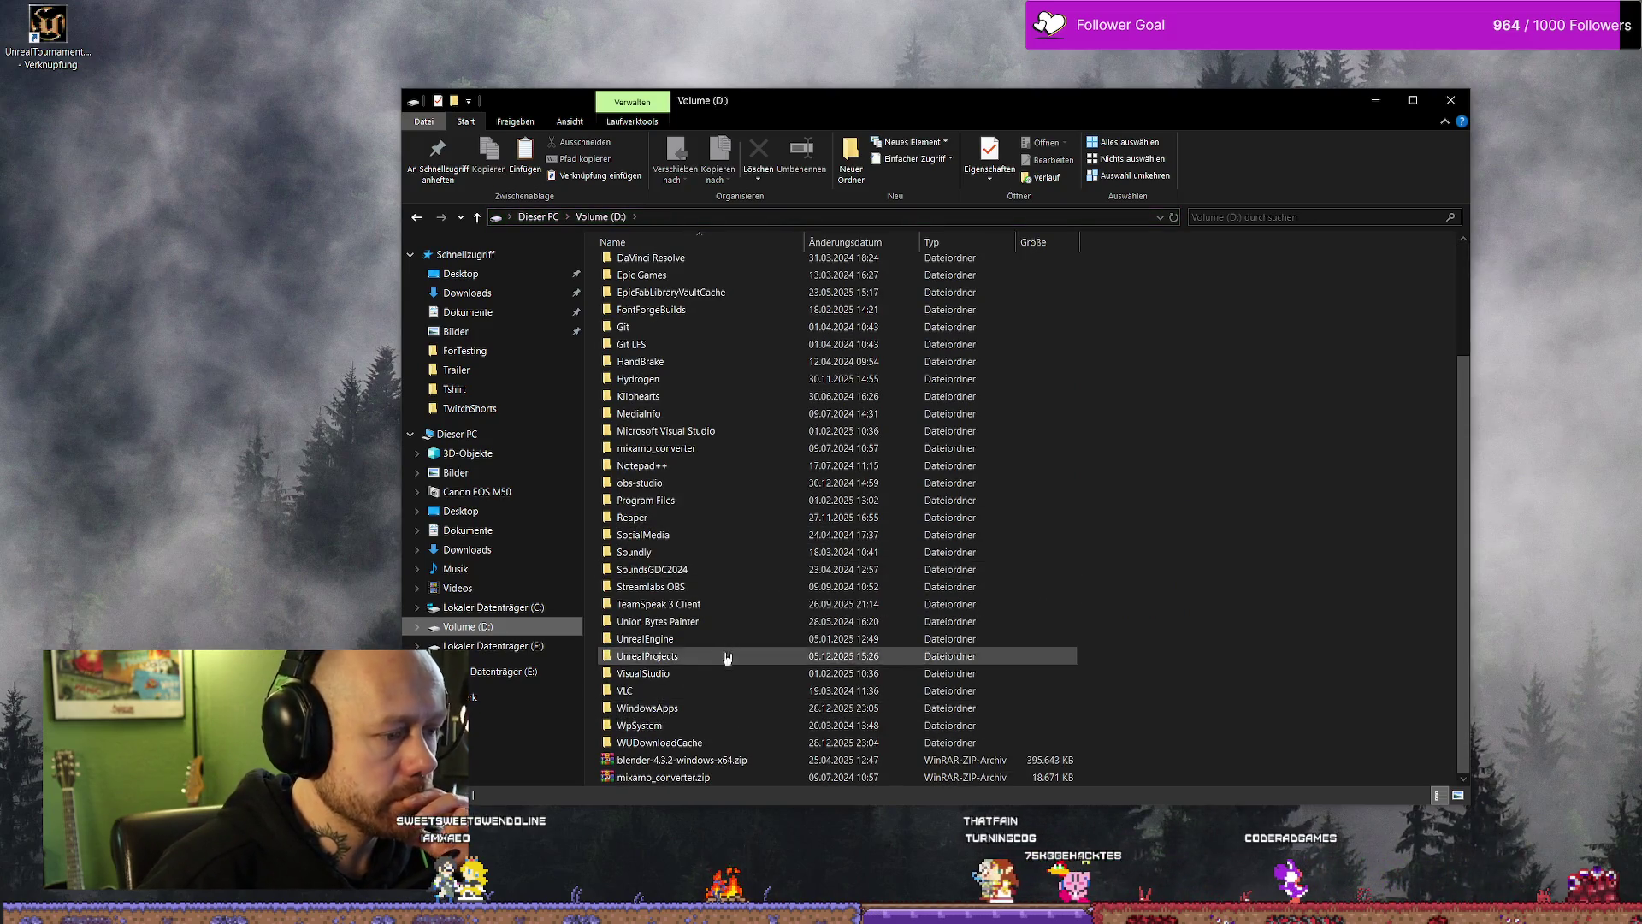
scroll(710, 513, up, 3)
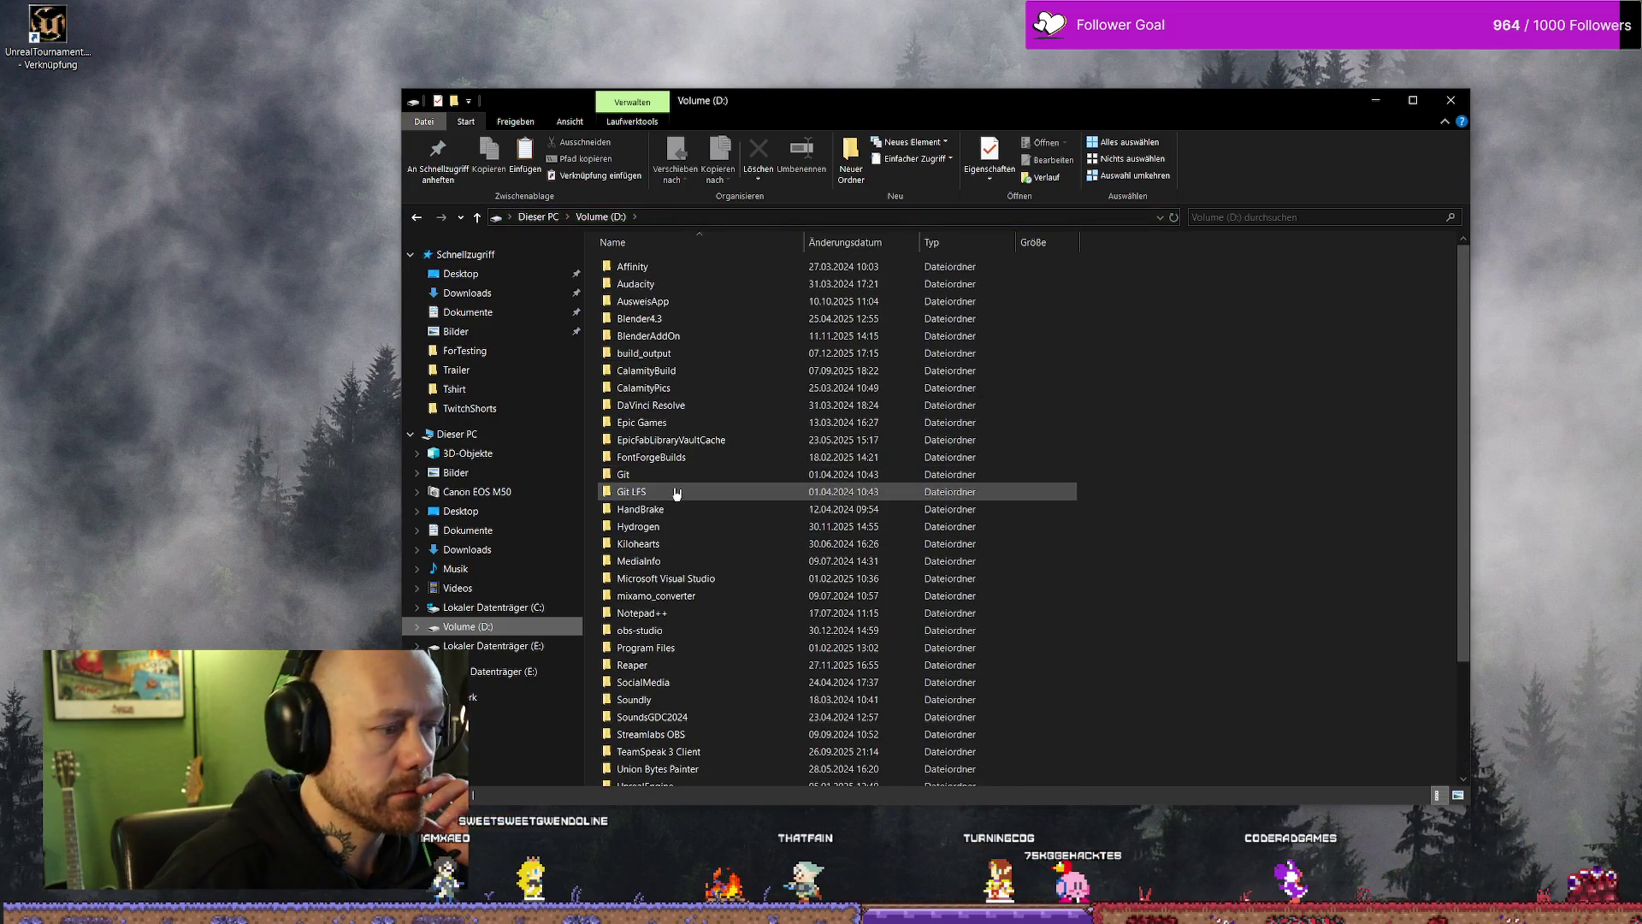
scroll(675, 676, down, 3)
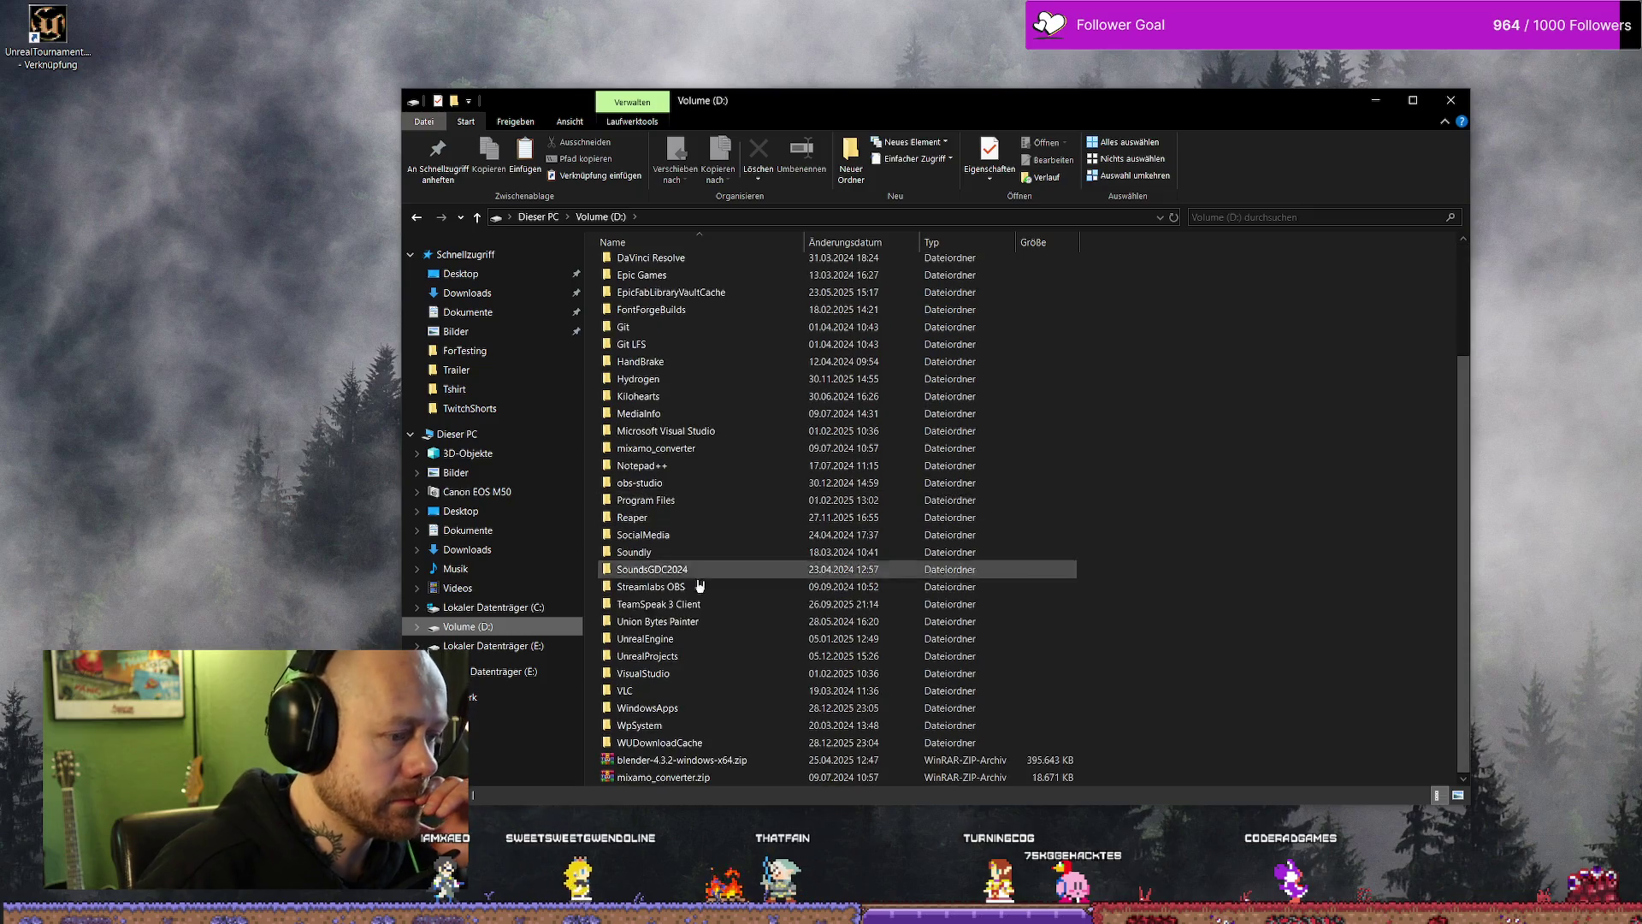
double_click(688, 657)
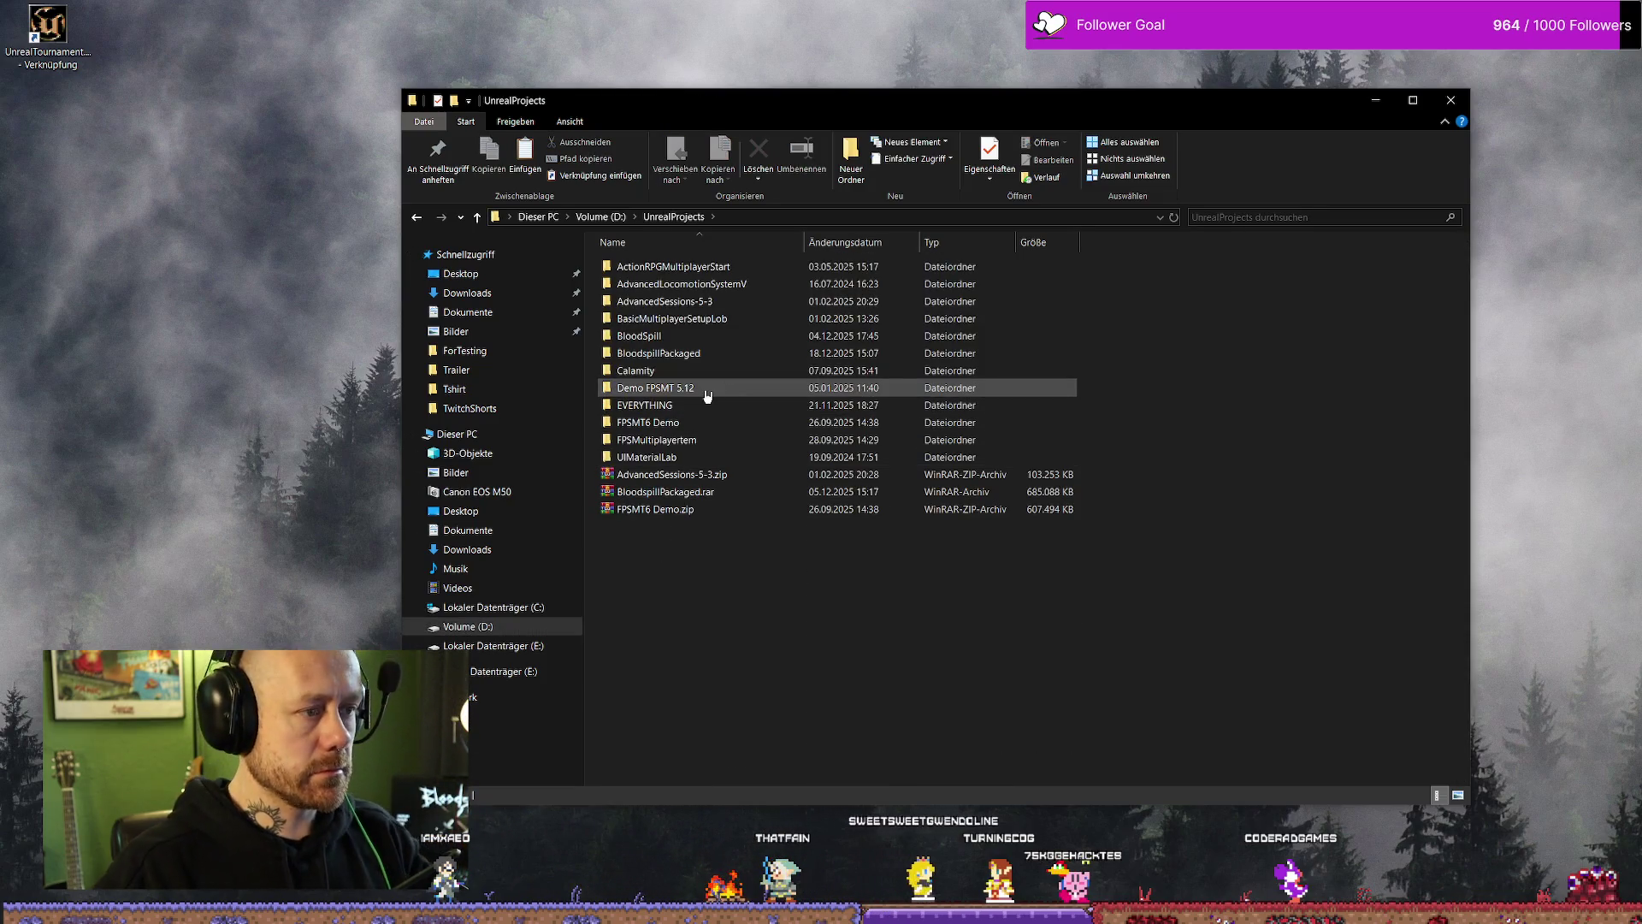
double_click(719, 354)
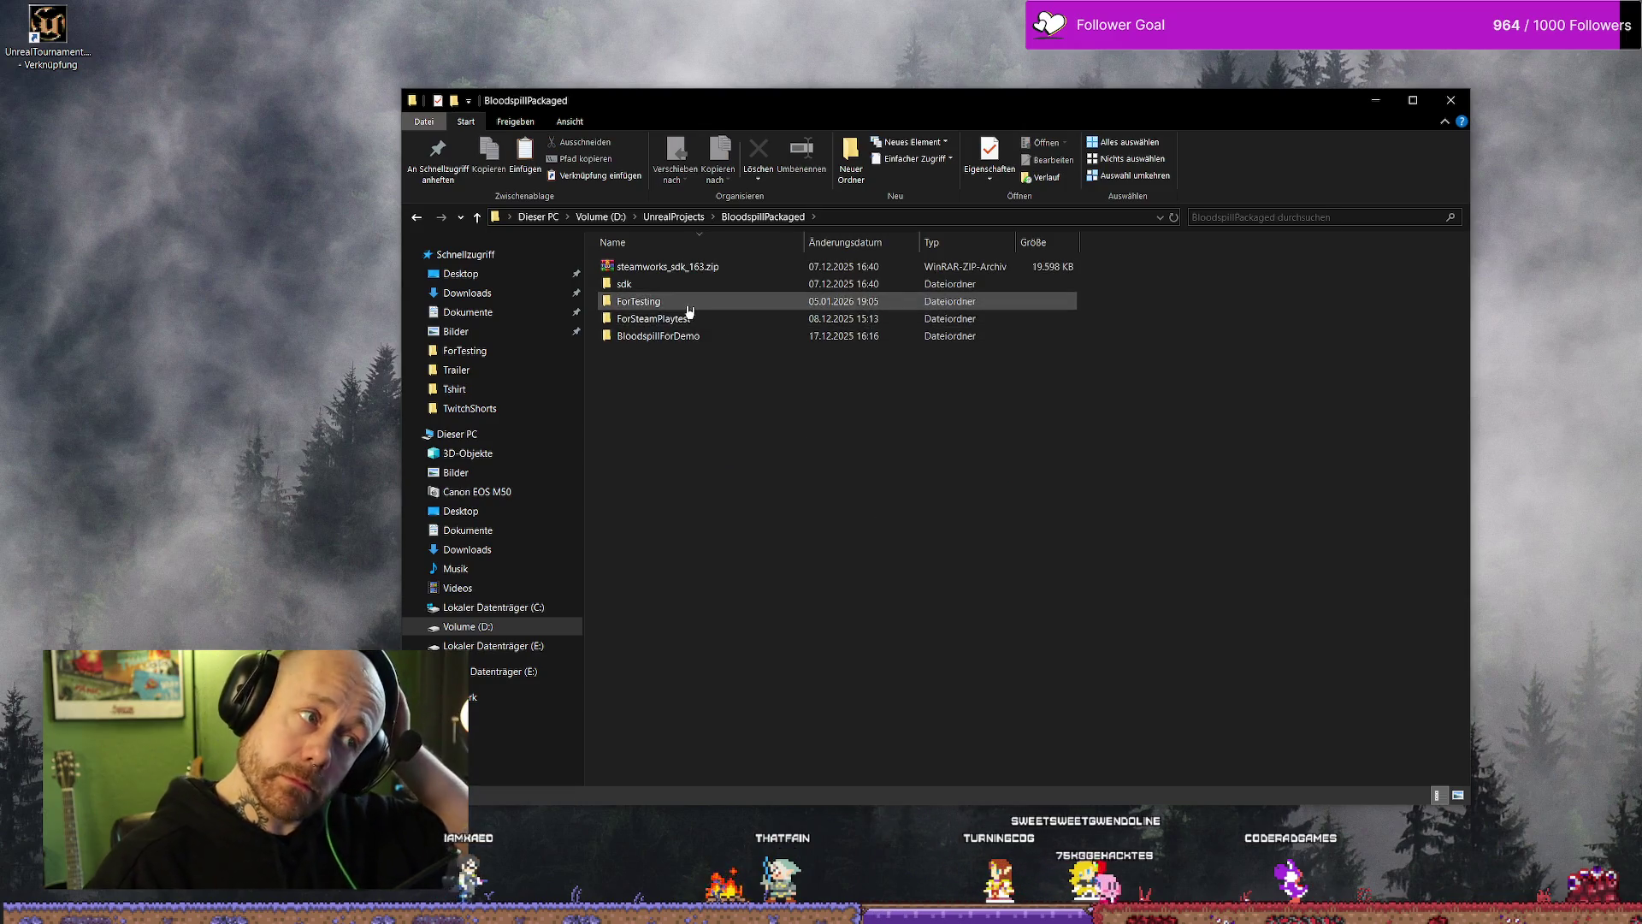
double_click(717, 302)
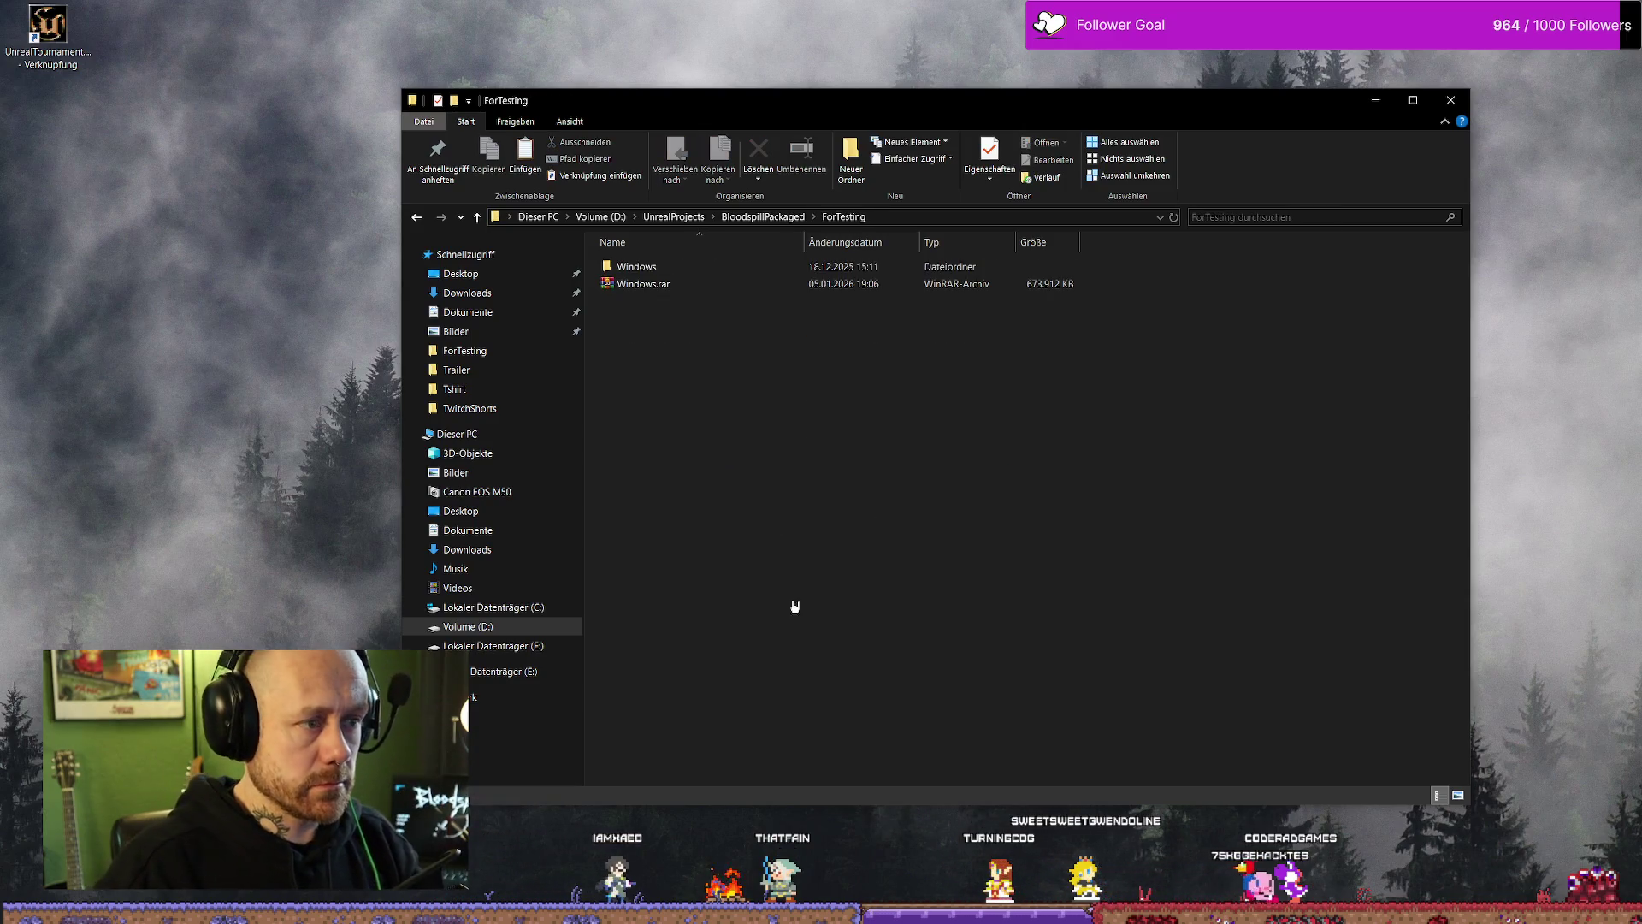
Step: Delete the SaveGames folder inside Windows\Bloodspill\Saved
double_click(672, 268)
click(686, 270)
double_click(686, 271)
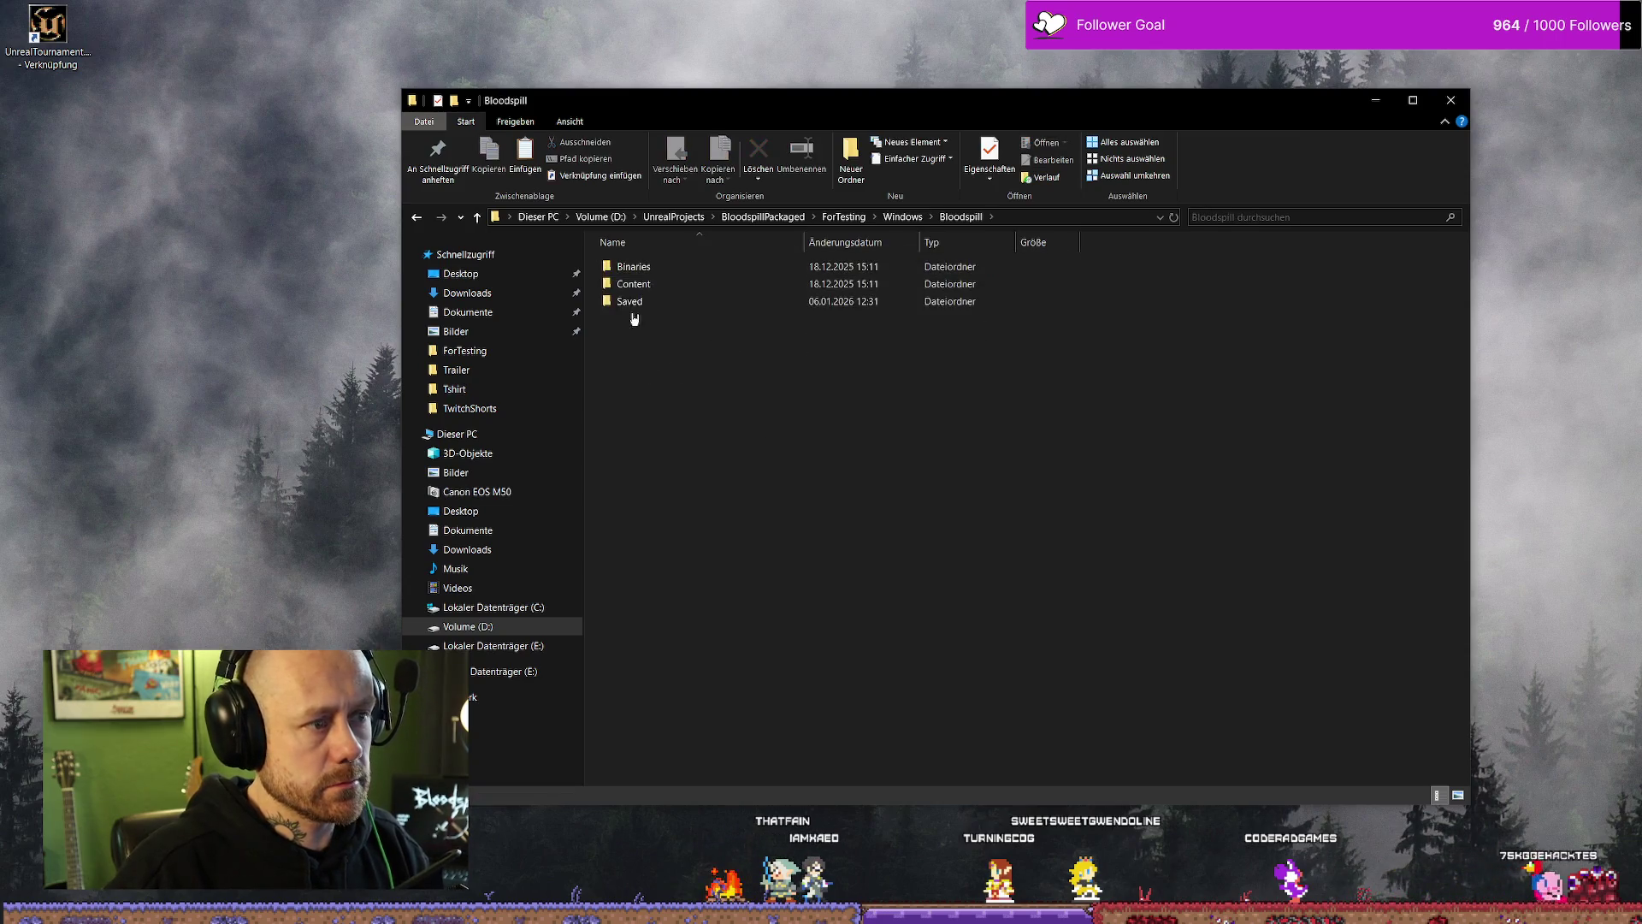
double_click(661, 302)
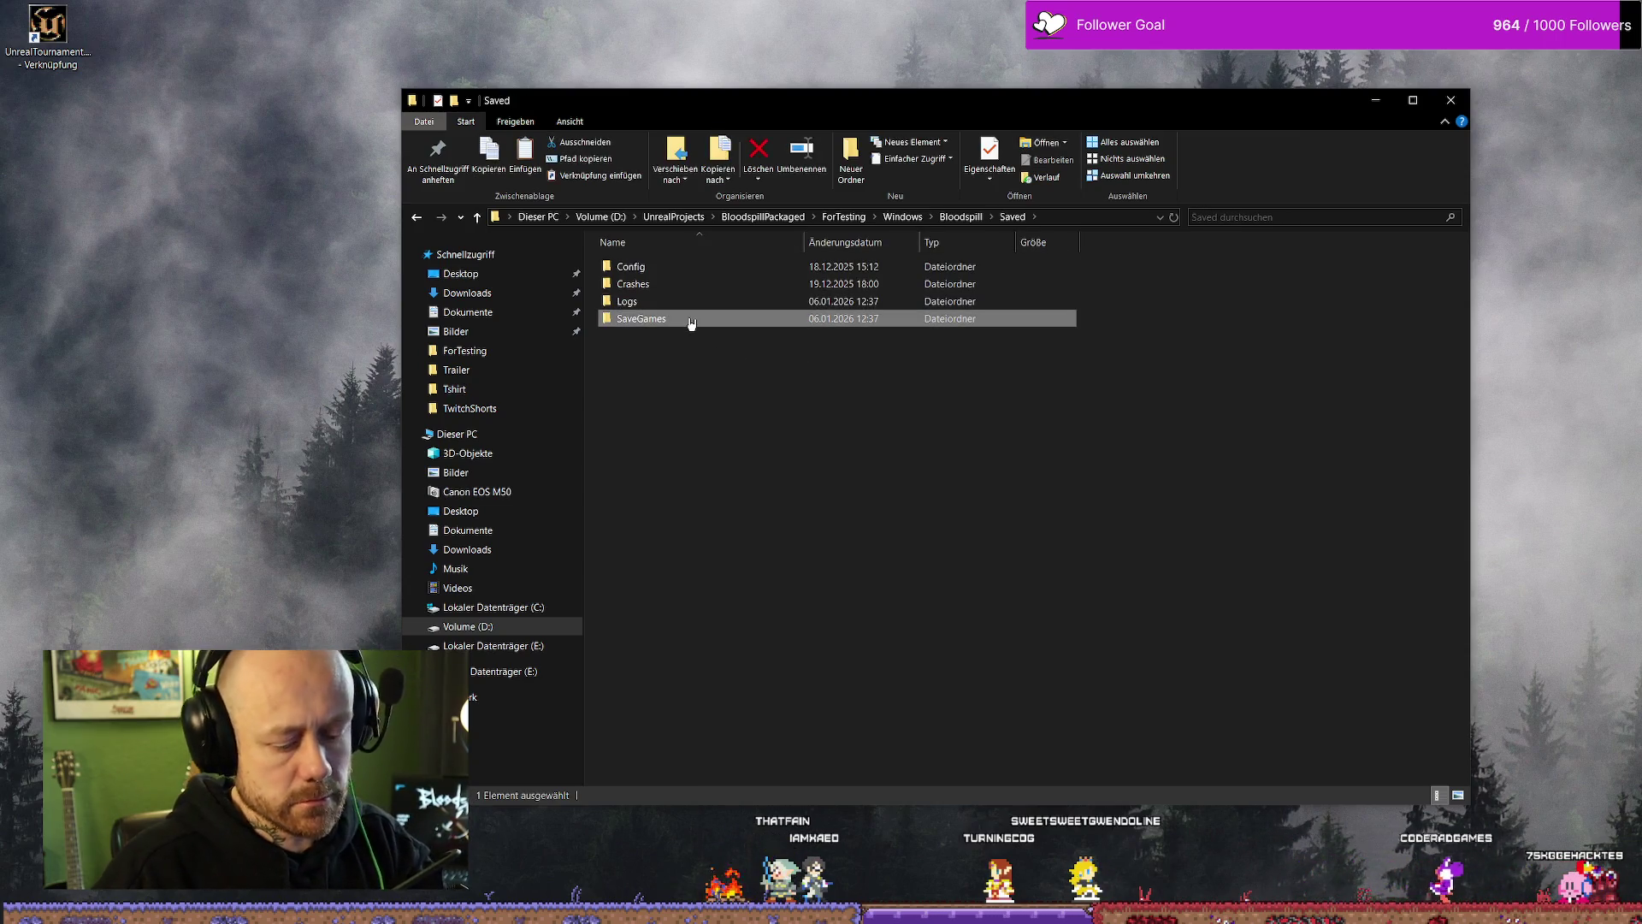
key(Delete)
Step: Go back to ForTesting and select the Windows build folder
key(alt+Up)
key(alt+Up)
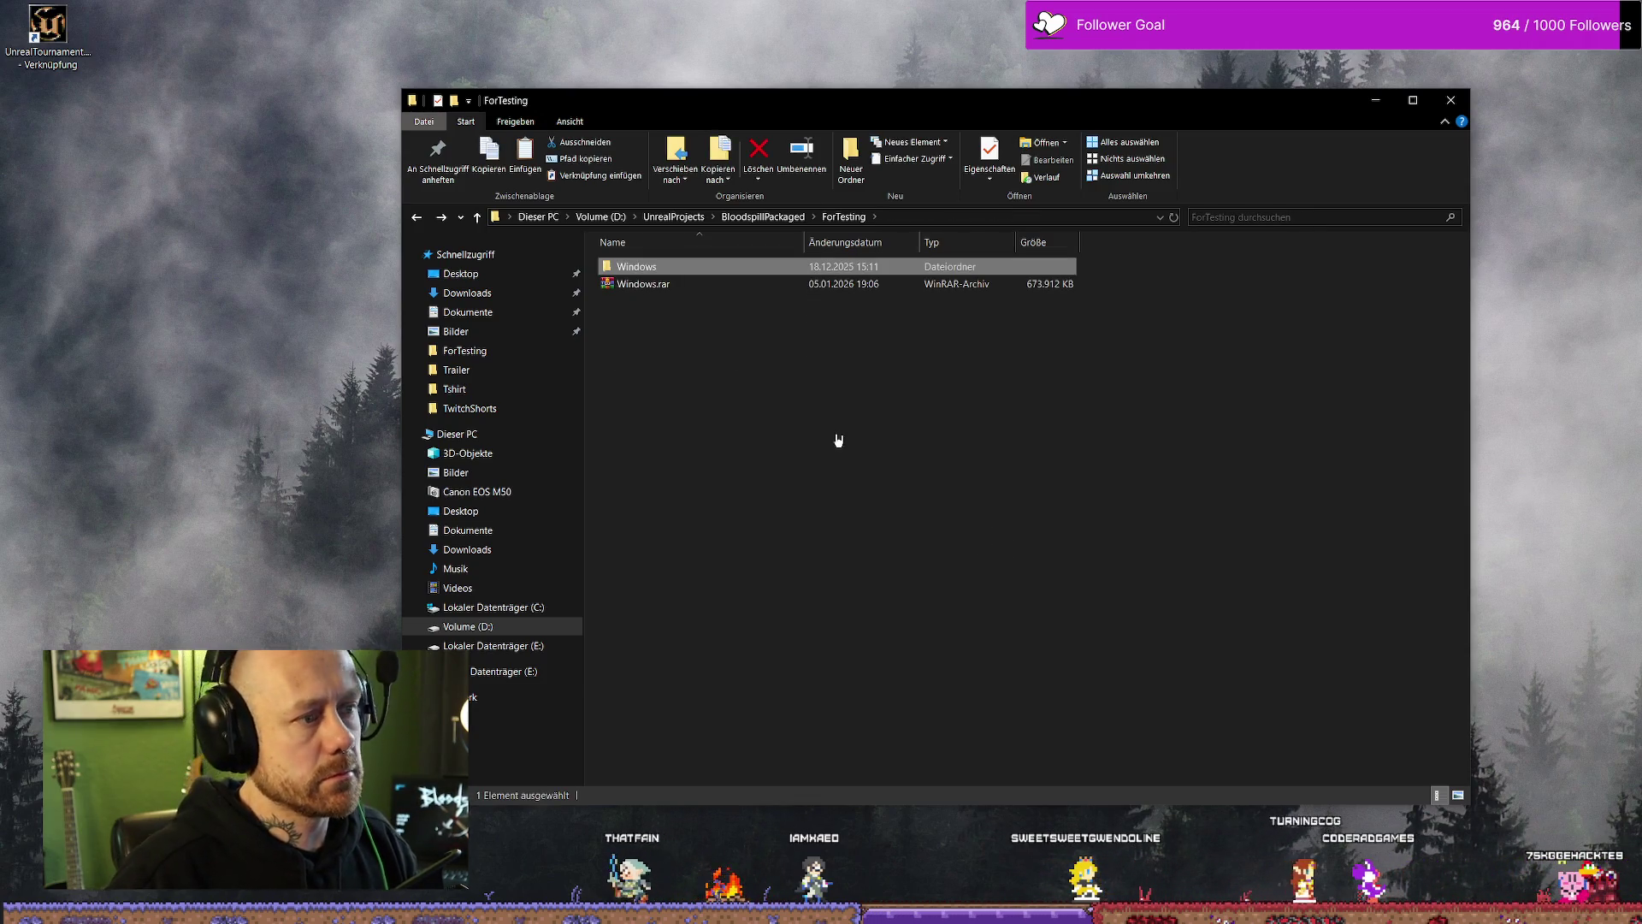
click(662, 283)
key(Up)
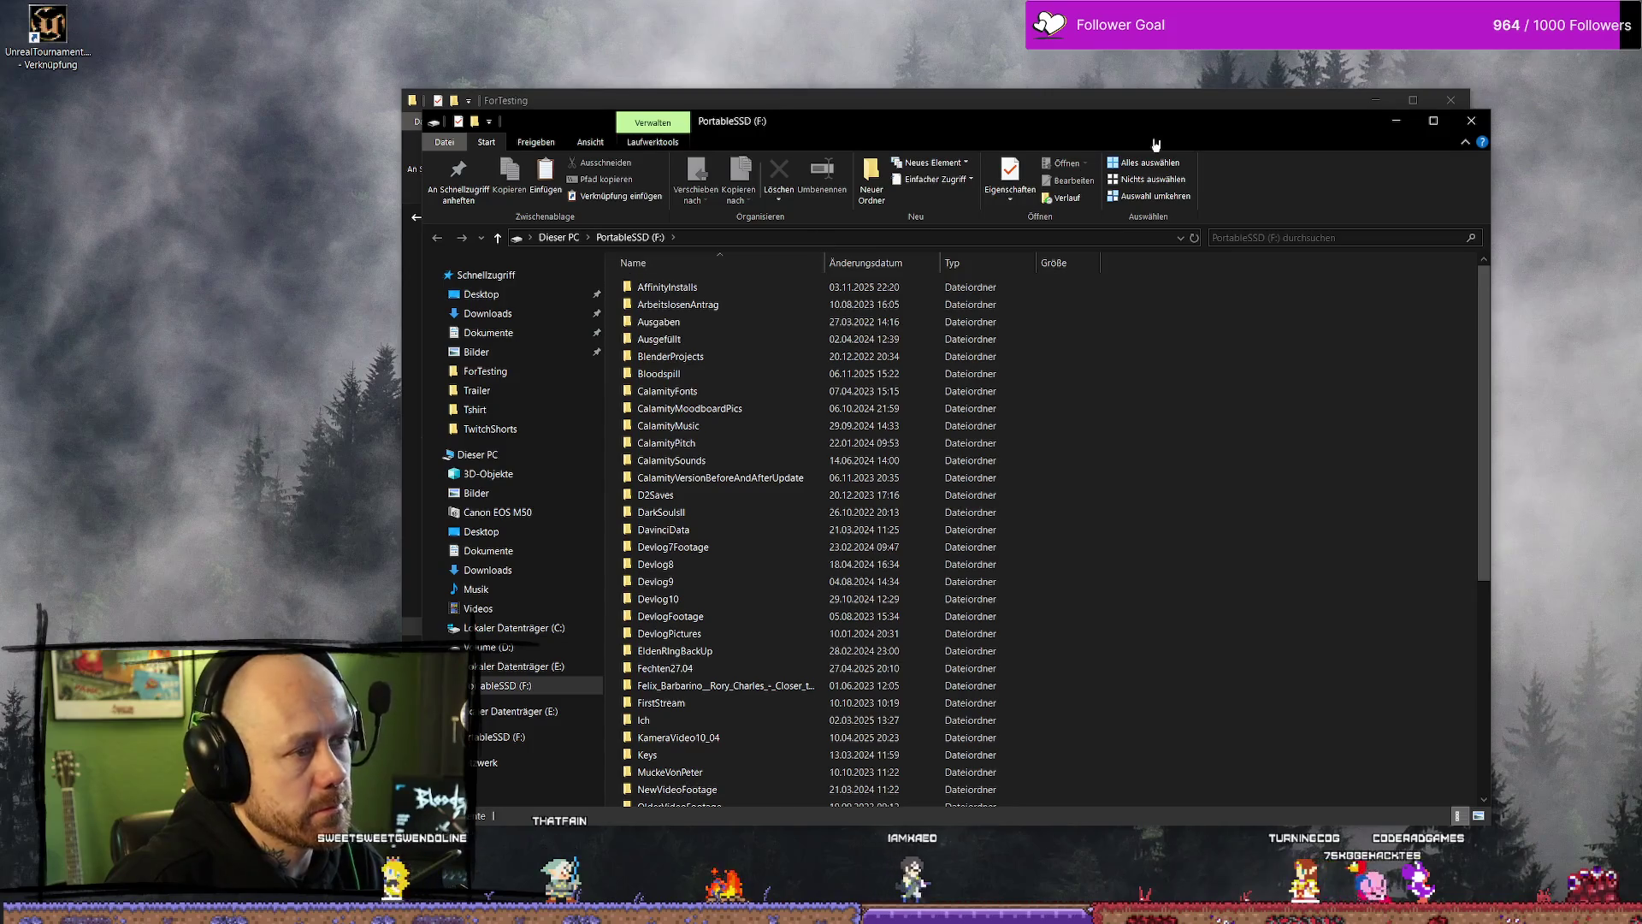
Step: Replace the old Windows folder in F:\Bloodspill with the new build, then close that window
double_click(695, 377)
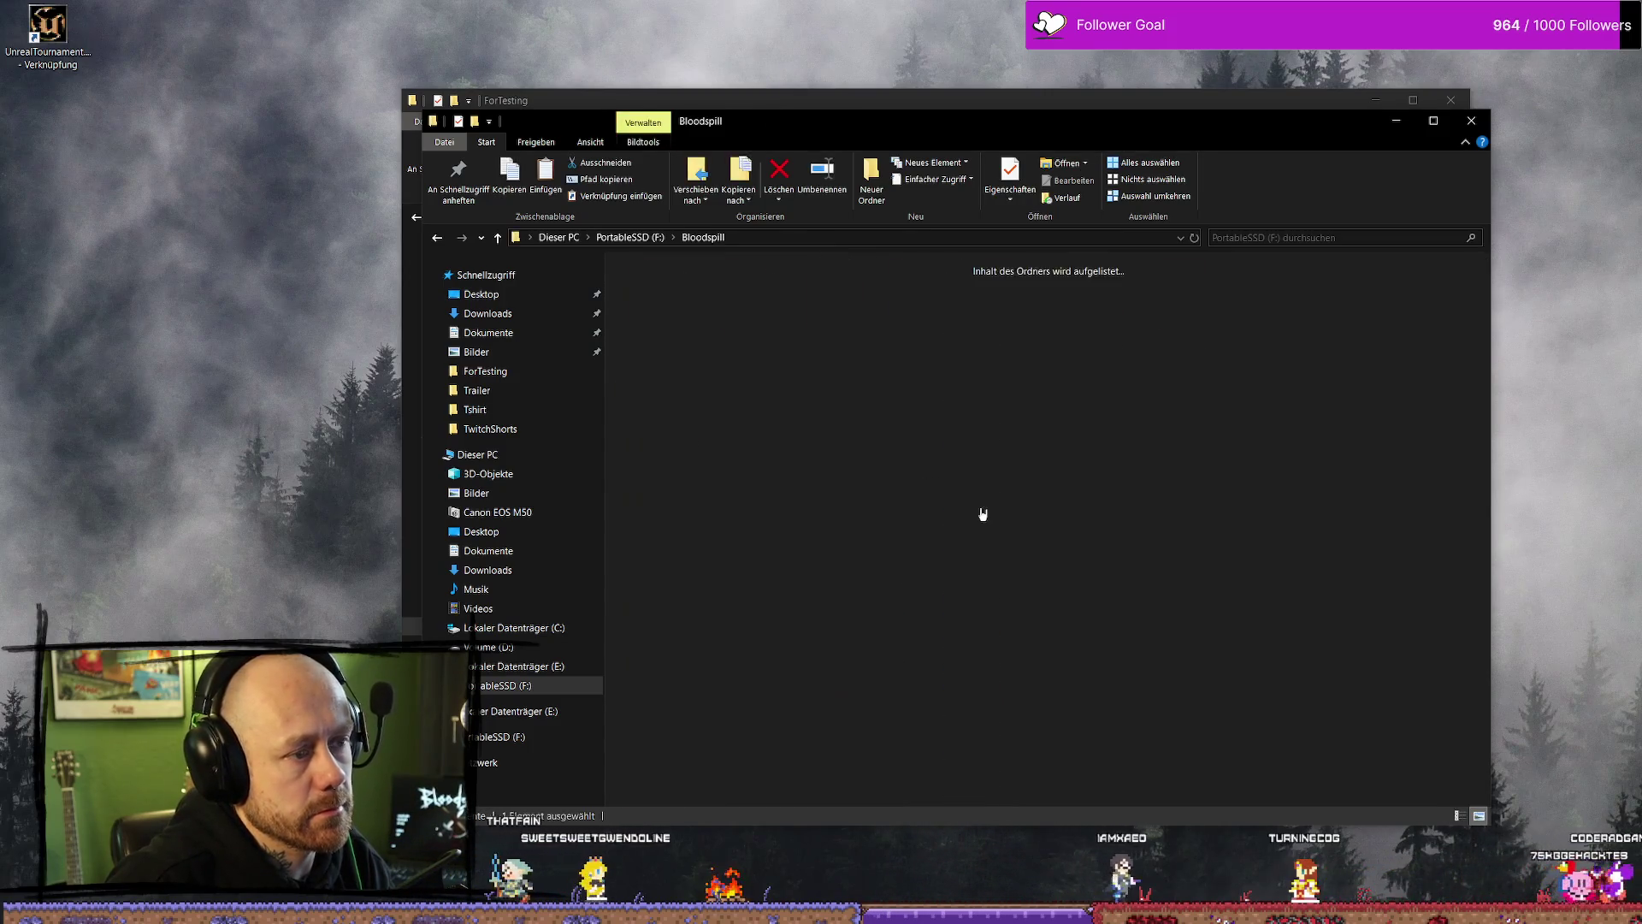
click(1218, 329)
key(Delete)
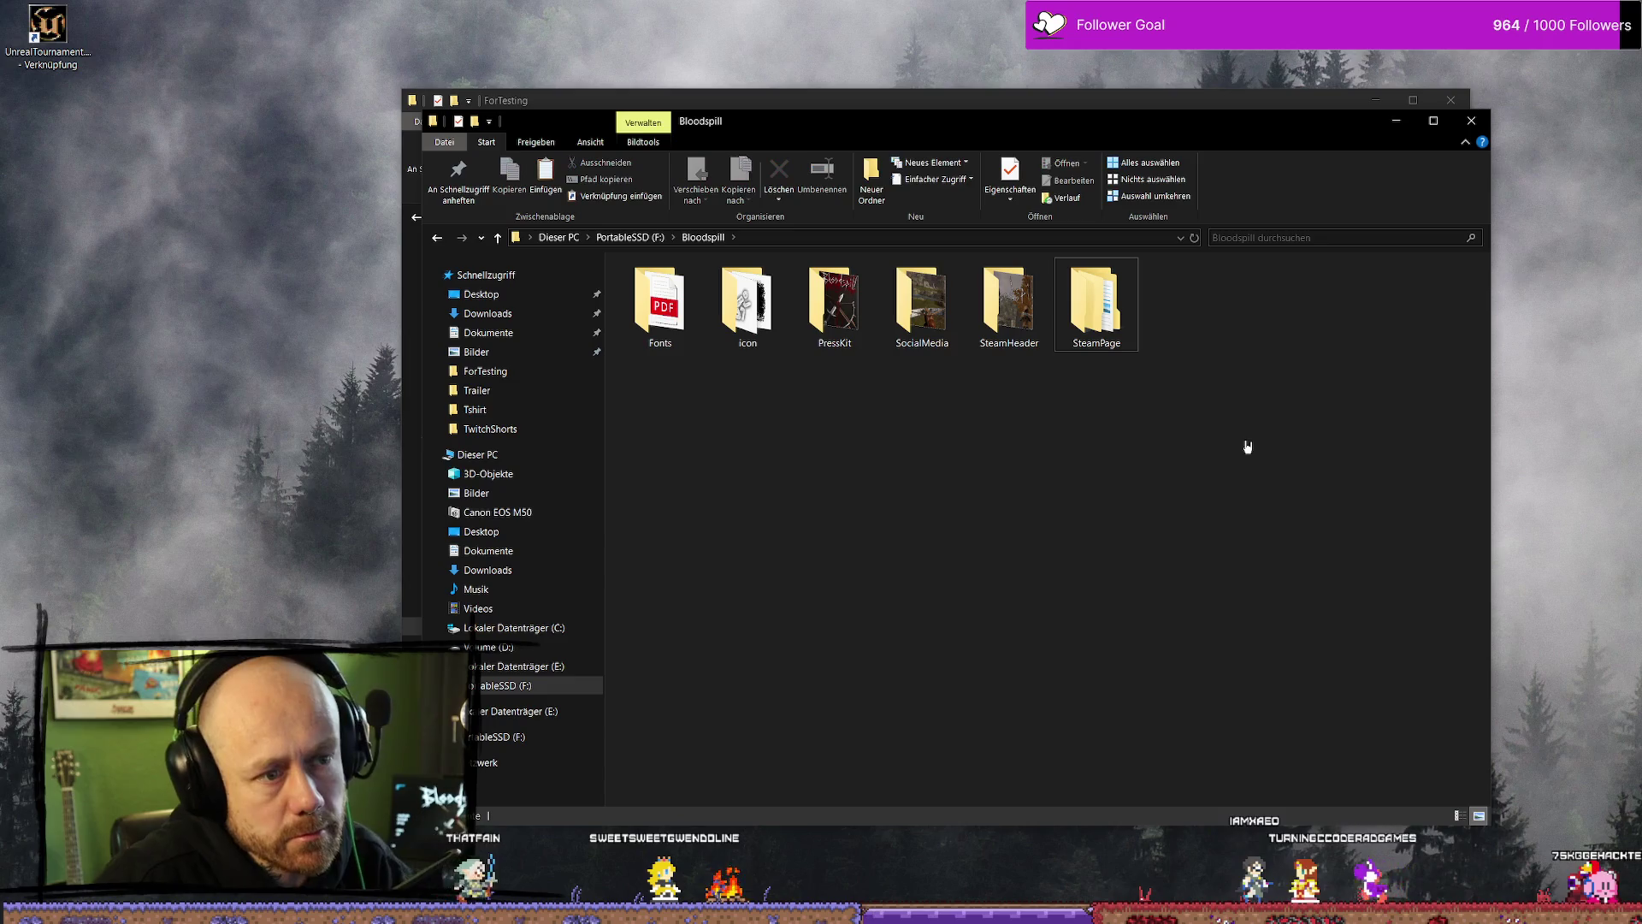
key(ctrl+v)
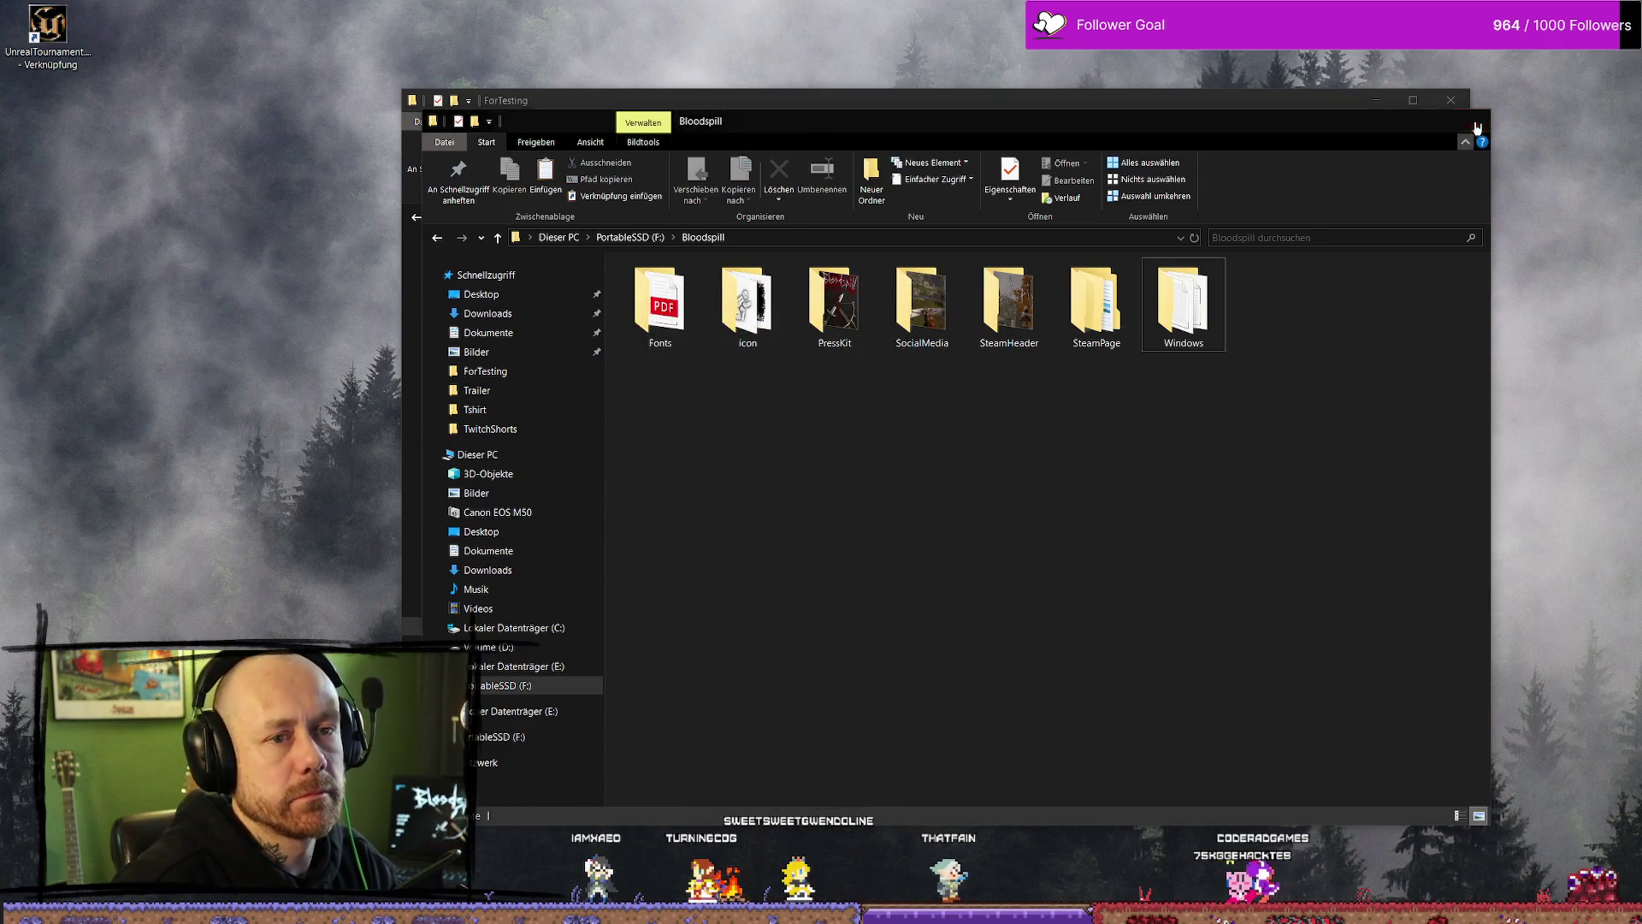
key(ctrl+w)
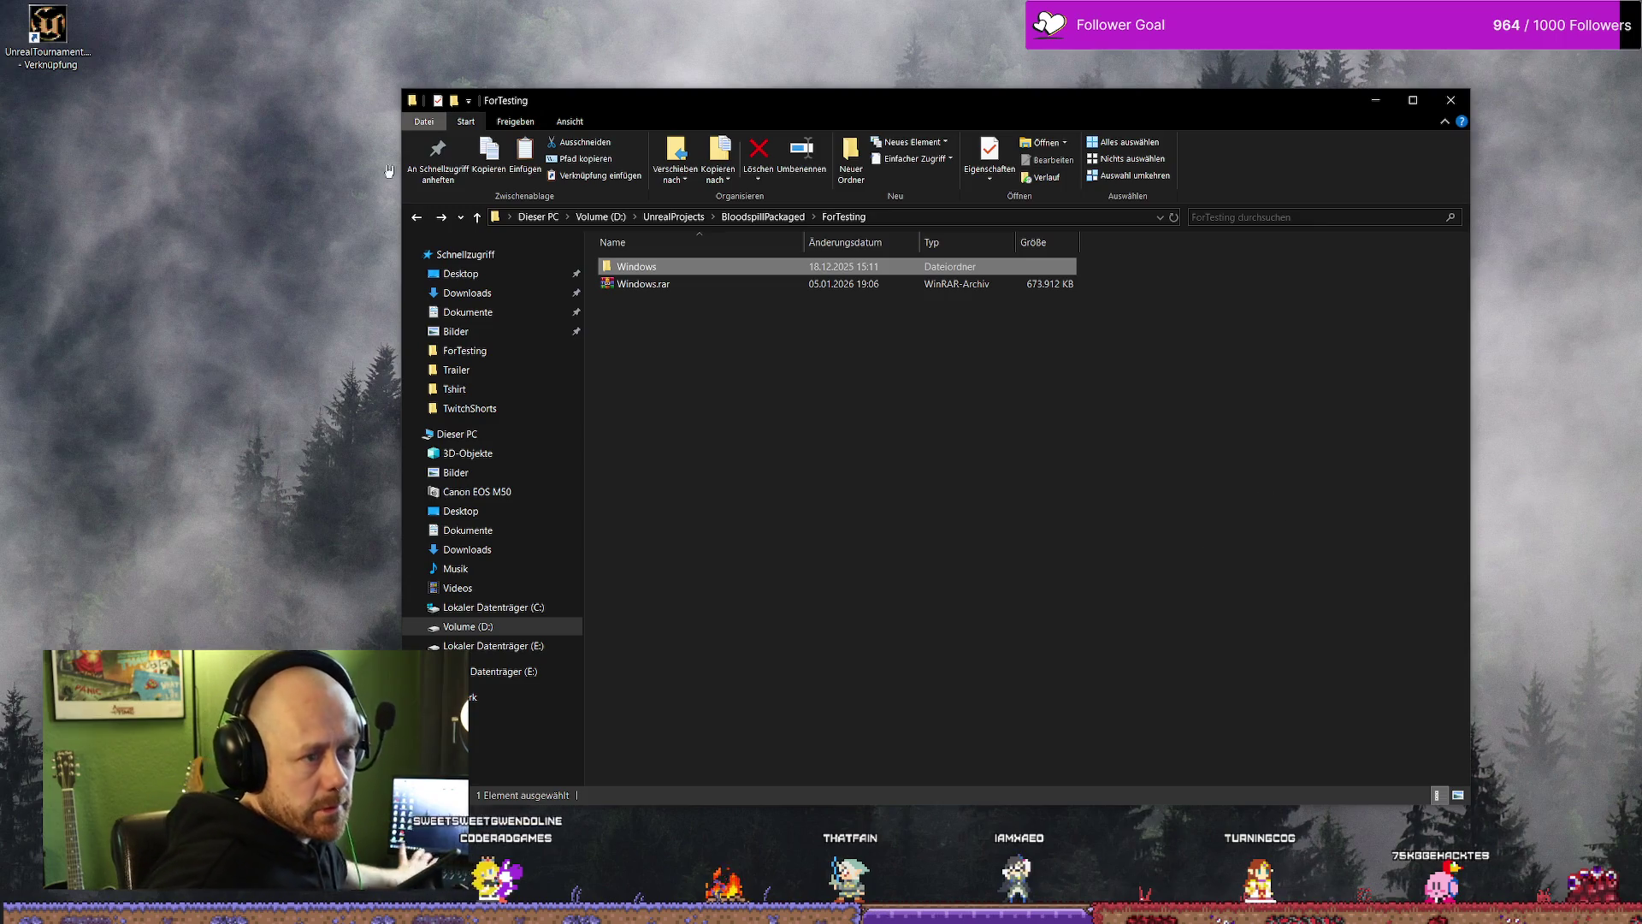
Step: Launch the packaged Bloodspill.exe and join the listed multiplayer server
double_click(675, 272)
click(689, 299)
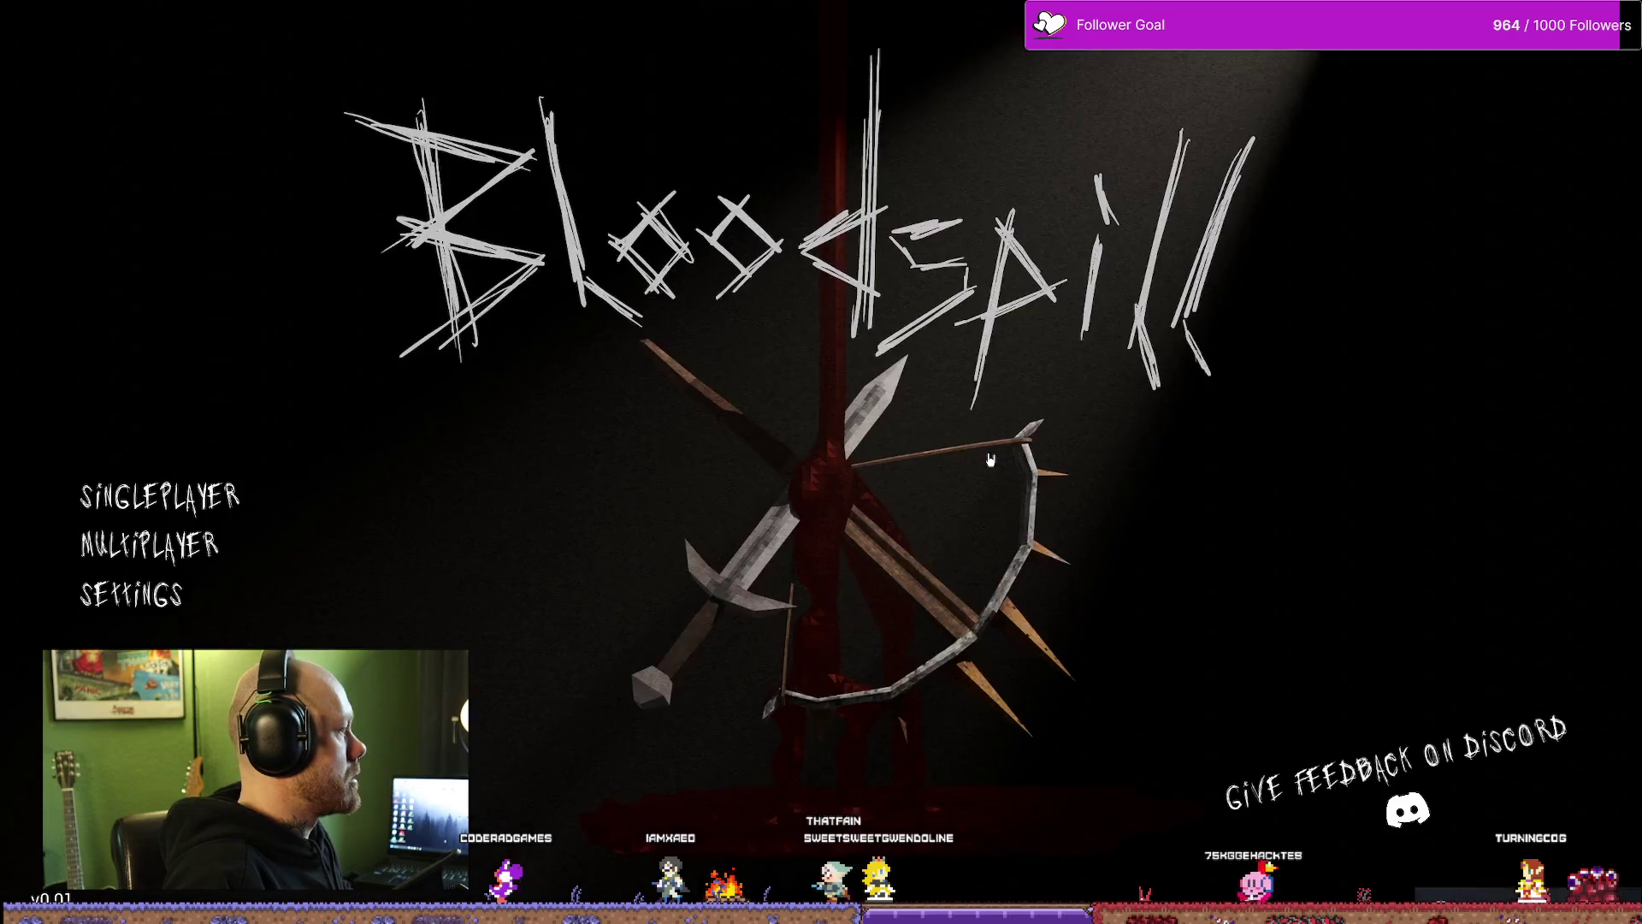
click(152, 545)
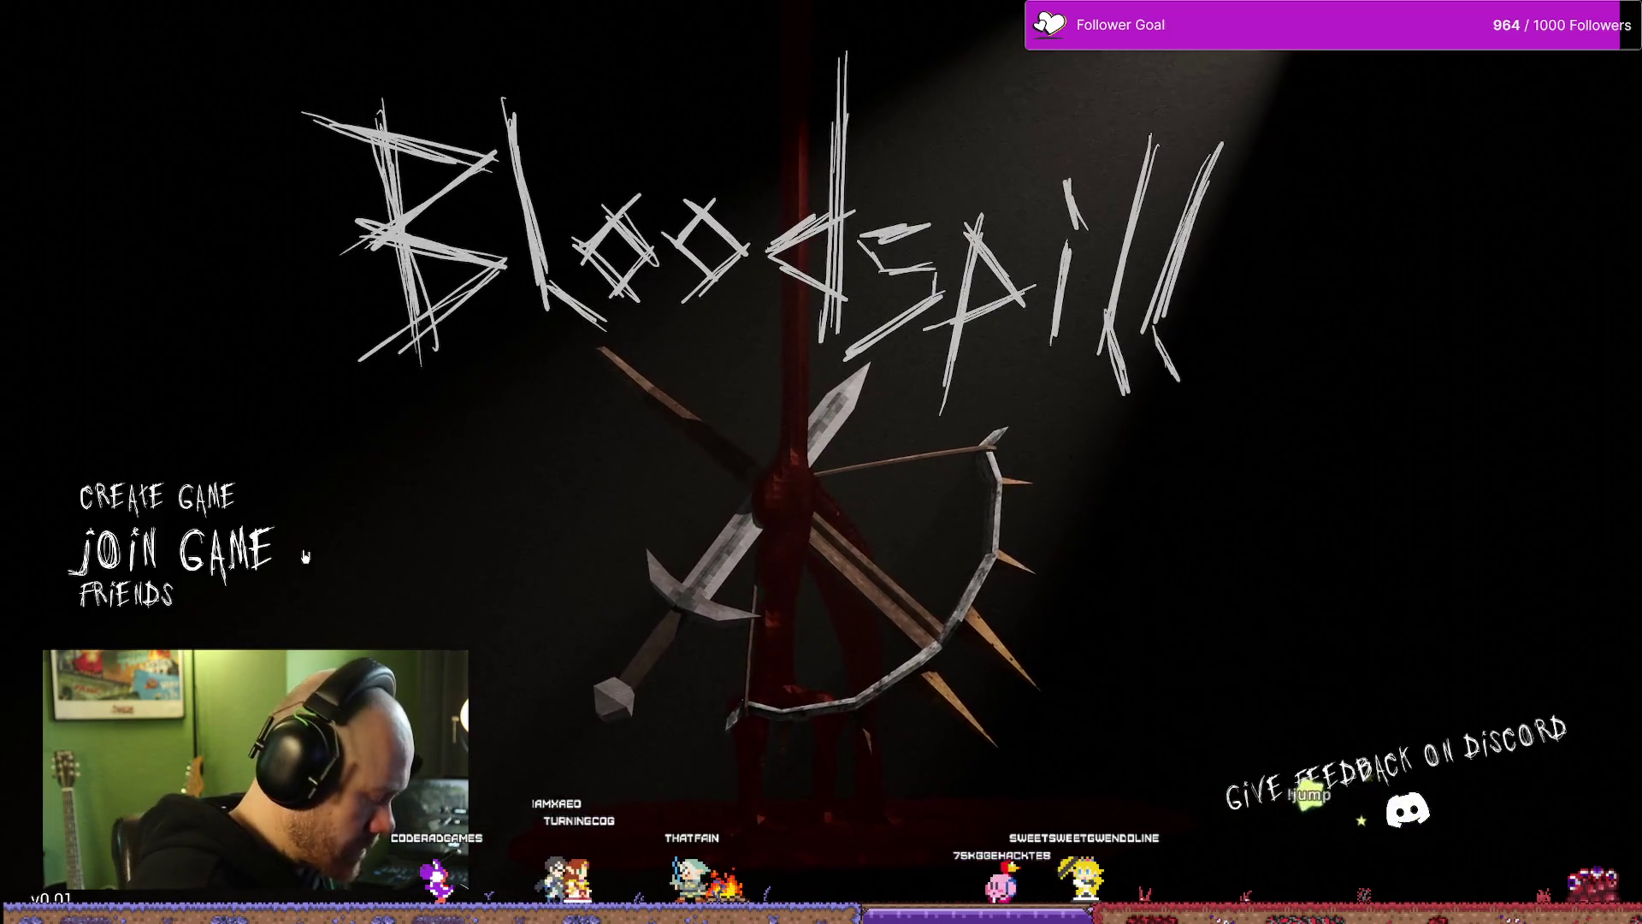
click(171, 552)
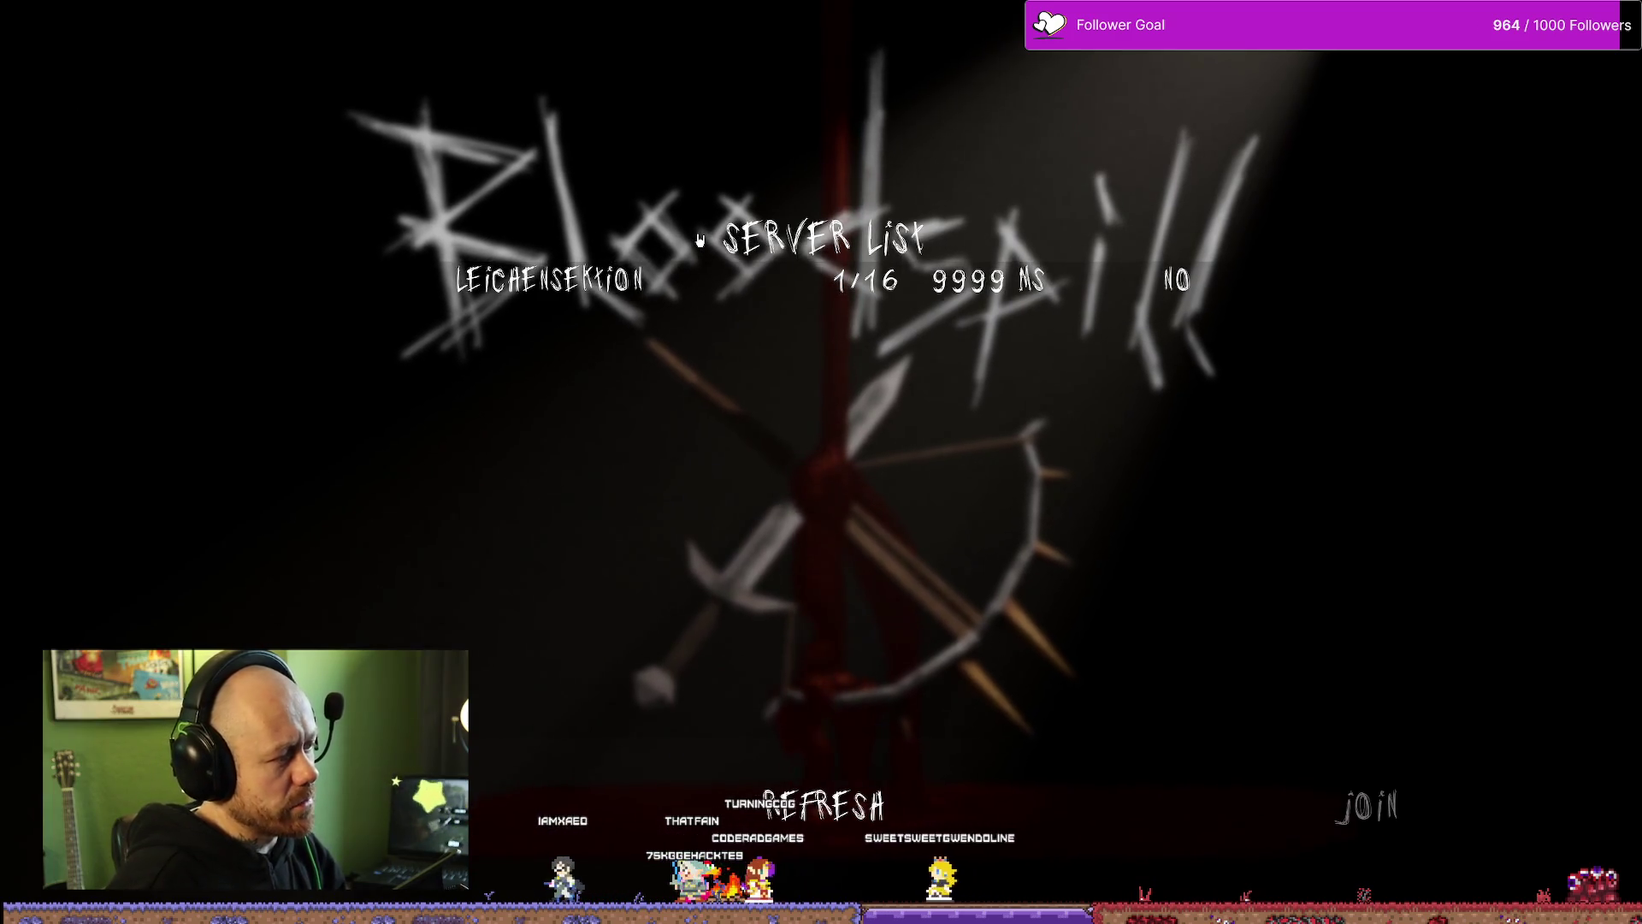
click(1367, 806)
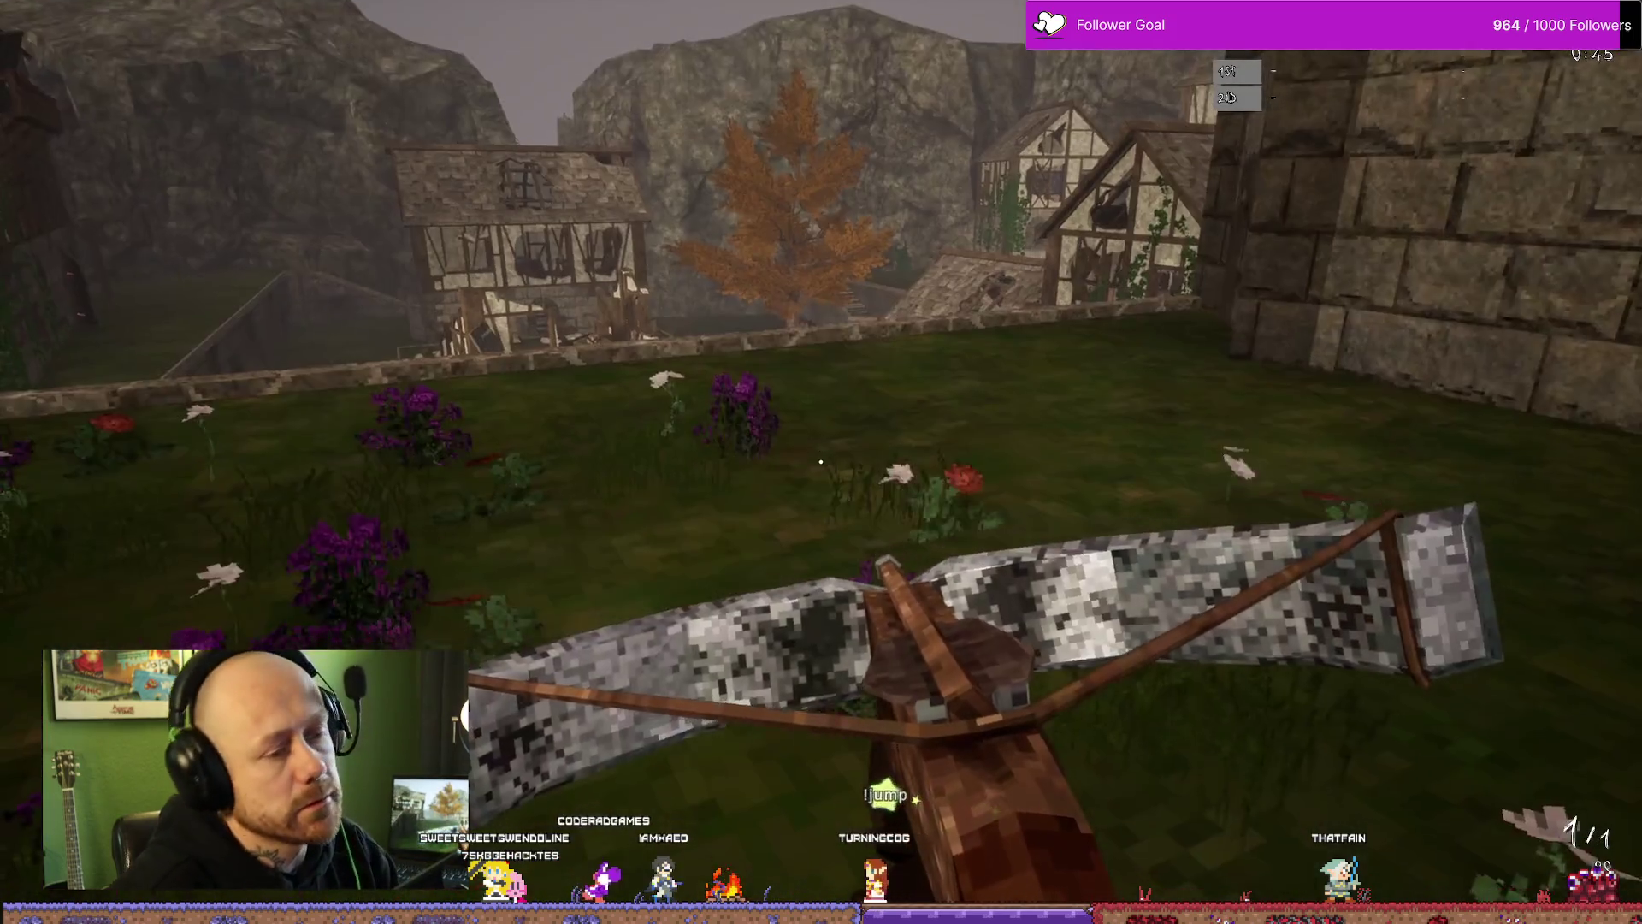
Step: Attack the hooded enemy with the melee blade, then shoot it with the crossbow
key(2)
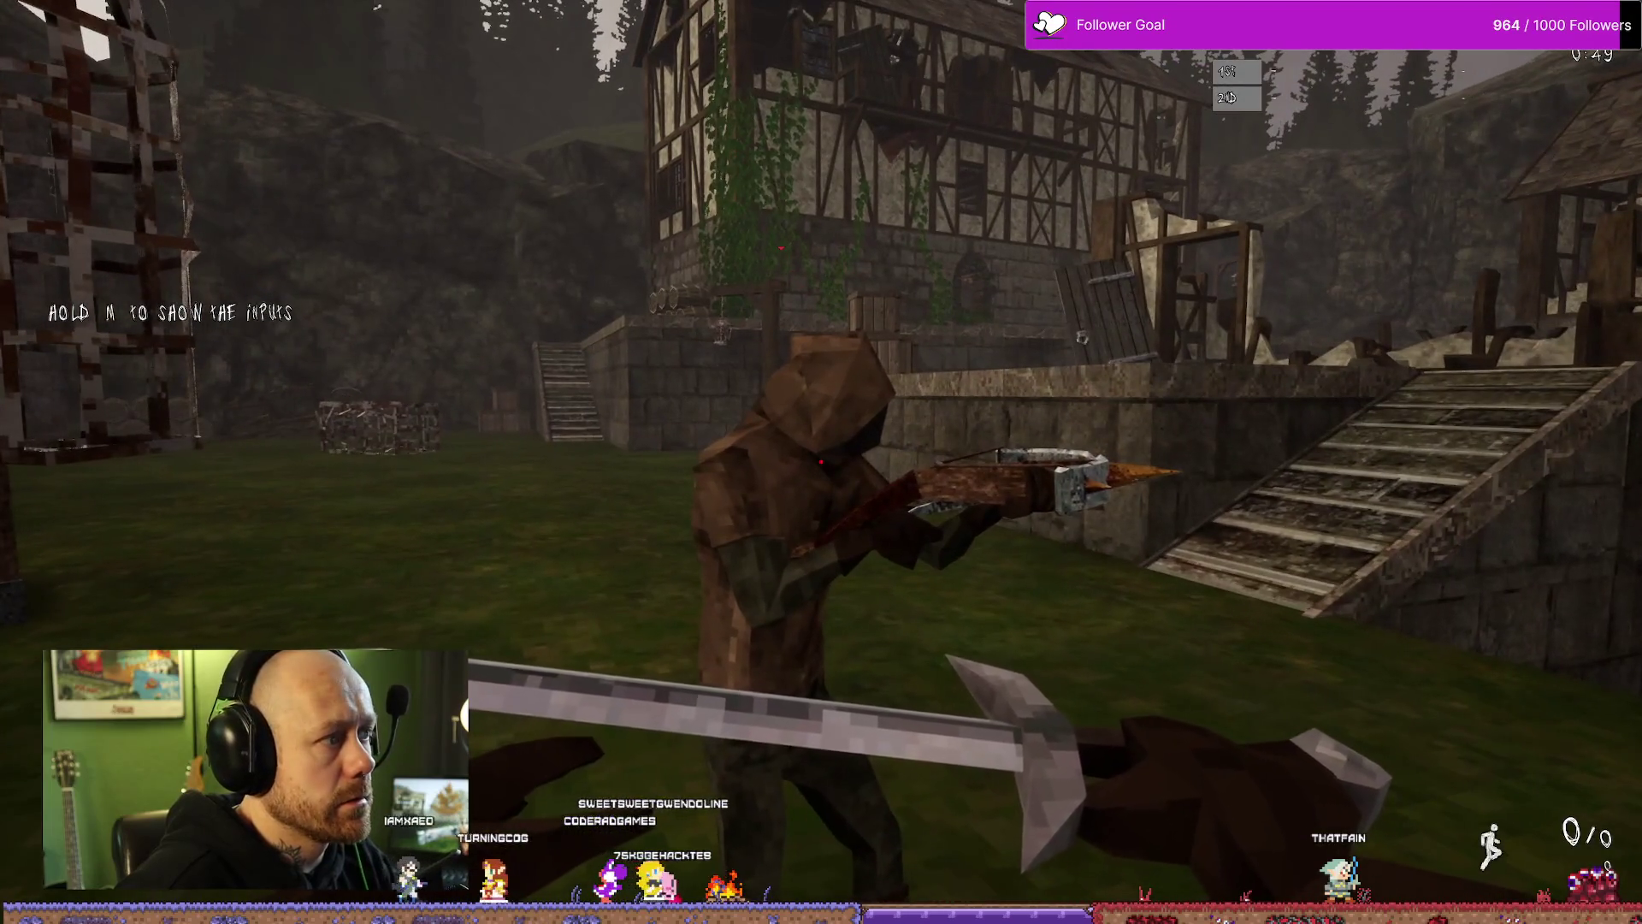
click(821, 462)
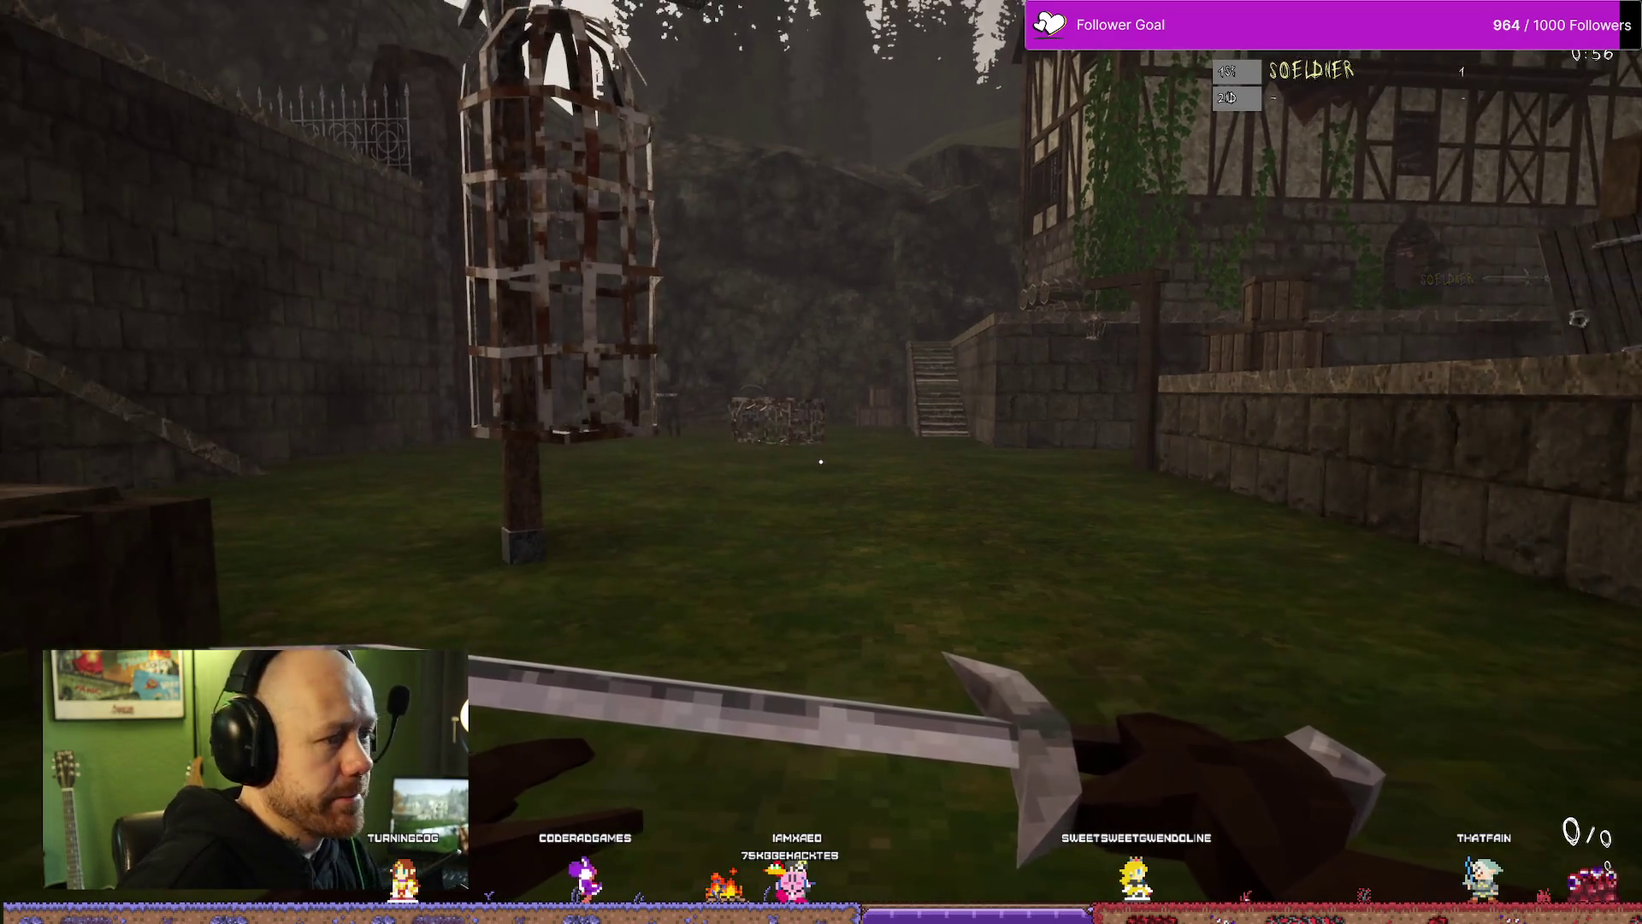
click(822, 462)
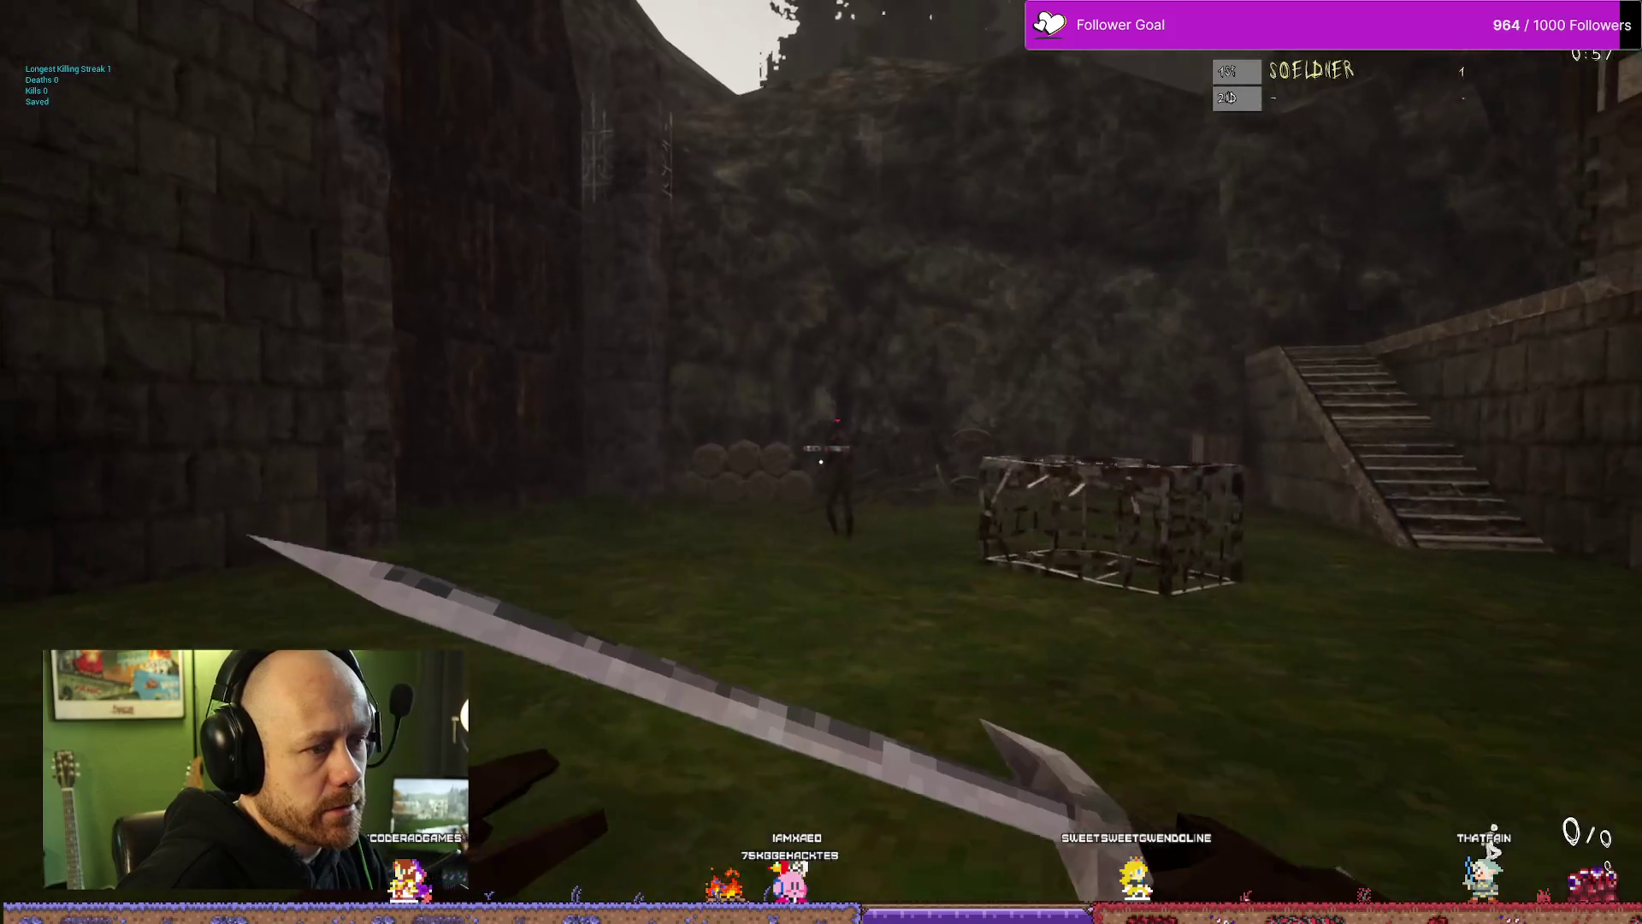
key(2)
click(822, 462)
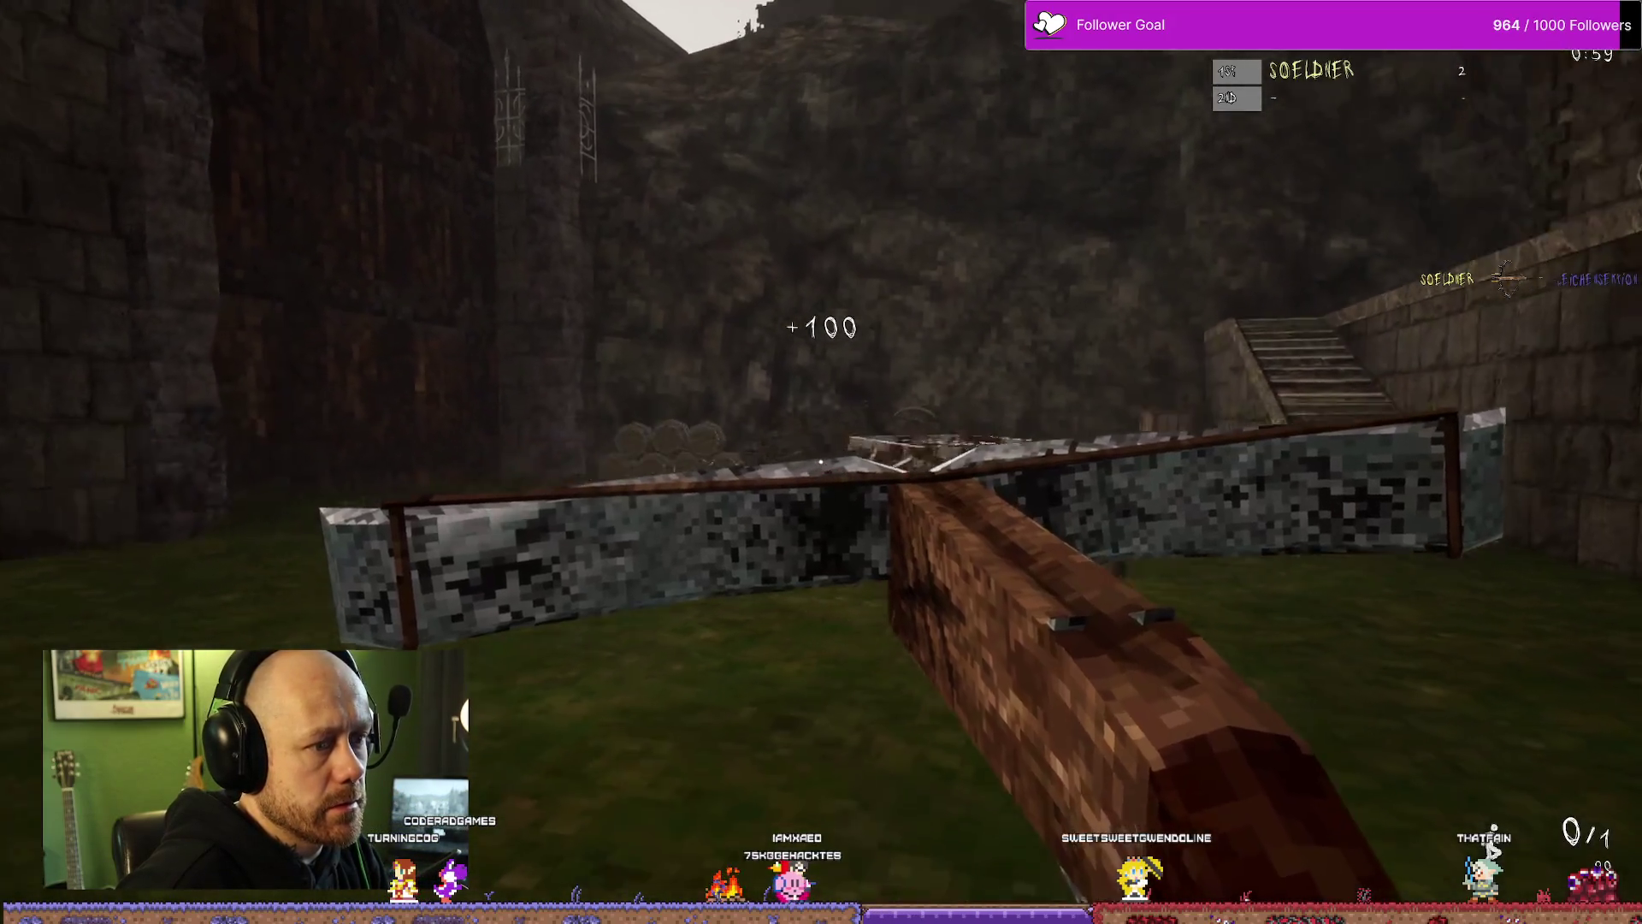
Step: Move around the courtyard, respawn, and advance toward the steps
key(w)
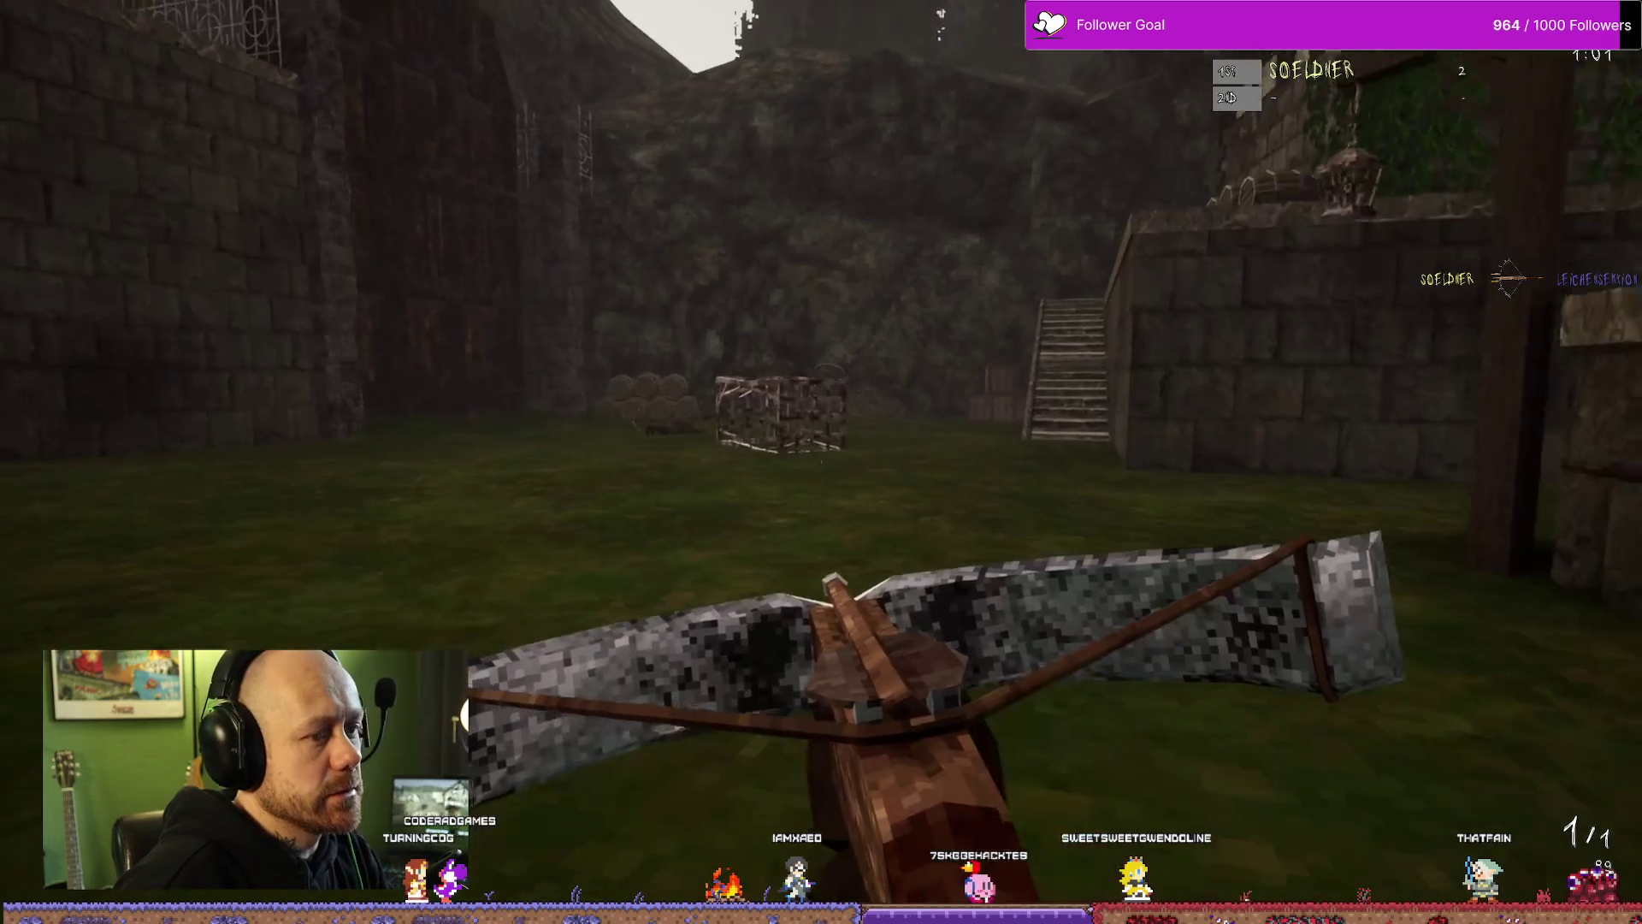
key(w)
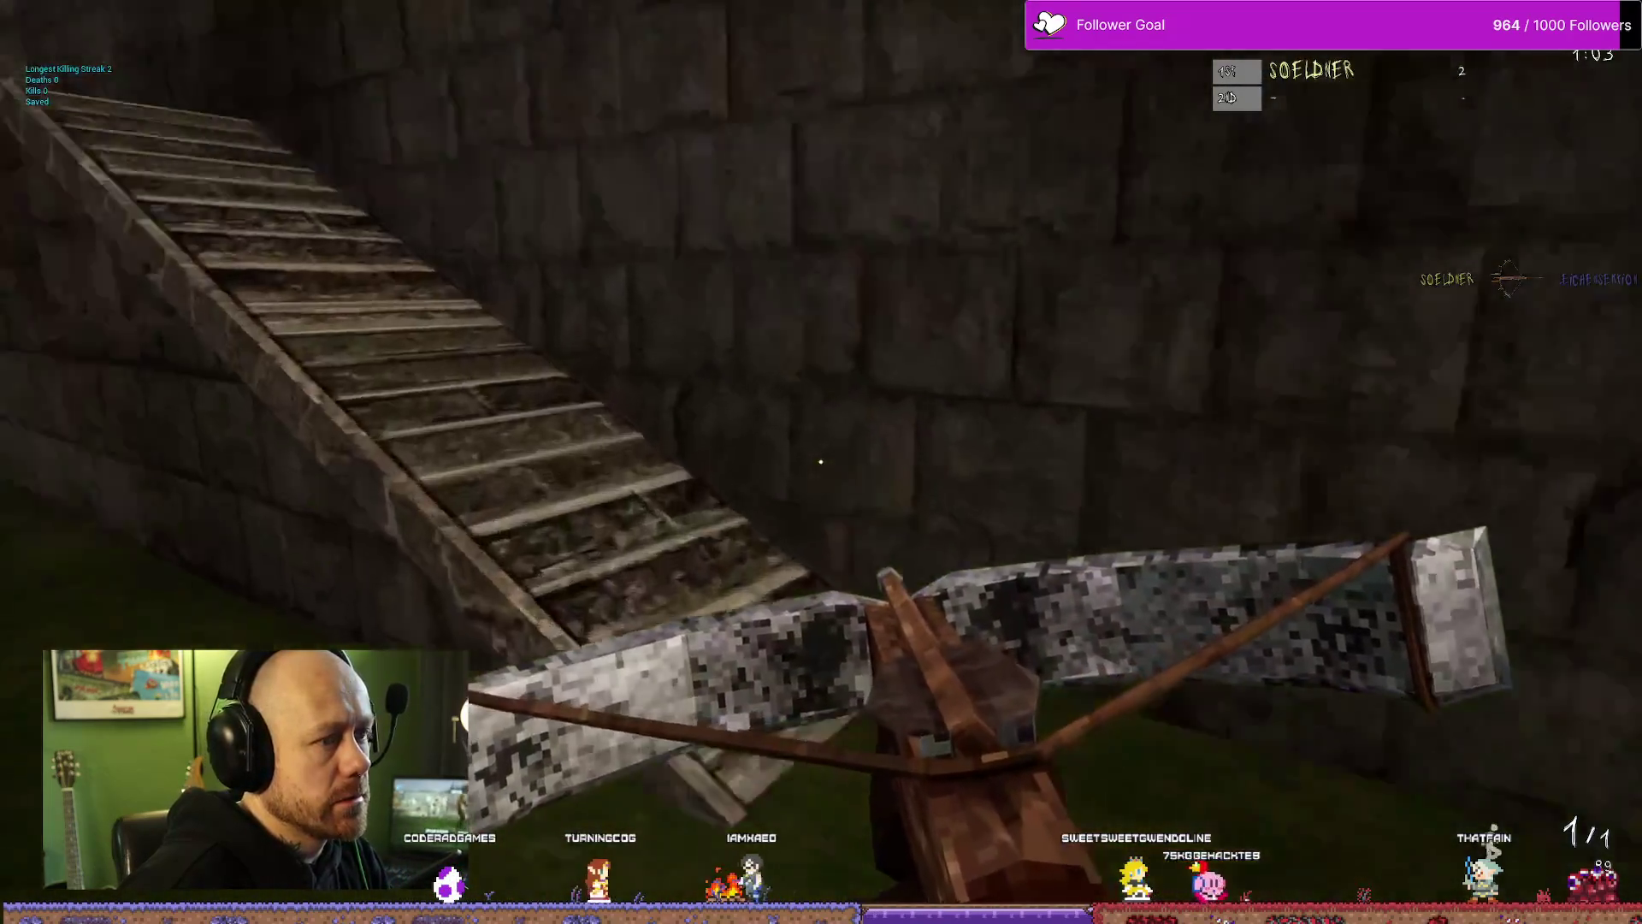
key(w)
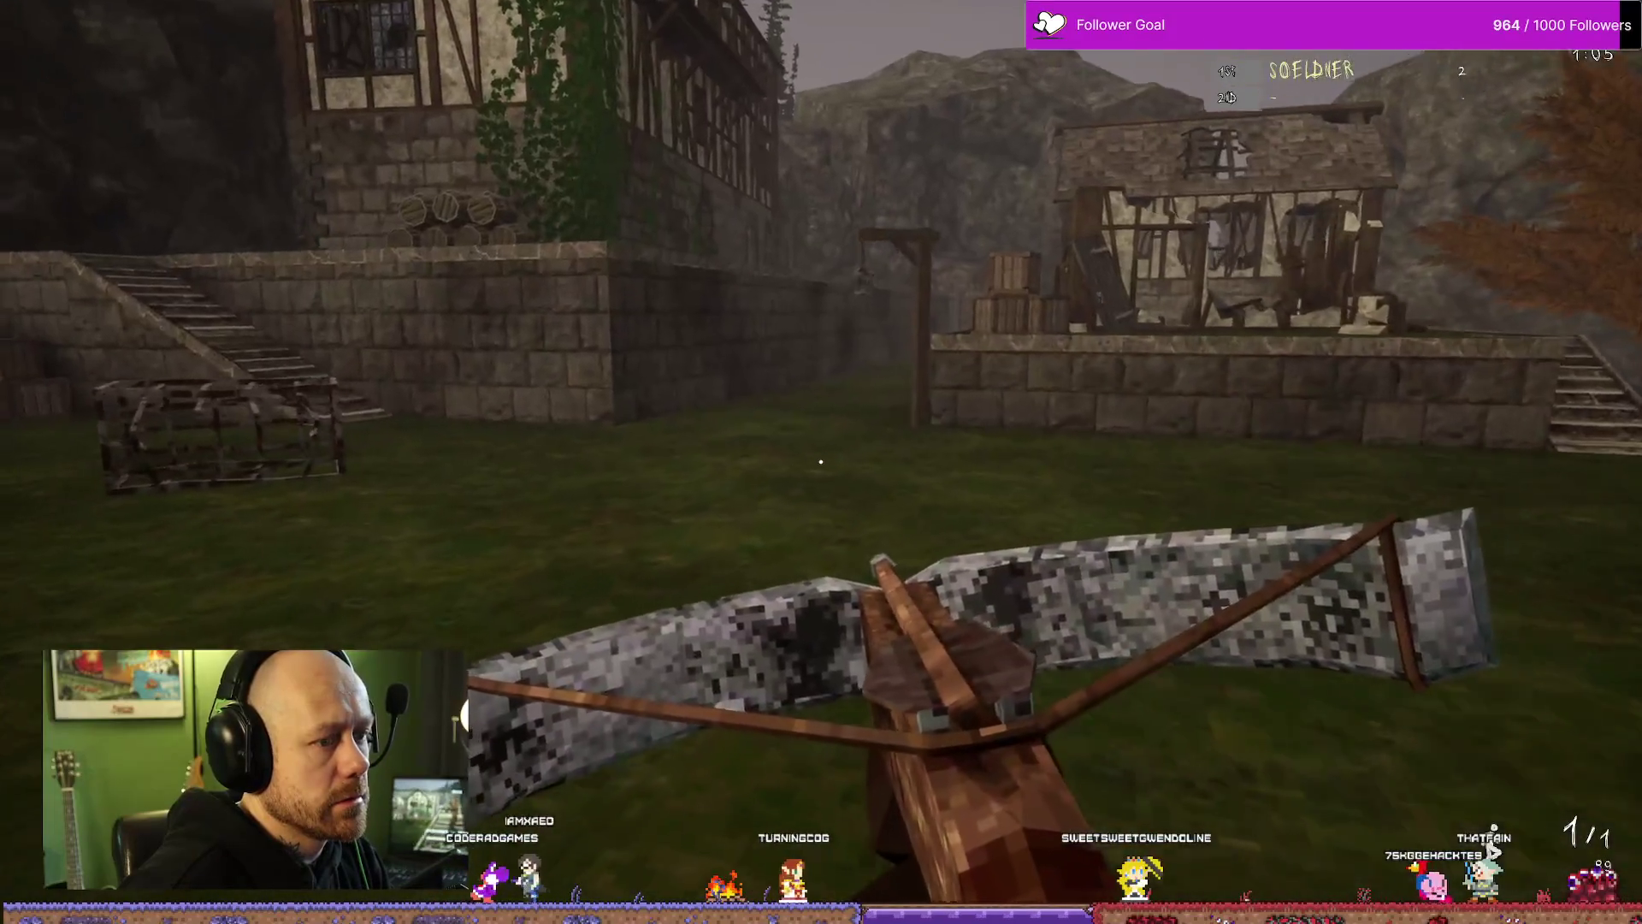
key(w)
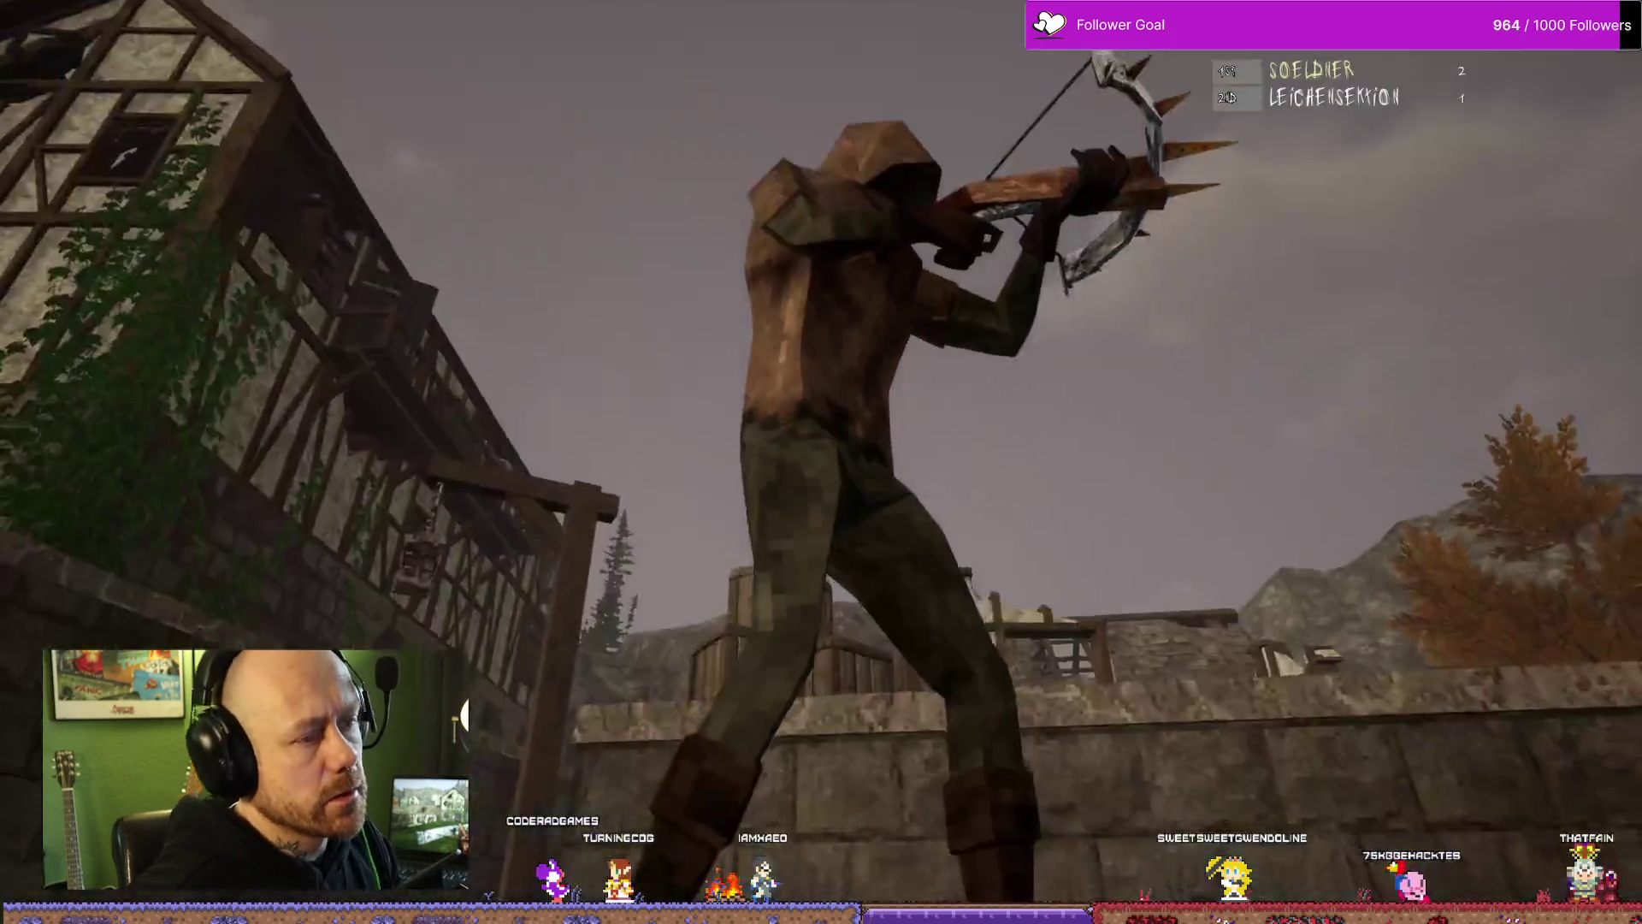
click(822, 462)
key(w)
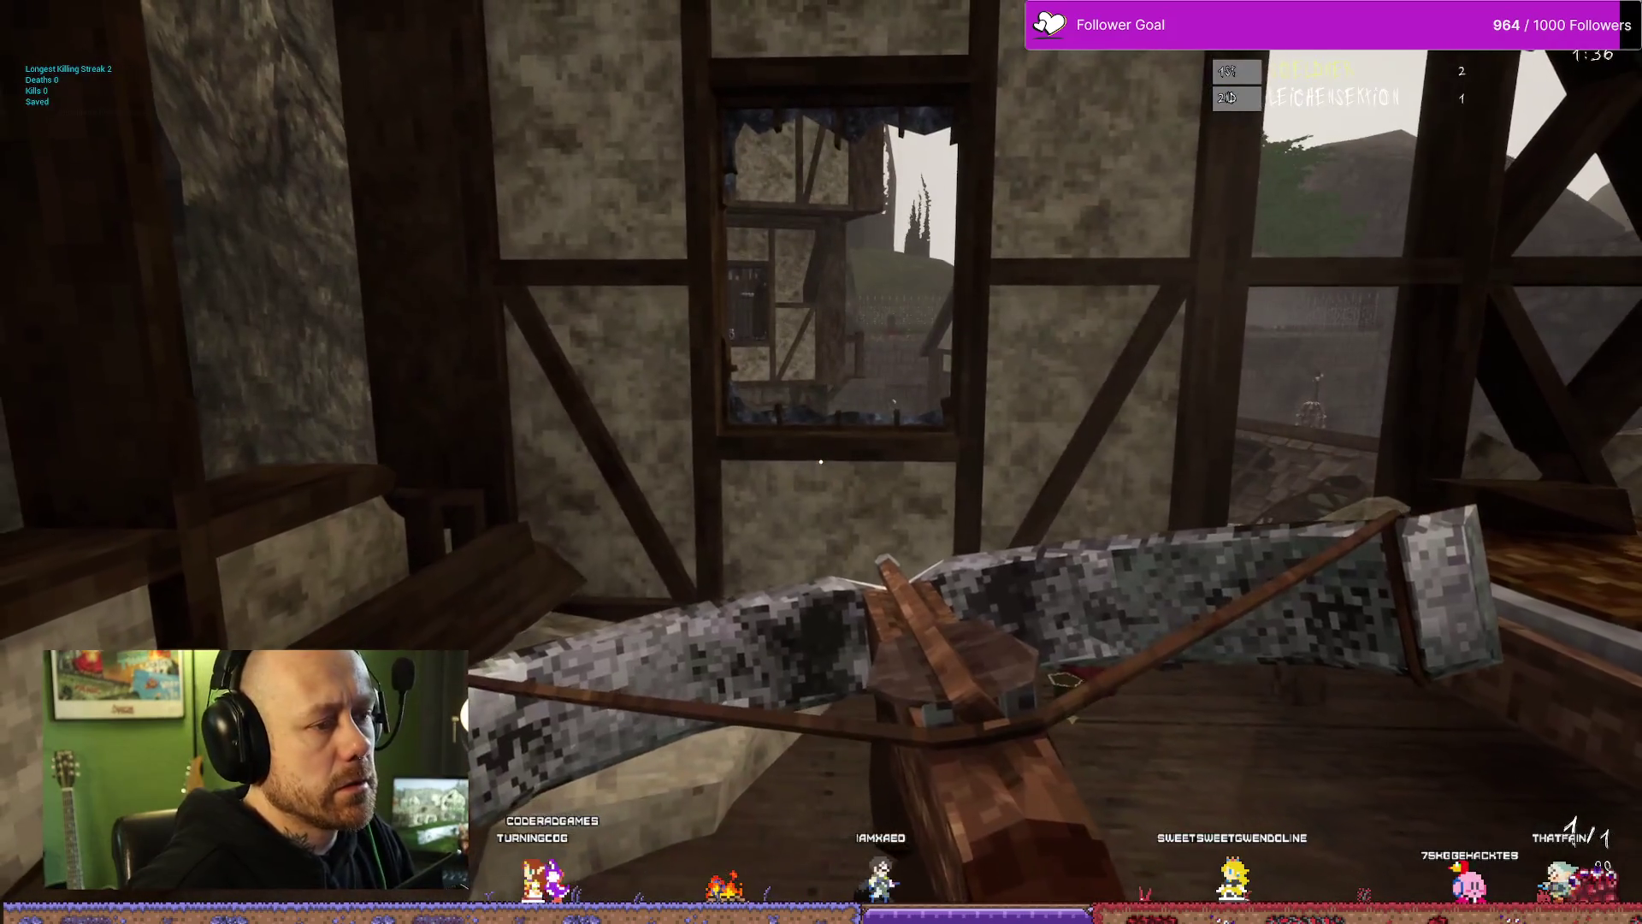
key(w)
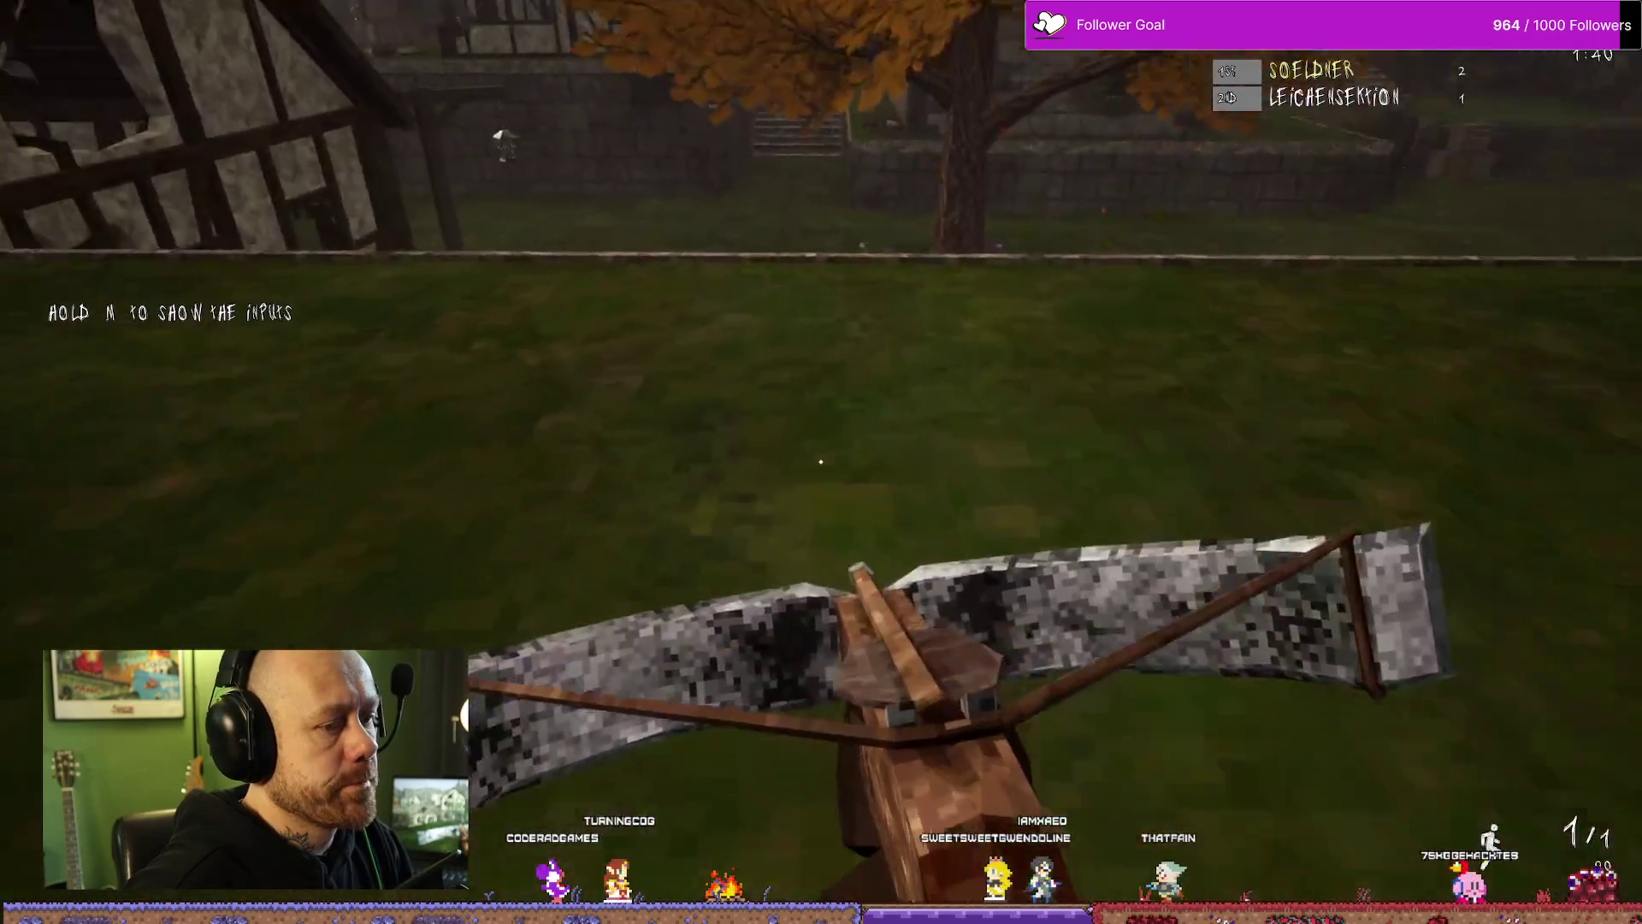
key(w)
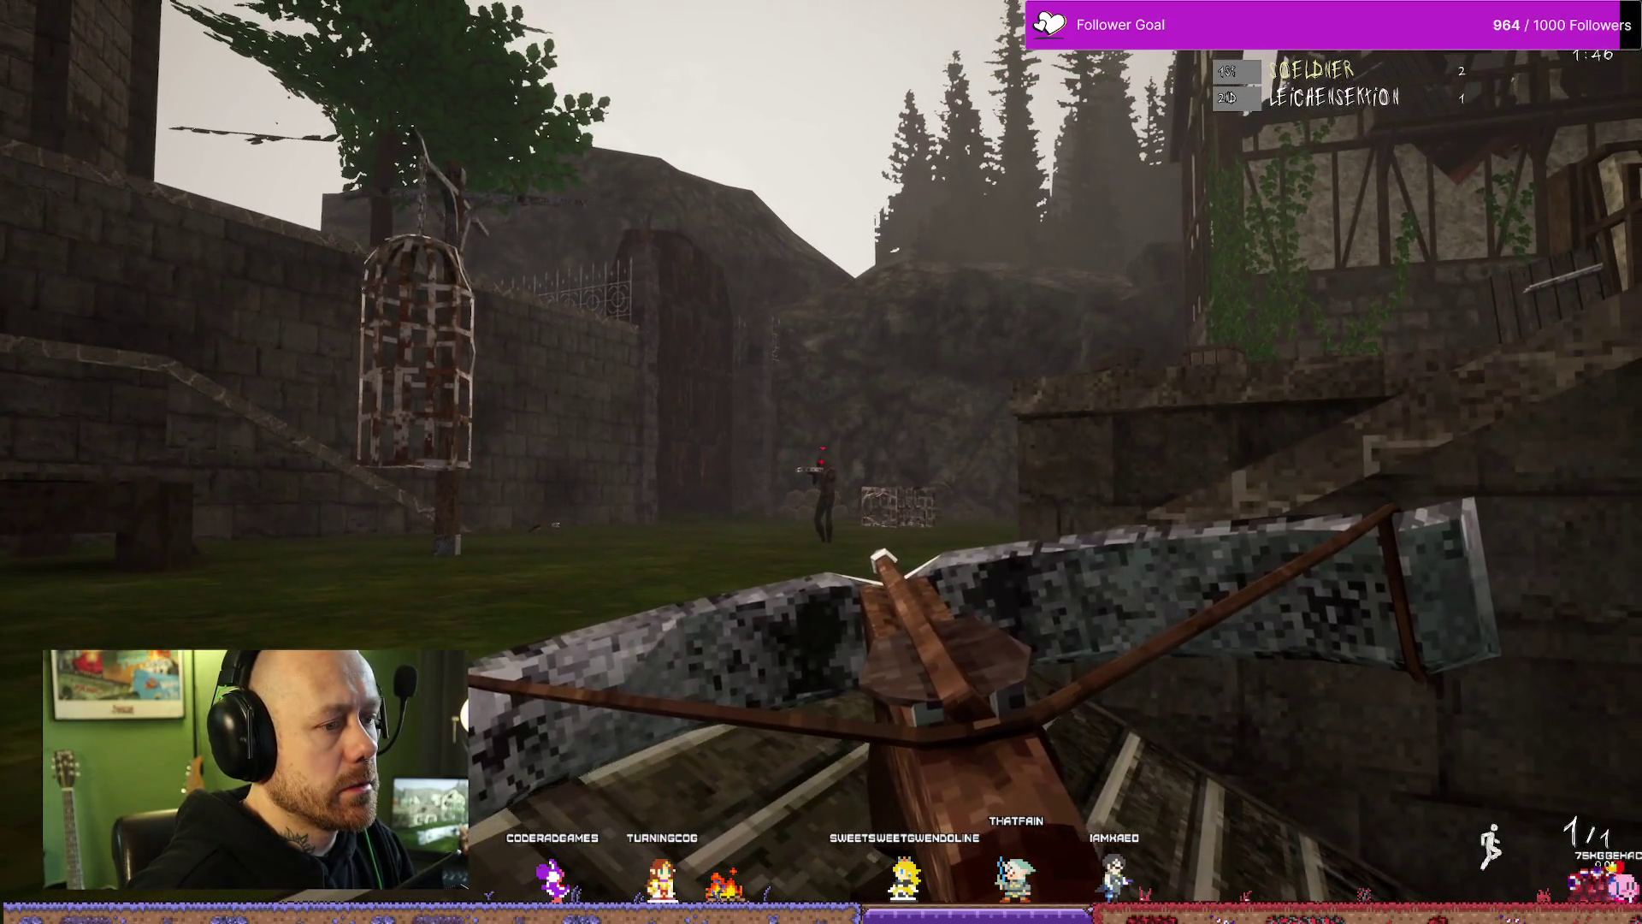
Step: Shoot the enemy near the hanging cage, then quit the match from the pause menu
click(821, 461)
key(Escape)
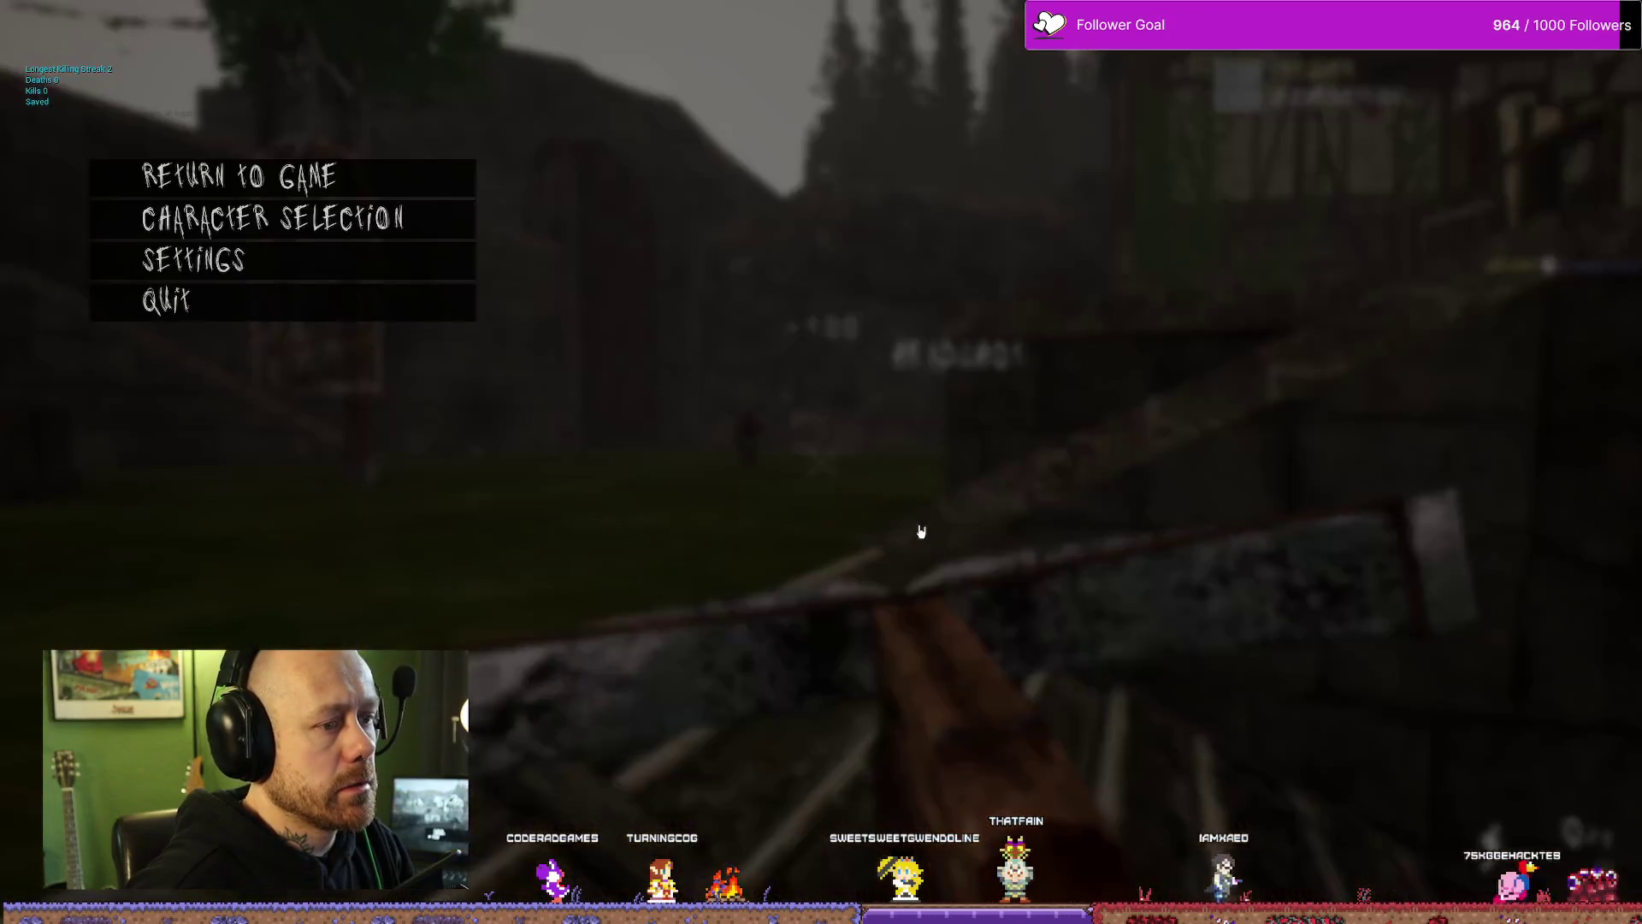
click(286, 310)
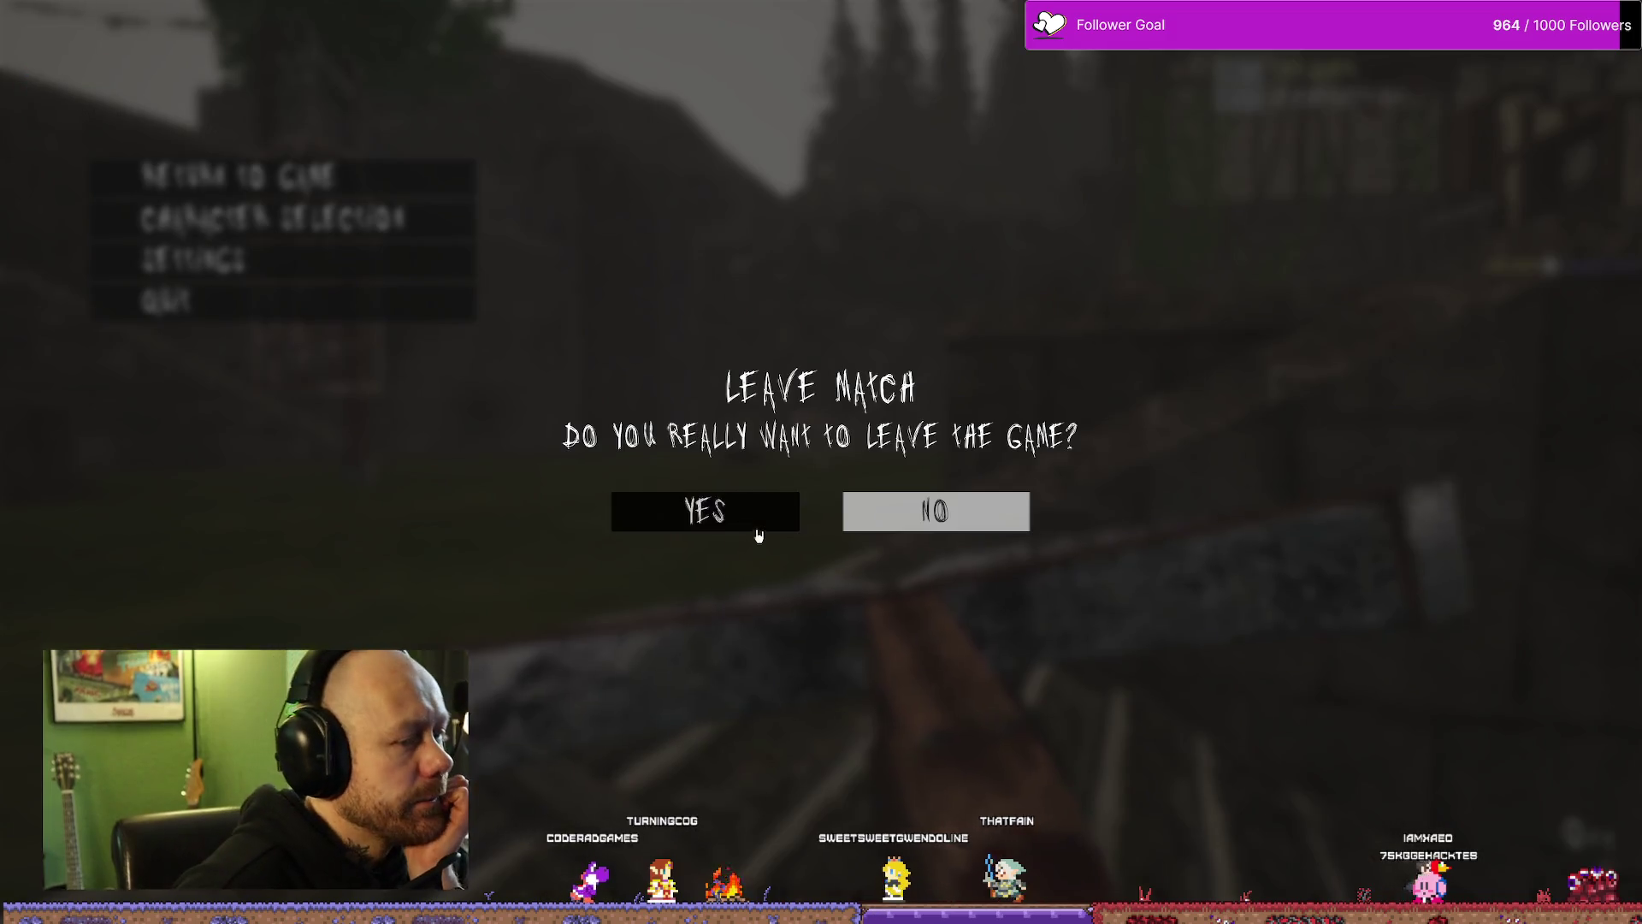
Step: Confirm leaving the match, close Bloodspill, and switch back to the Unreal editor
click(753, 522)
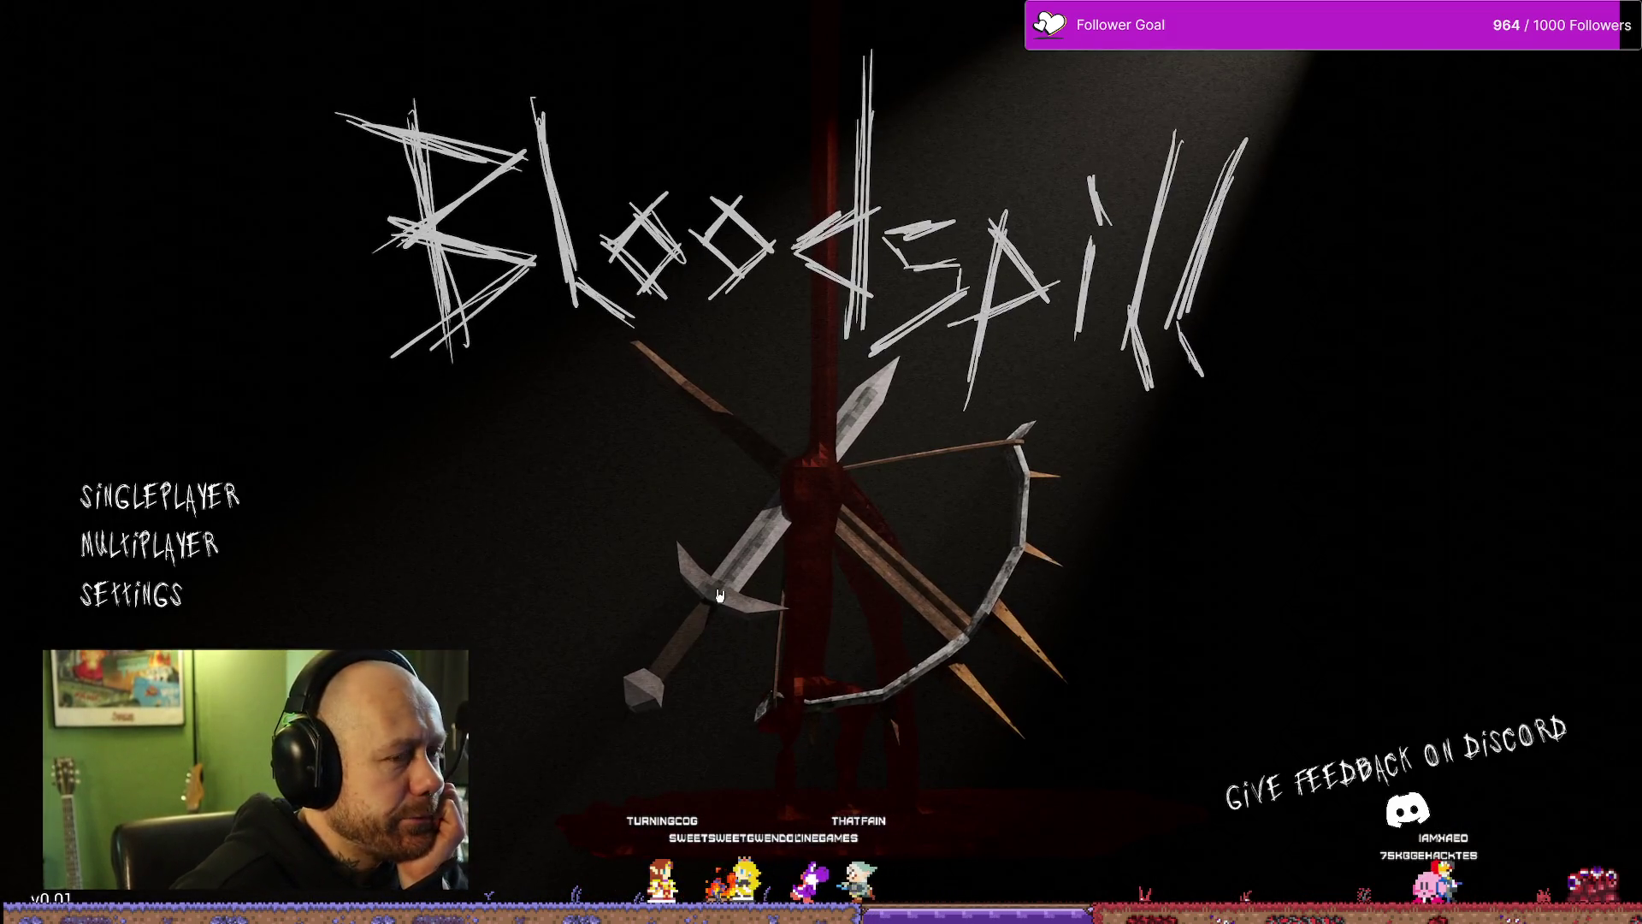
key(alt+F4)
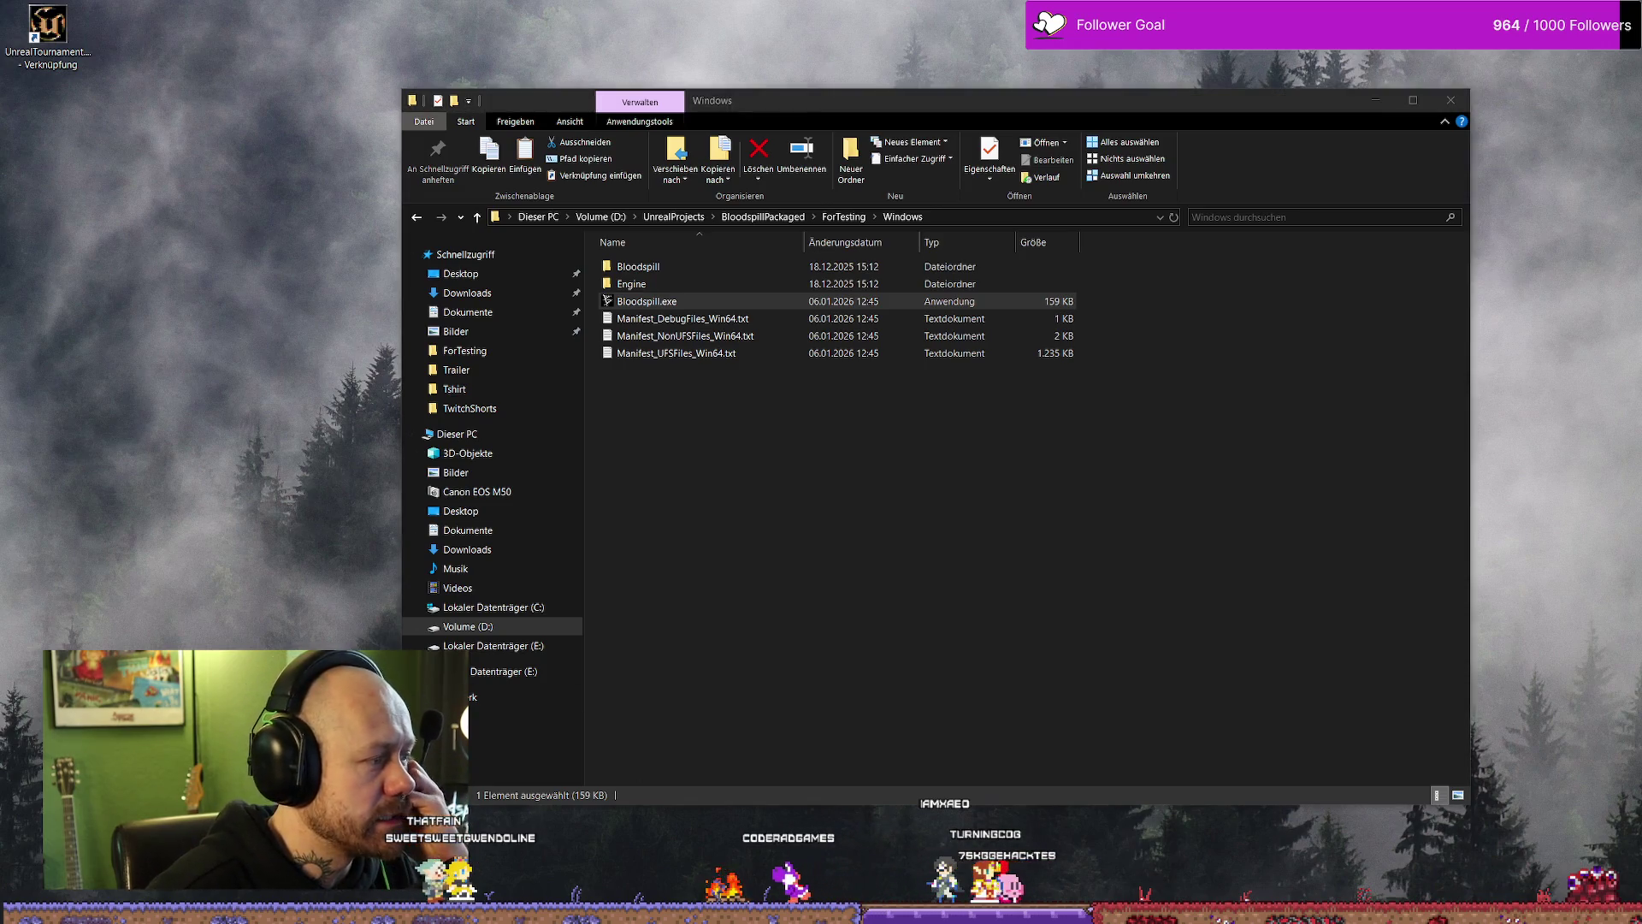
key(alt+Tab)
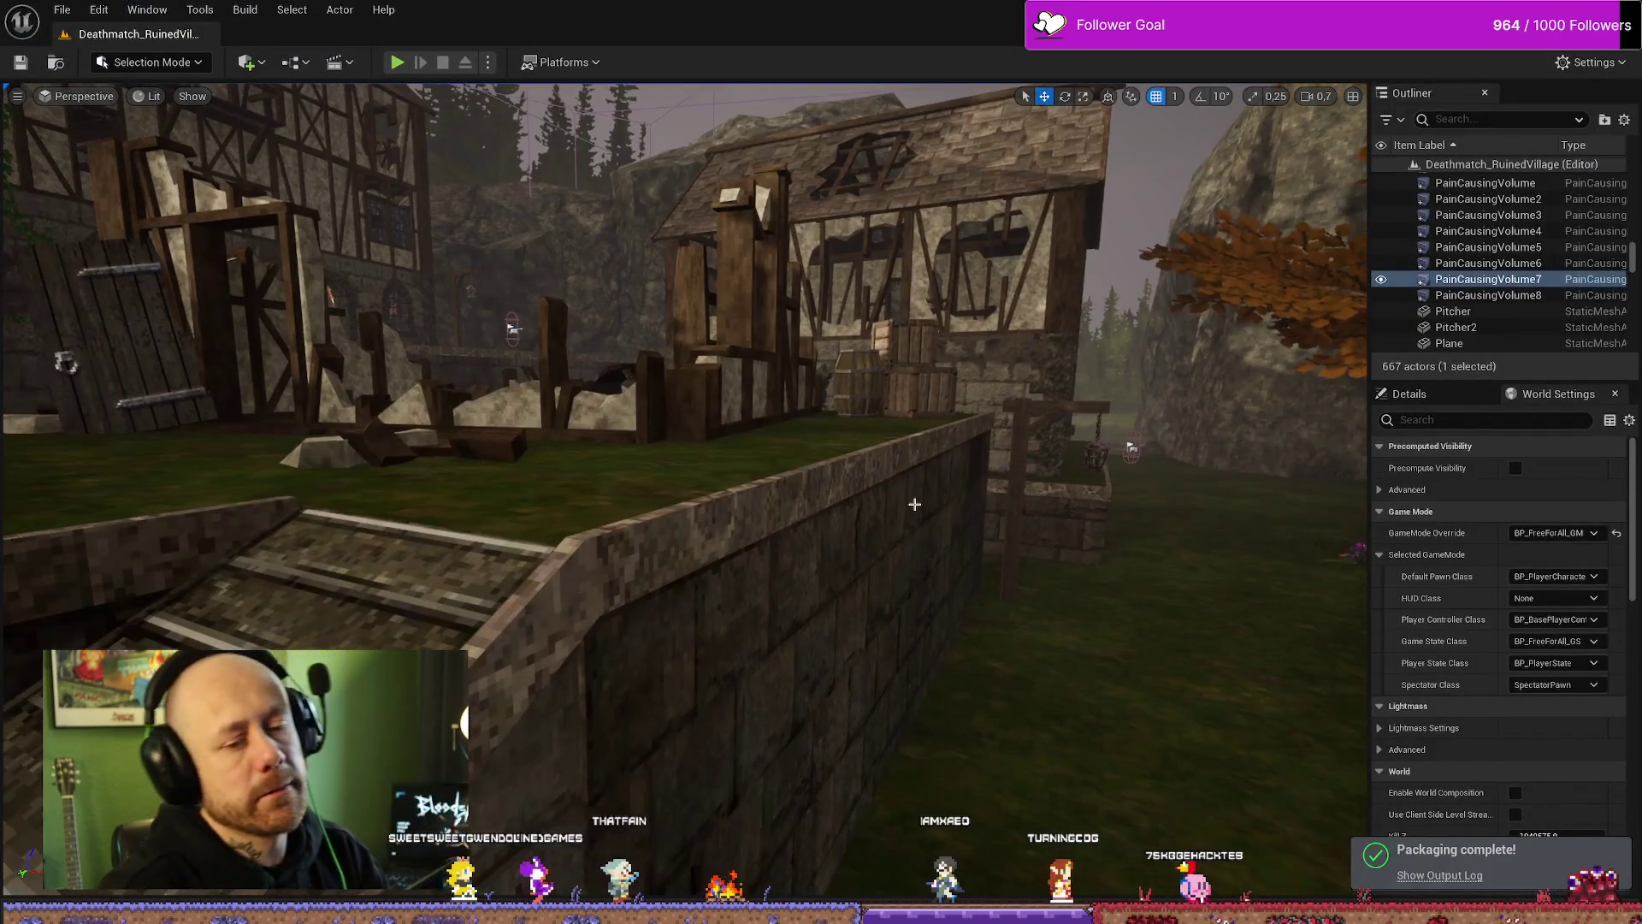
Step: Open BP_PlayerState and select the SET Kills and Deaths nodes in its Save Stats function
key(ctrl+space)
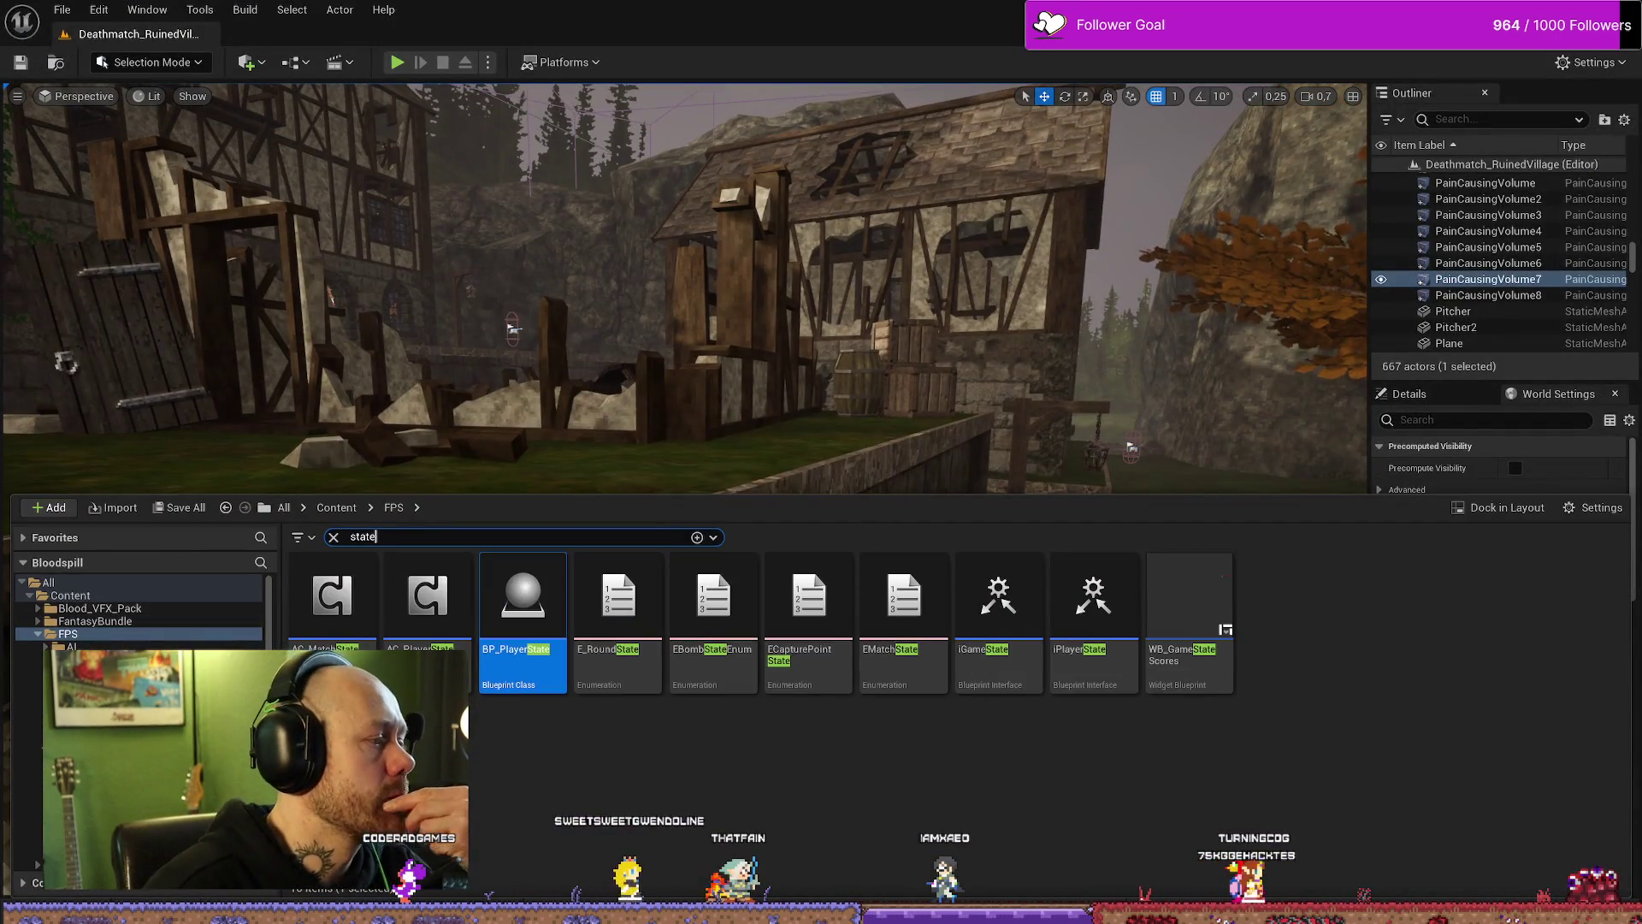
key(alt+Tab)
key(alt+Tab)
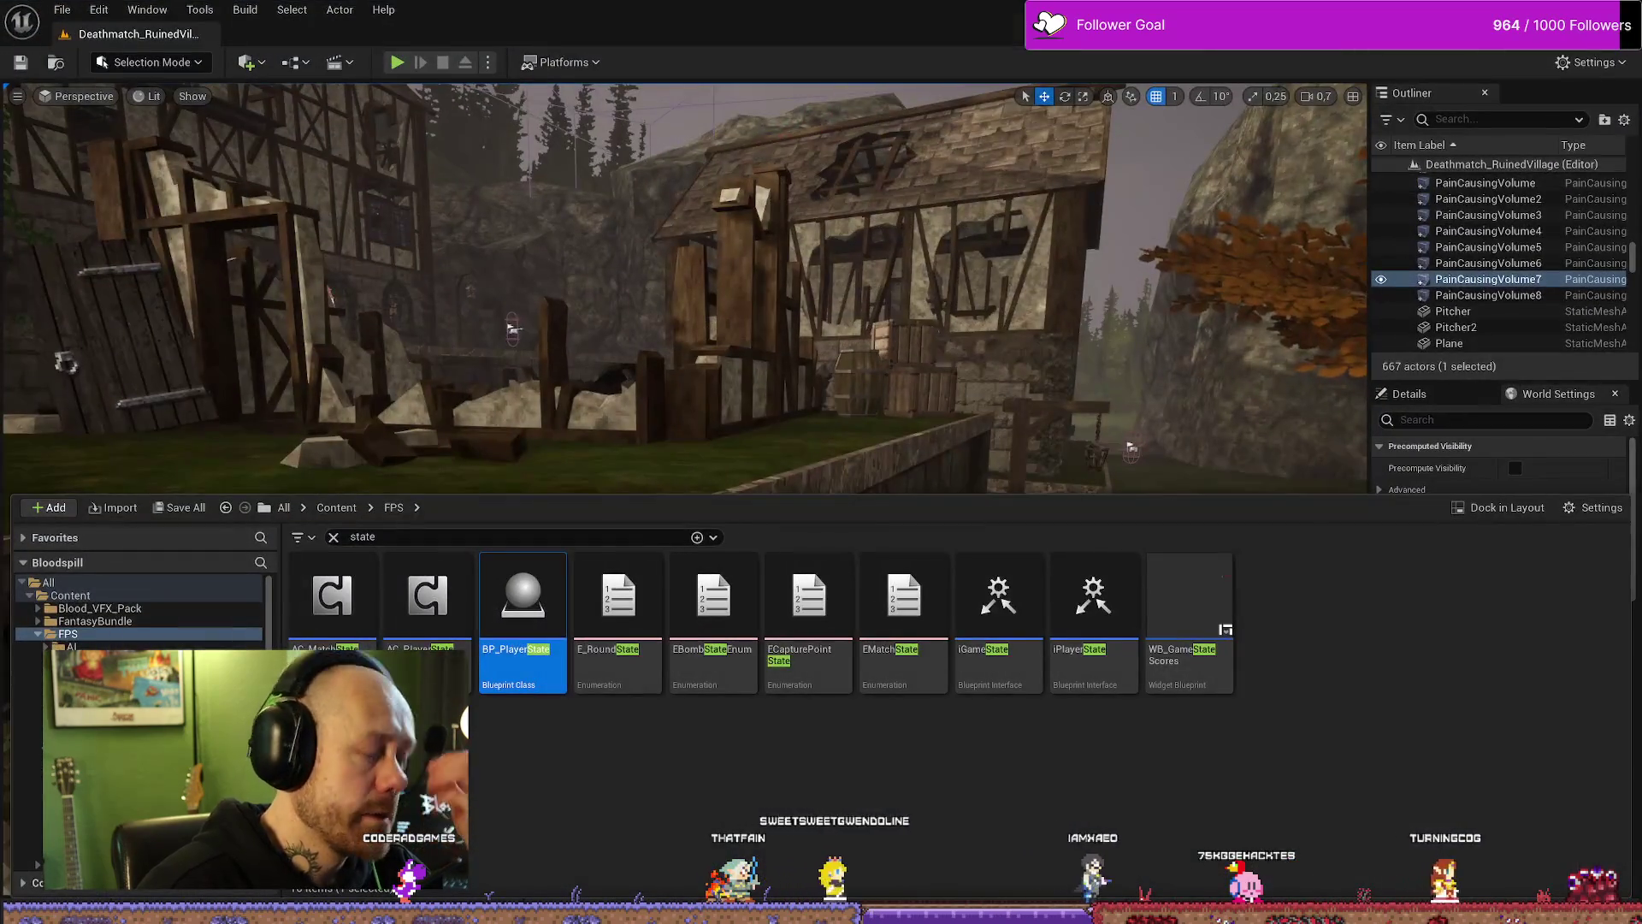
double_click(548, 623)
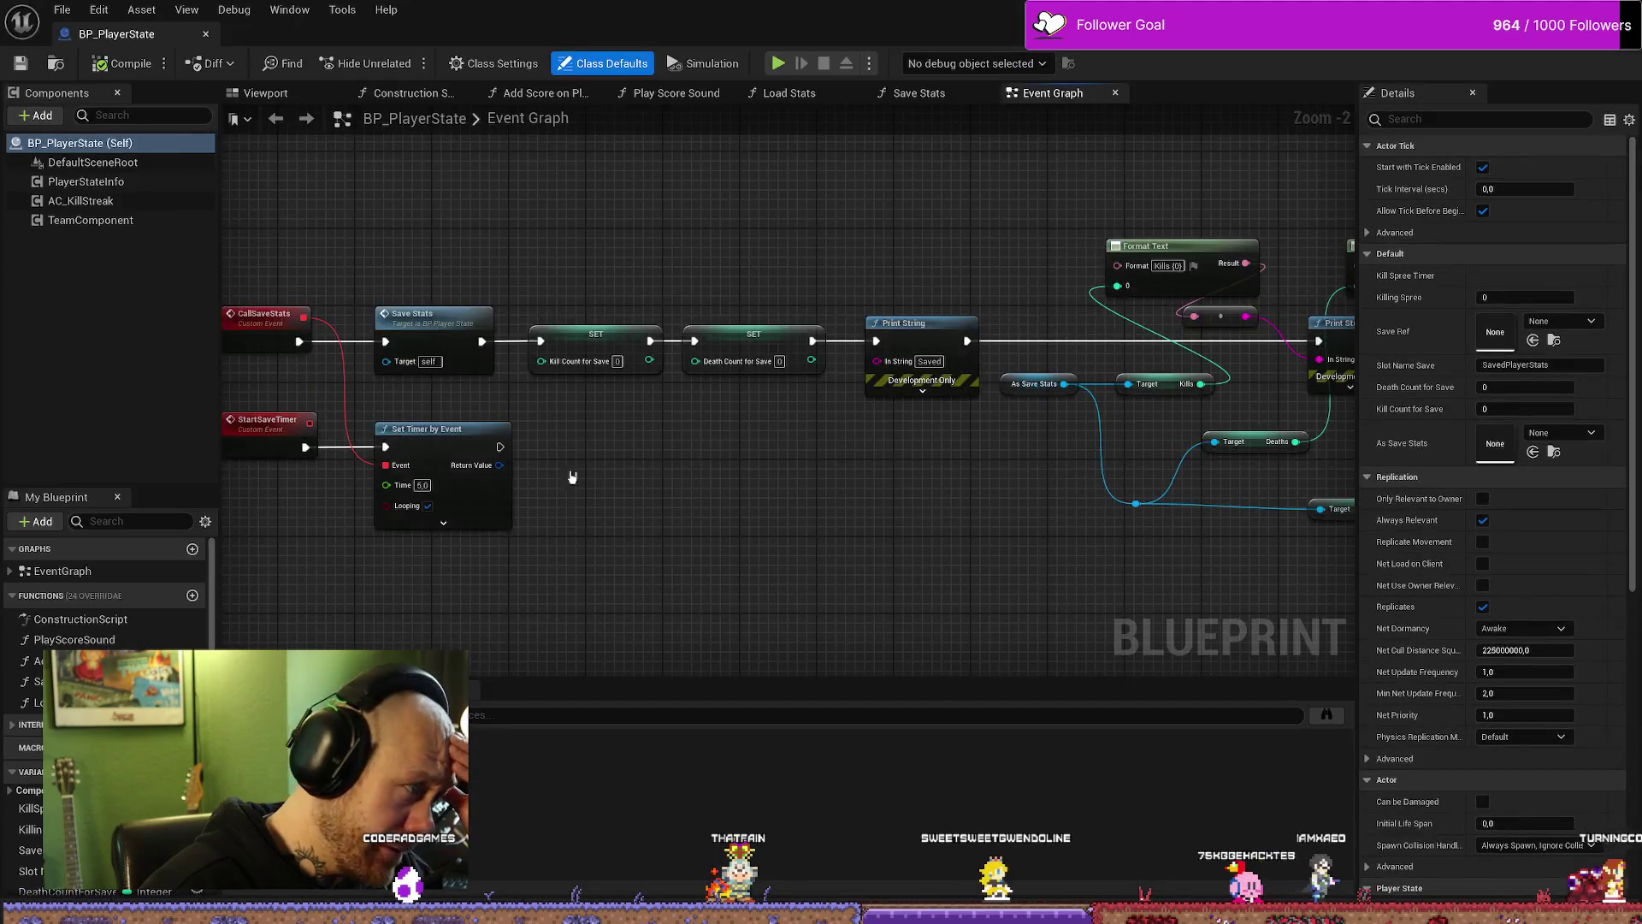
scroll(671, 561, down, 4)
scroll(429, 359, up, 3)
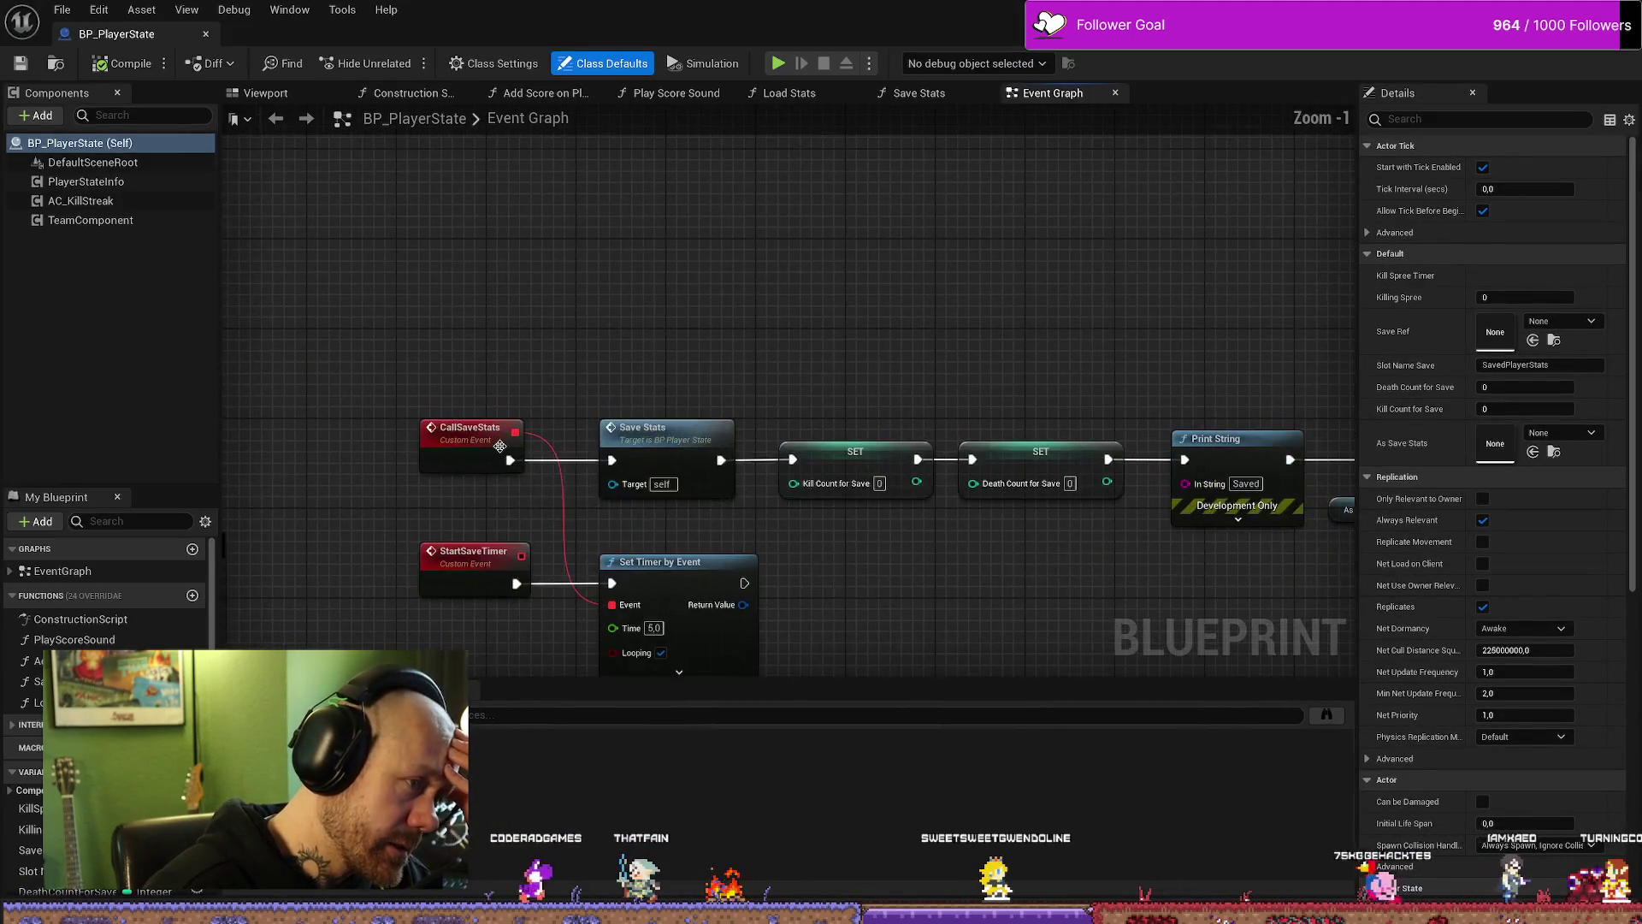
drag(633, 338, 938, 532)
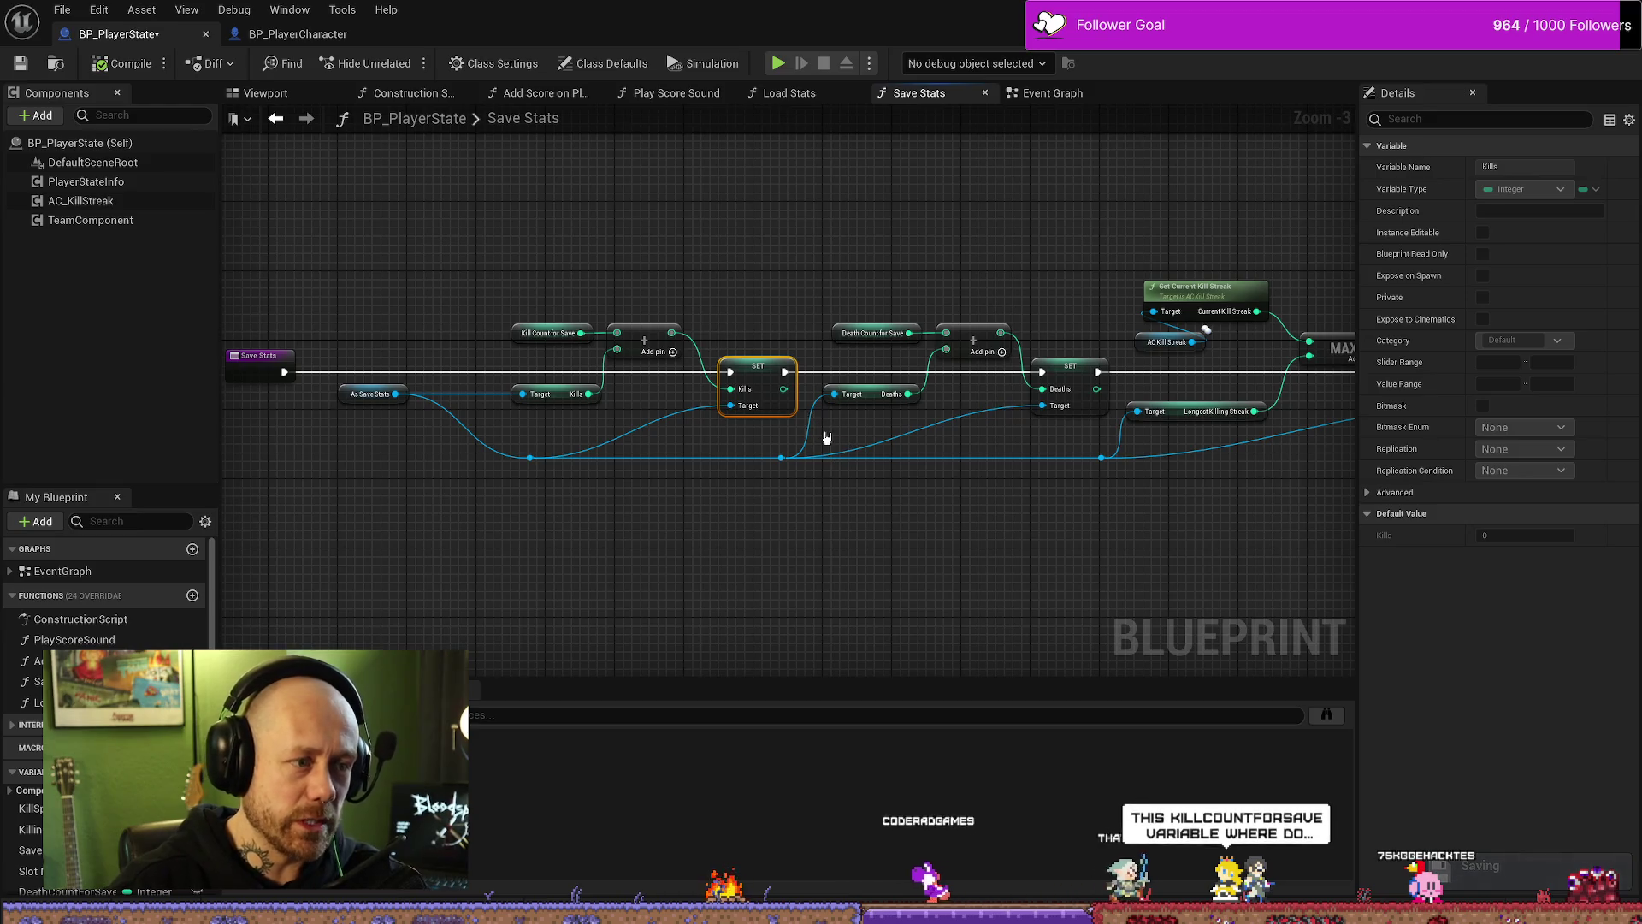
scroll(735, 544, up, 1)
scroll(667, 458, up, 1)
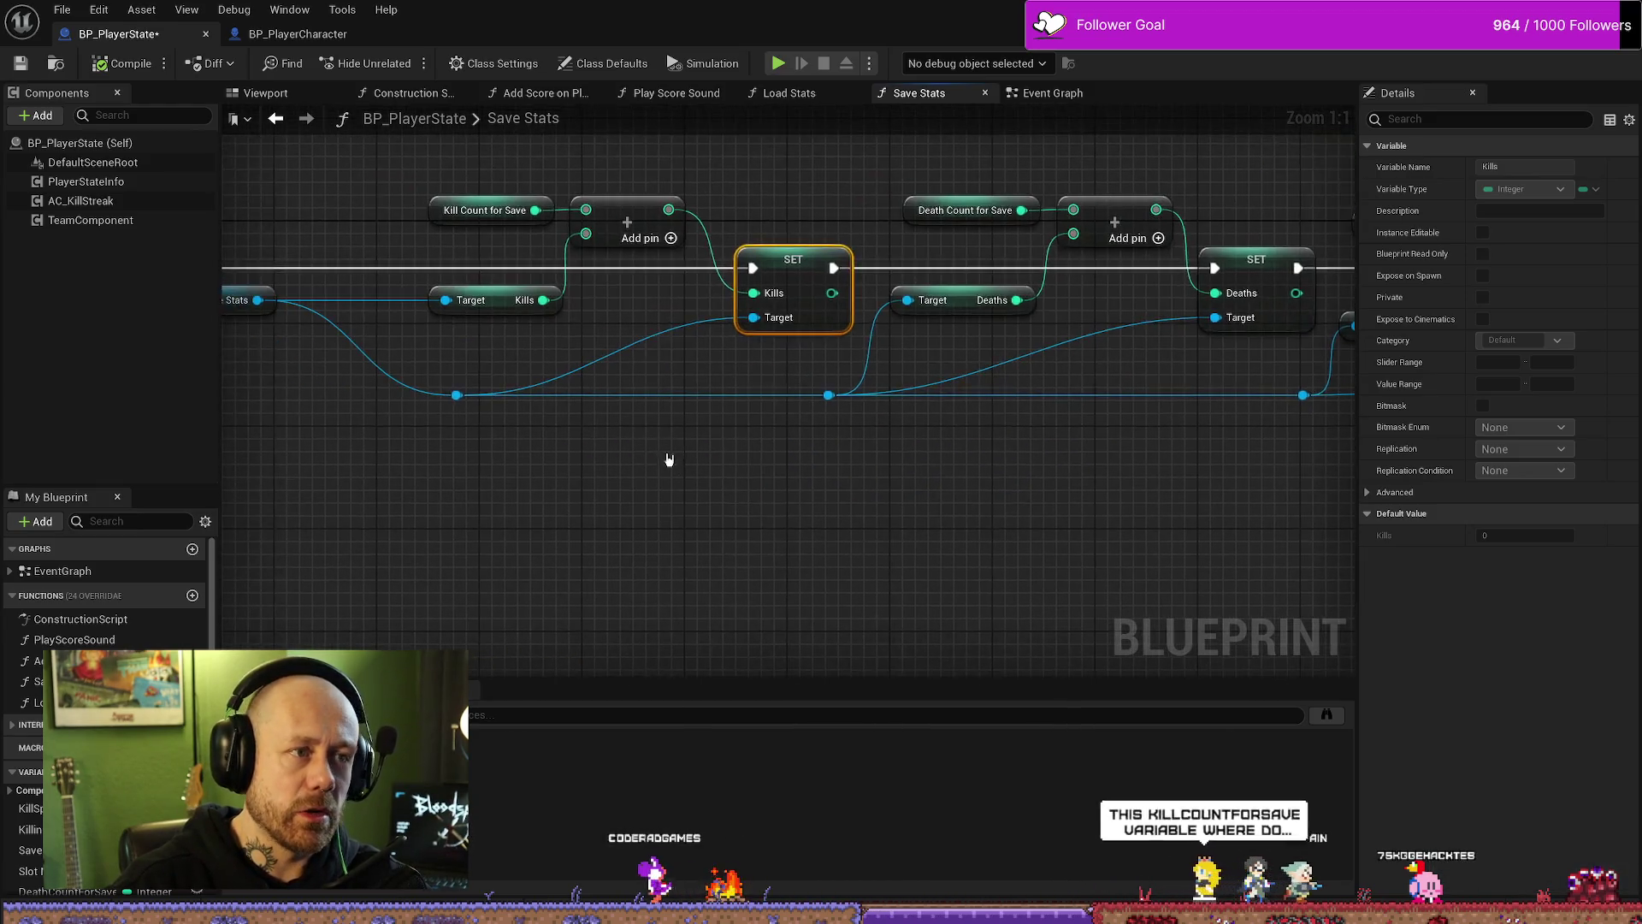
click(1068, 94)
Step: Pan along the AddDeath chain in the Event Graph to its Death Count for Save end
scroll(862, 429, down, 5)
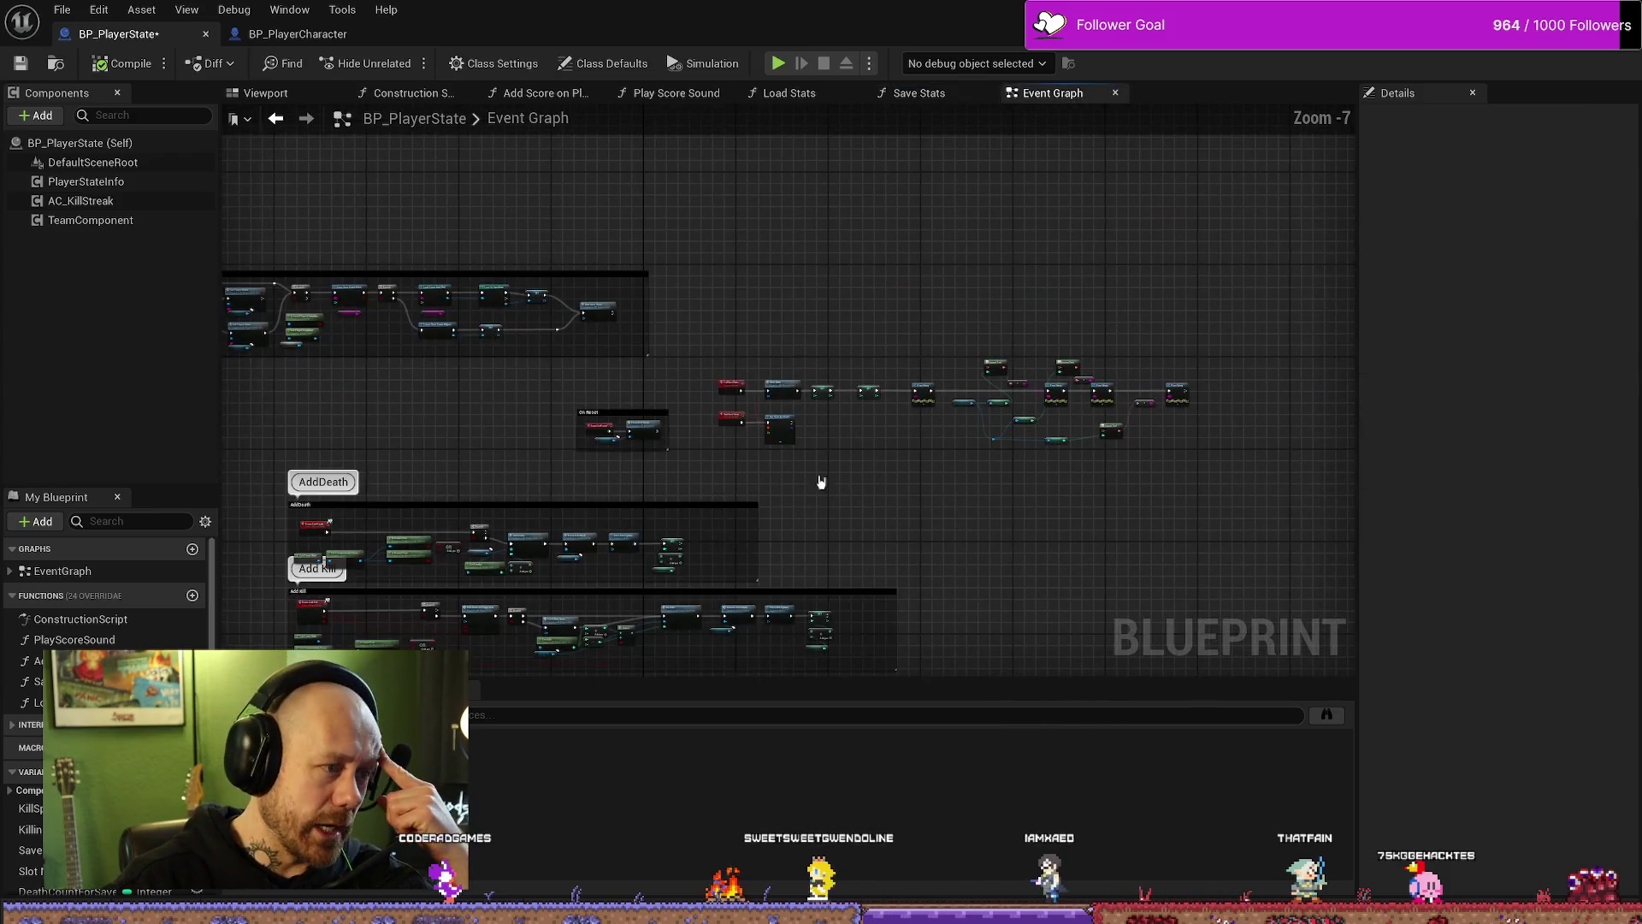
scroll(441, 412, up, 5)
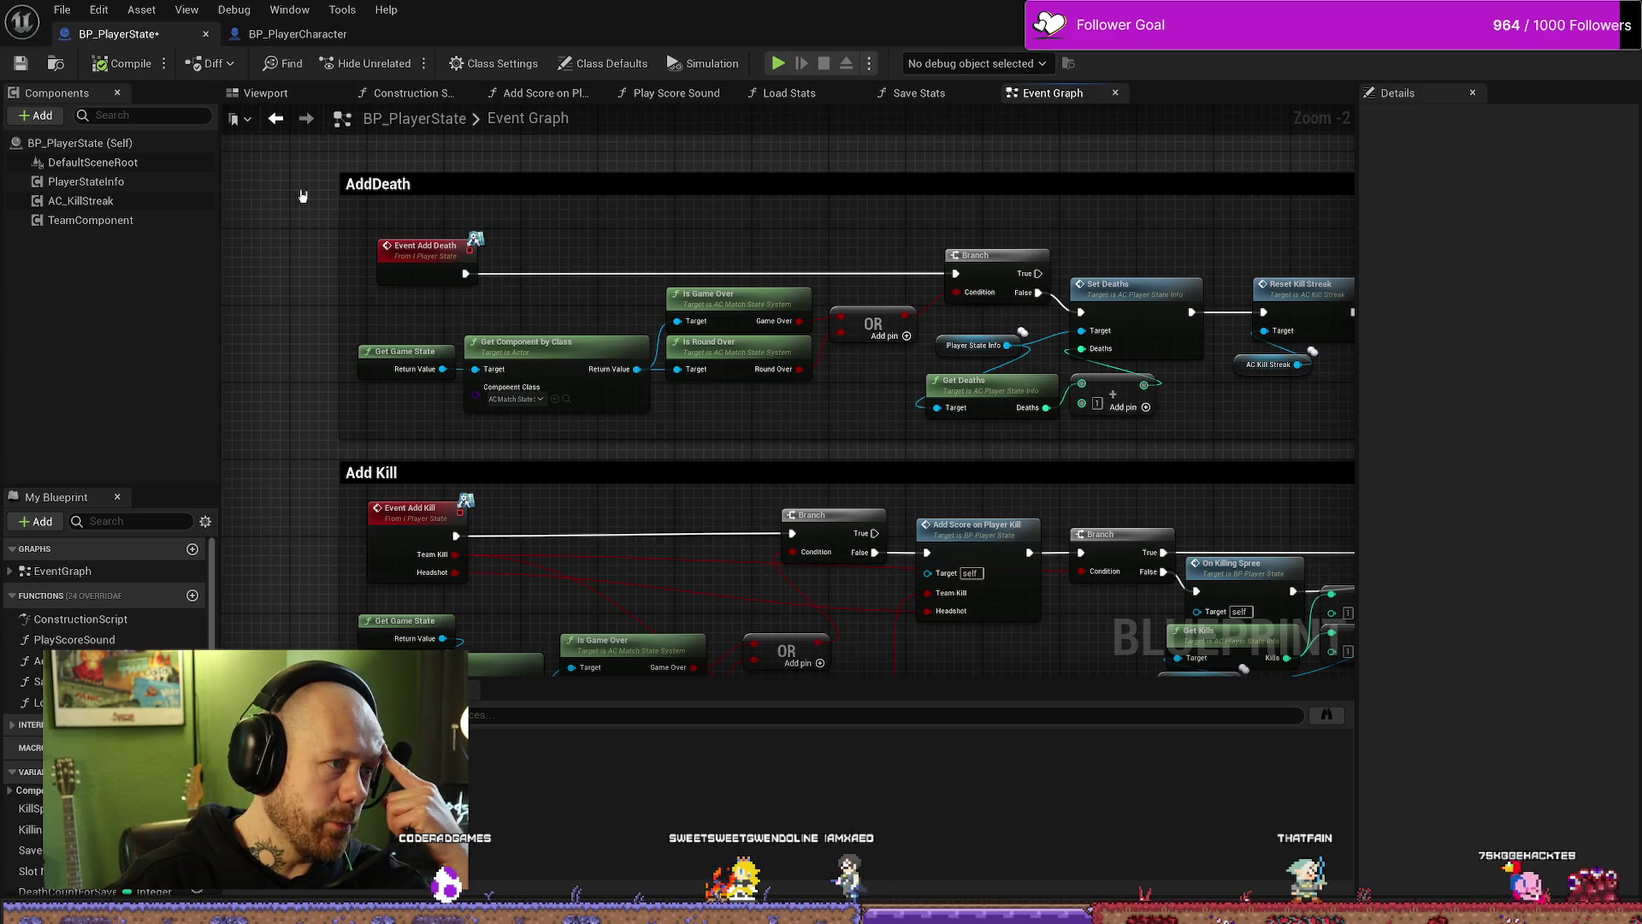
drag(863, 420, 262, 393)
drag(1093, 245, 1020, 425)
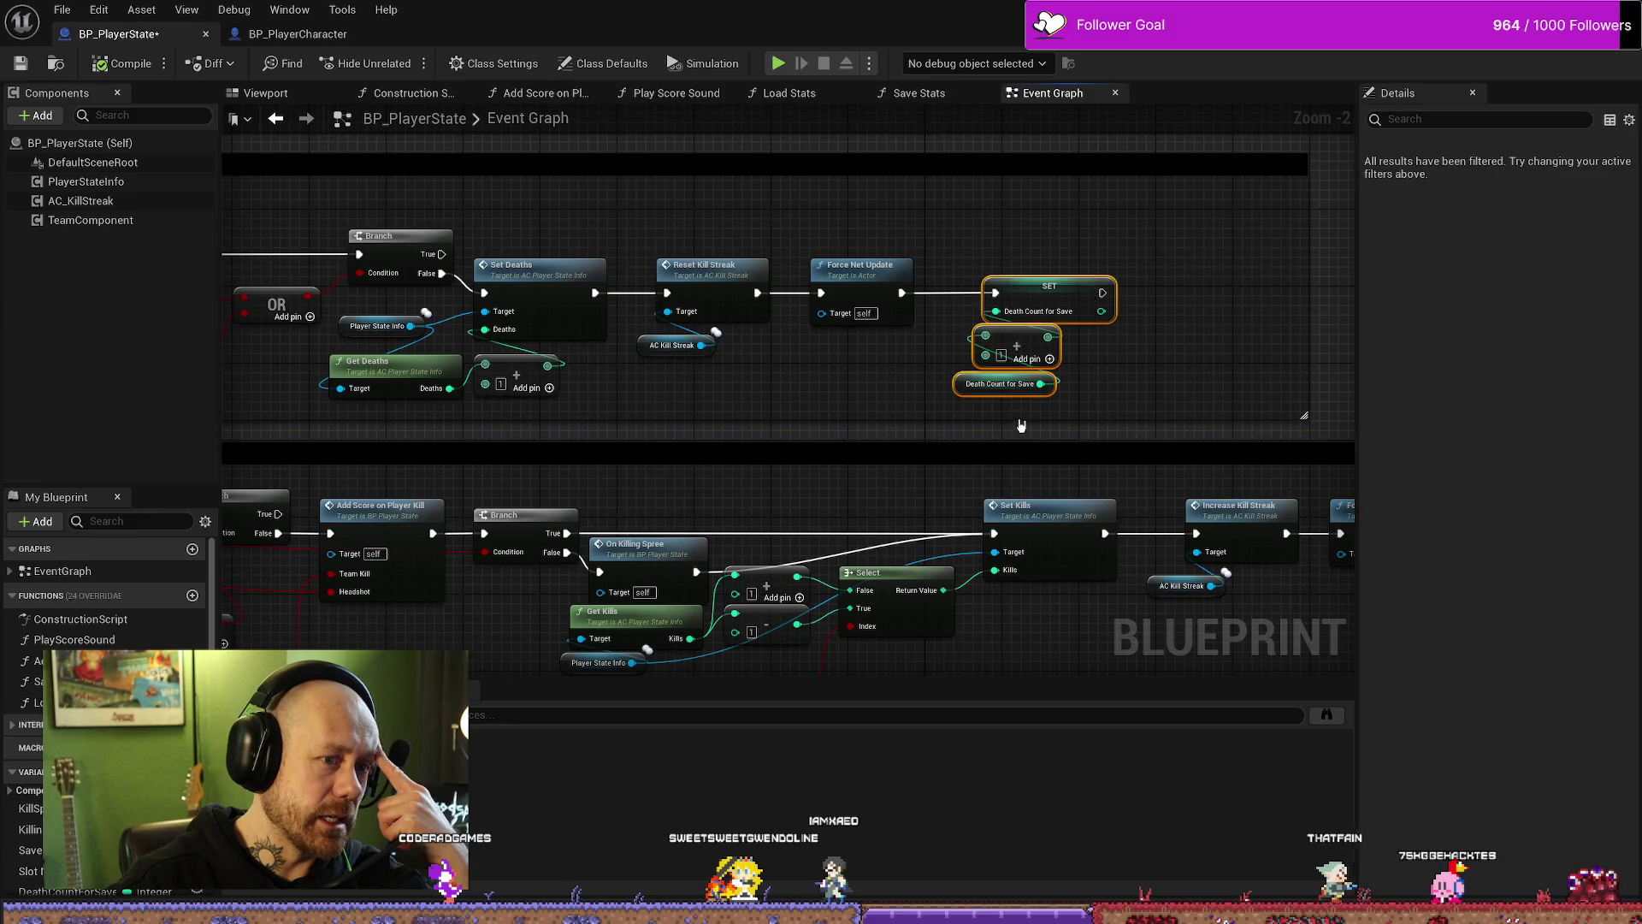
click(897, 394)
drag(766, 394, 947, 394)
mouse_move(694, 406)
mouse_down()
mouse_move(496, 377)
mouse_move(593, 395)
mouse_move(630, 316)
mouse_move(773, 387)
mouse_move(587, 393)
mouse_up()
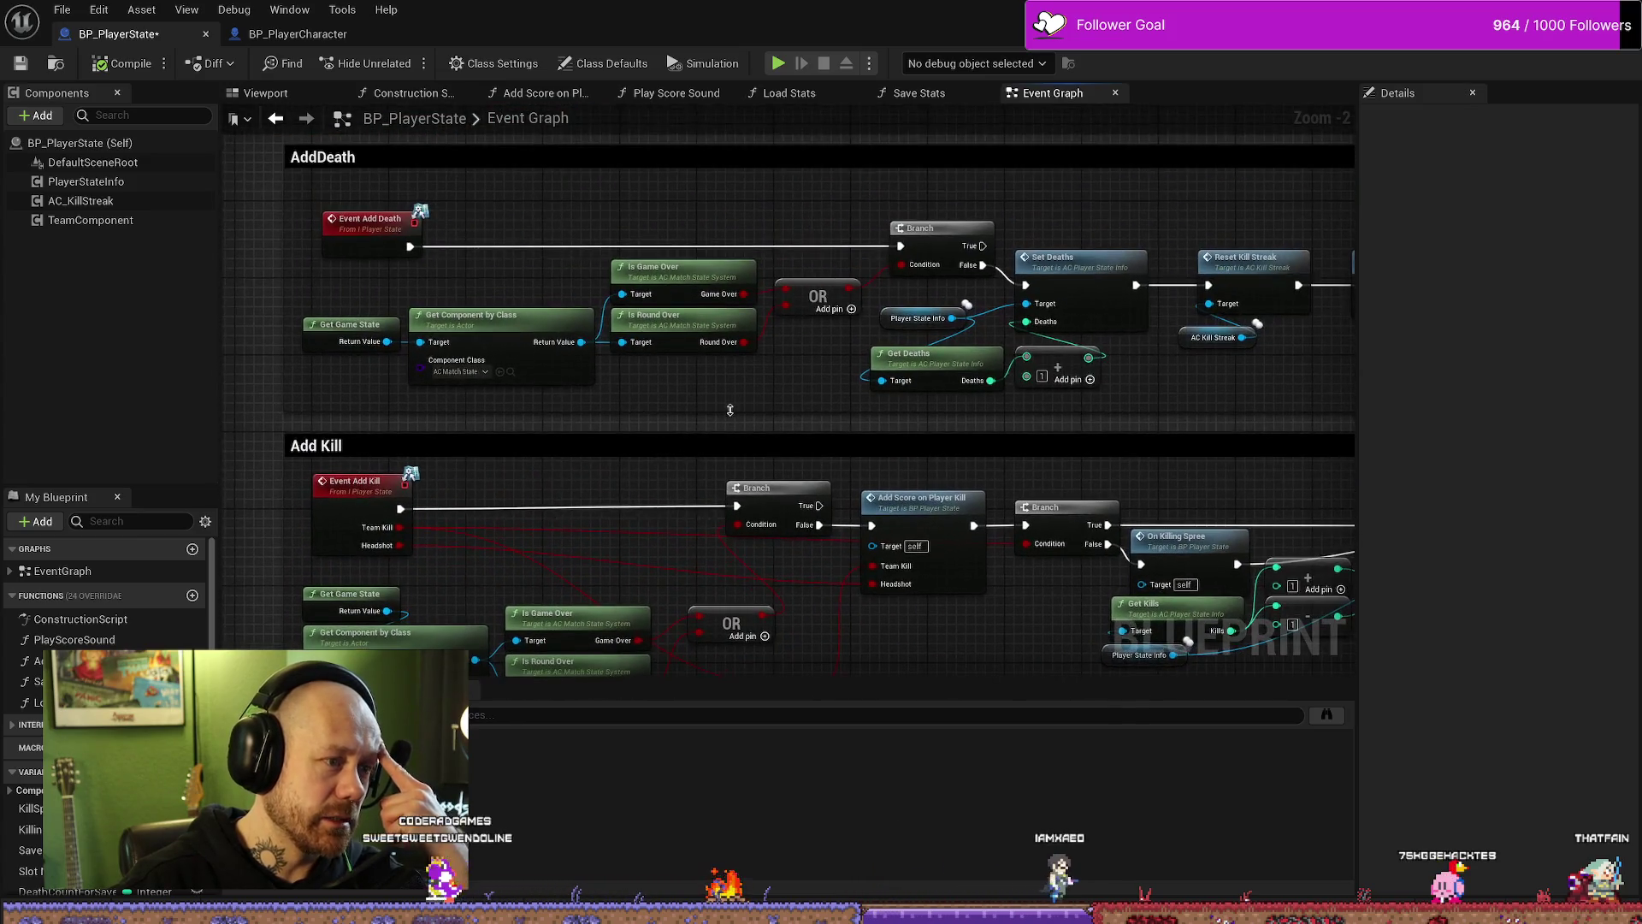
scroll(588, 393, up, 1)
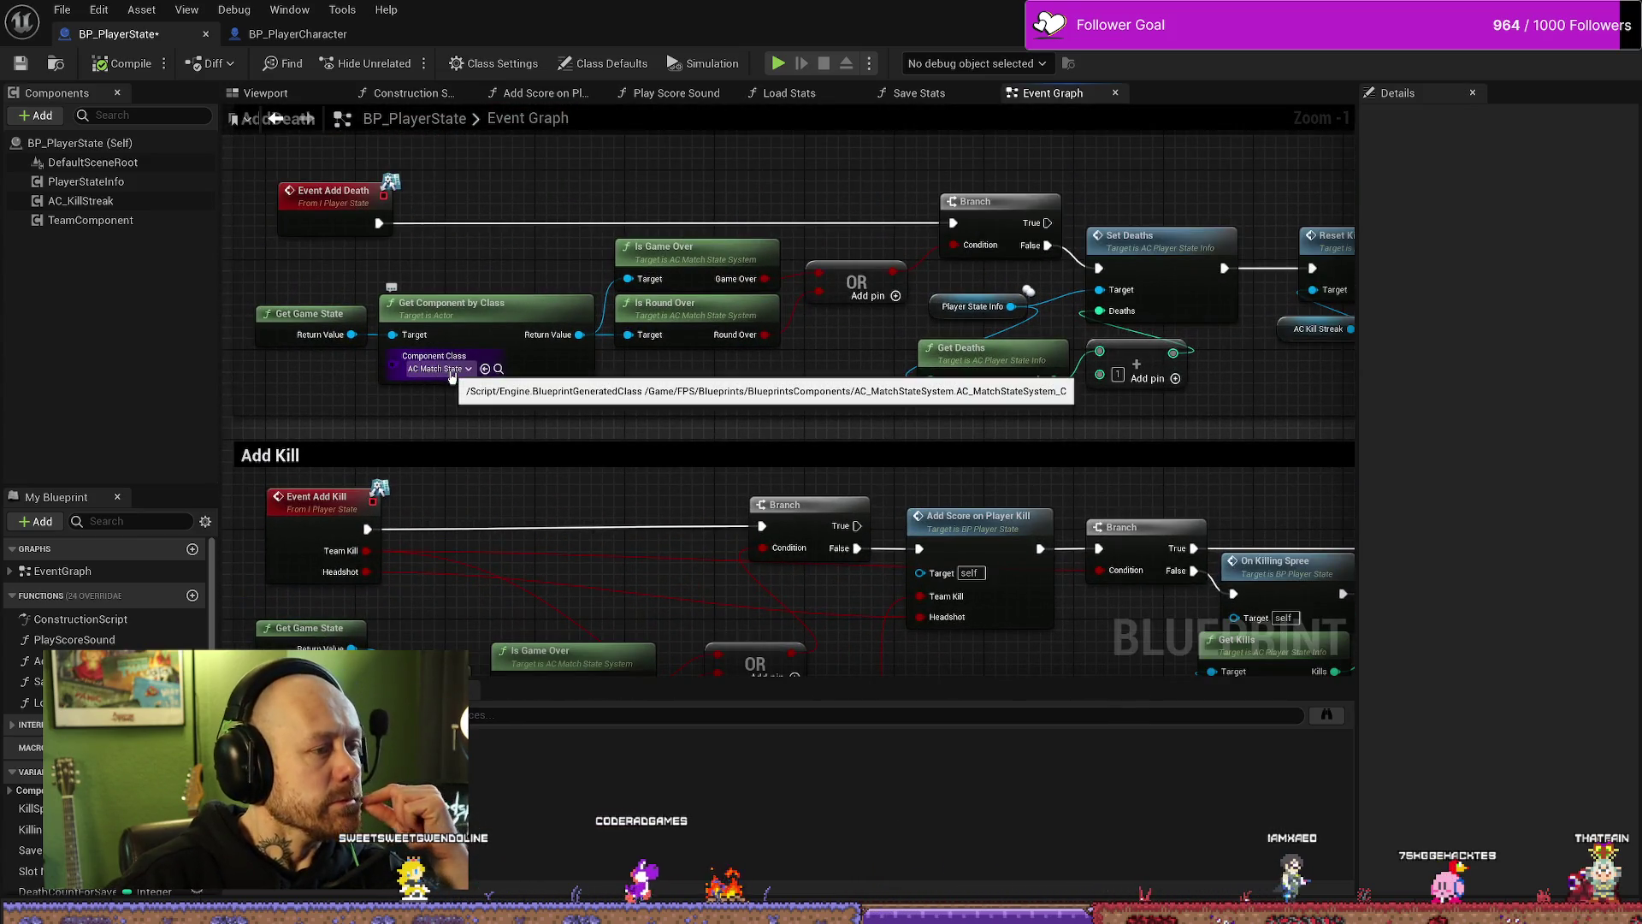
drag(753, 378, 654, 394)
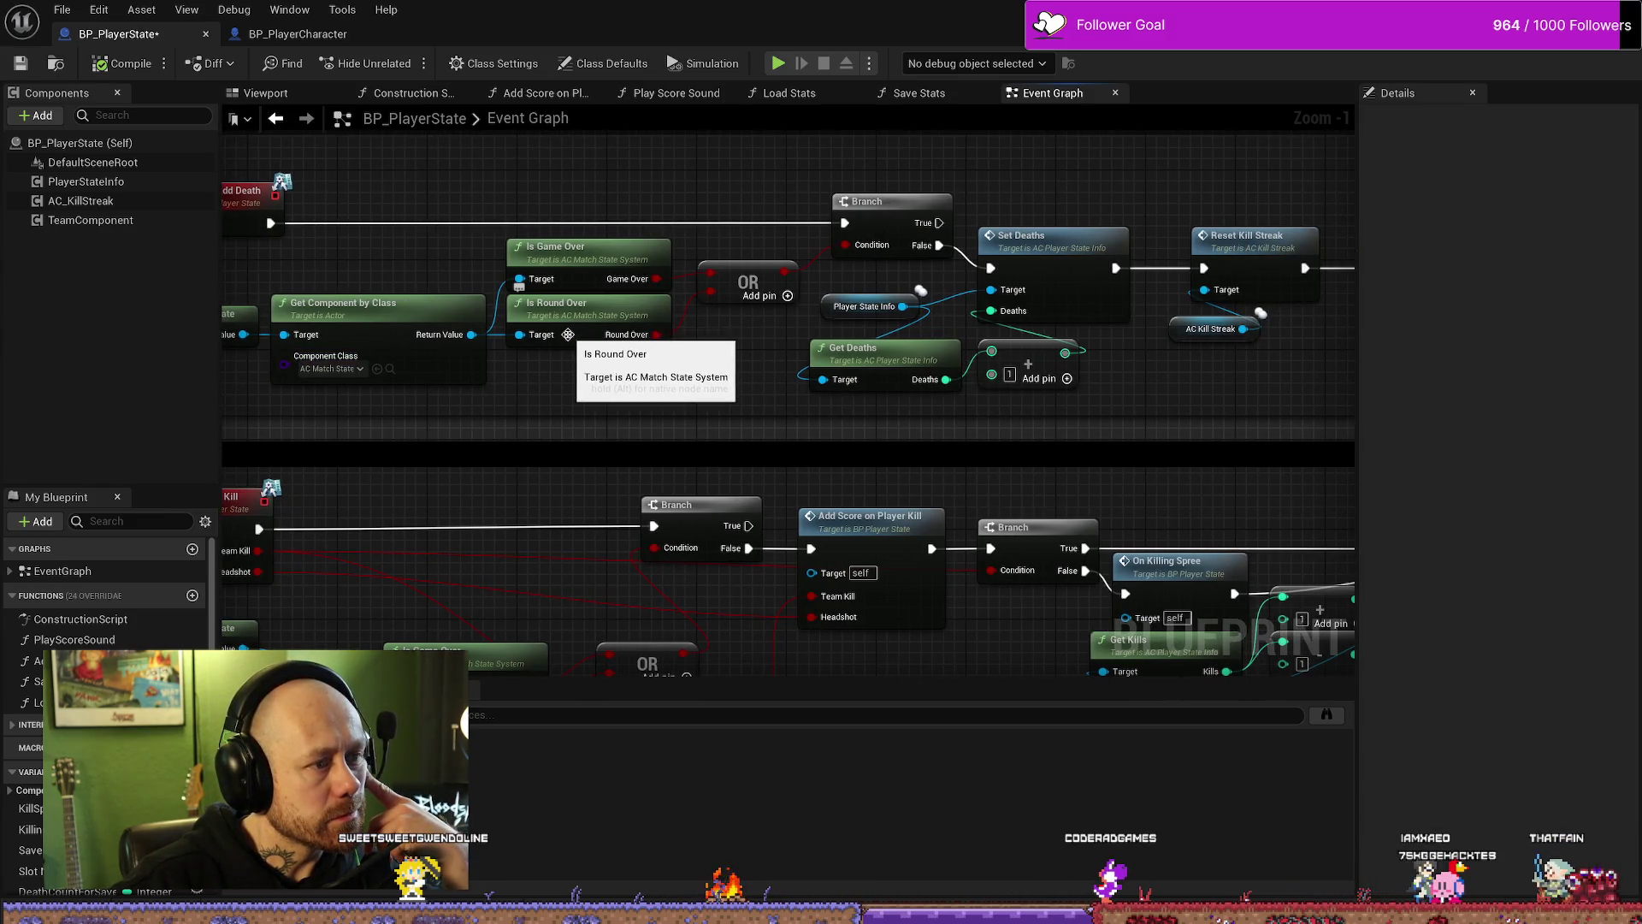
drag(747, 382, 633, 375)
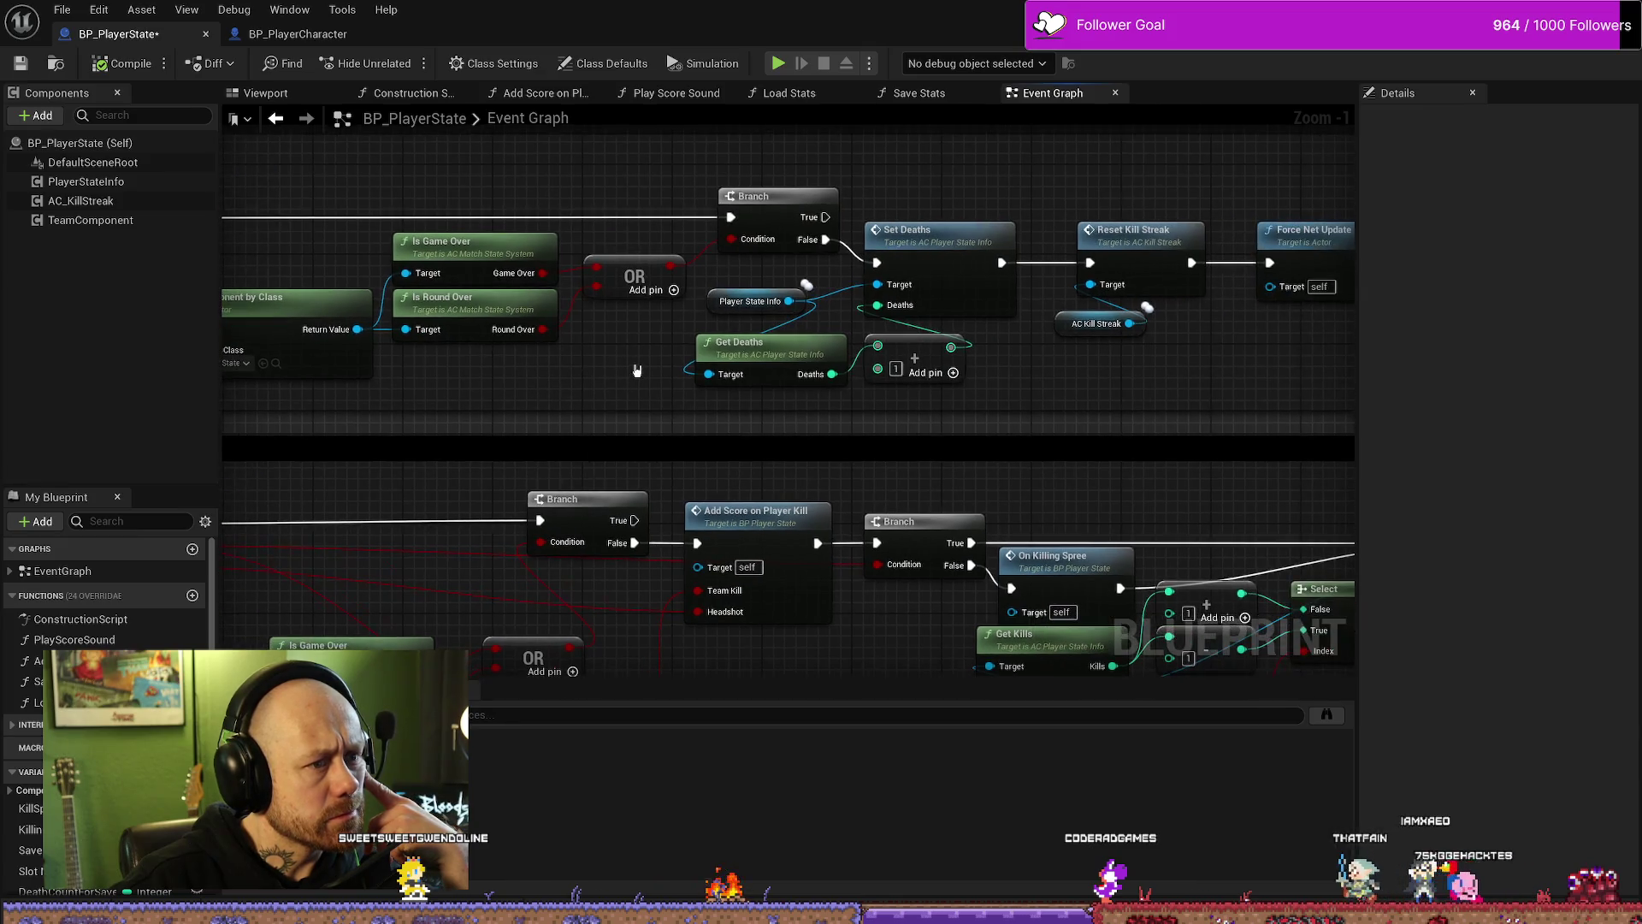
drag(1184, 367, 1065, 370)
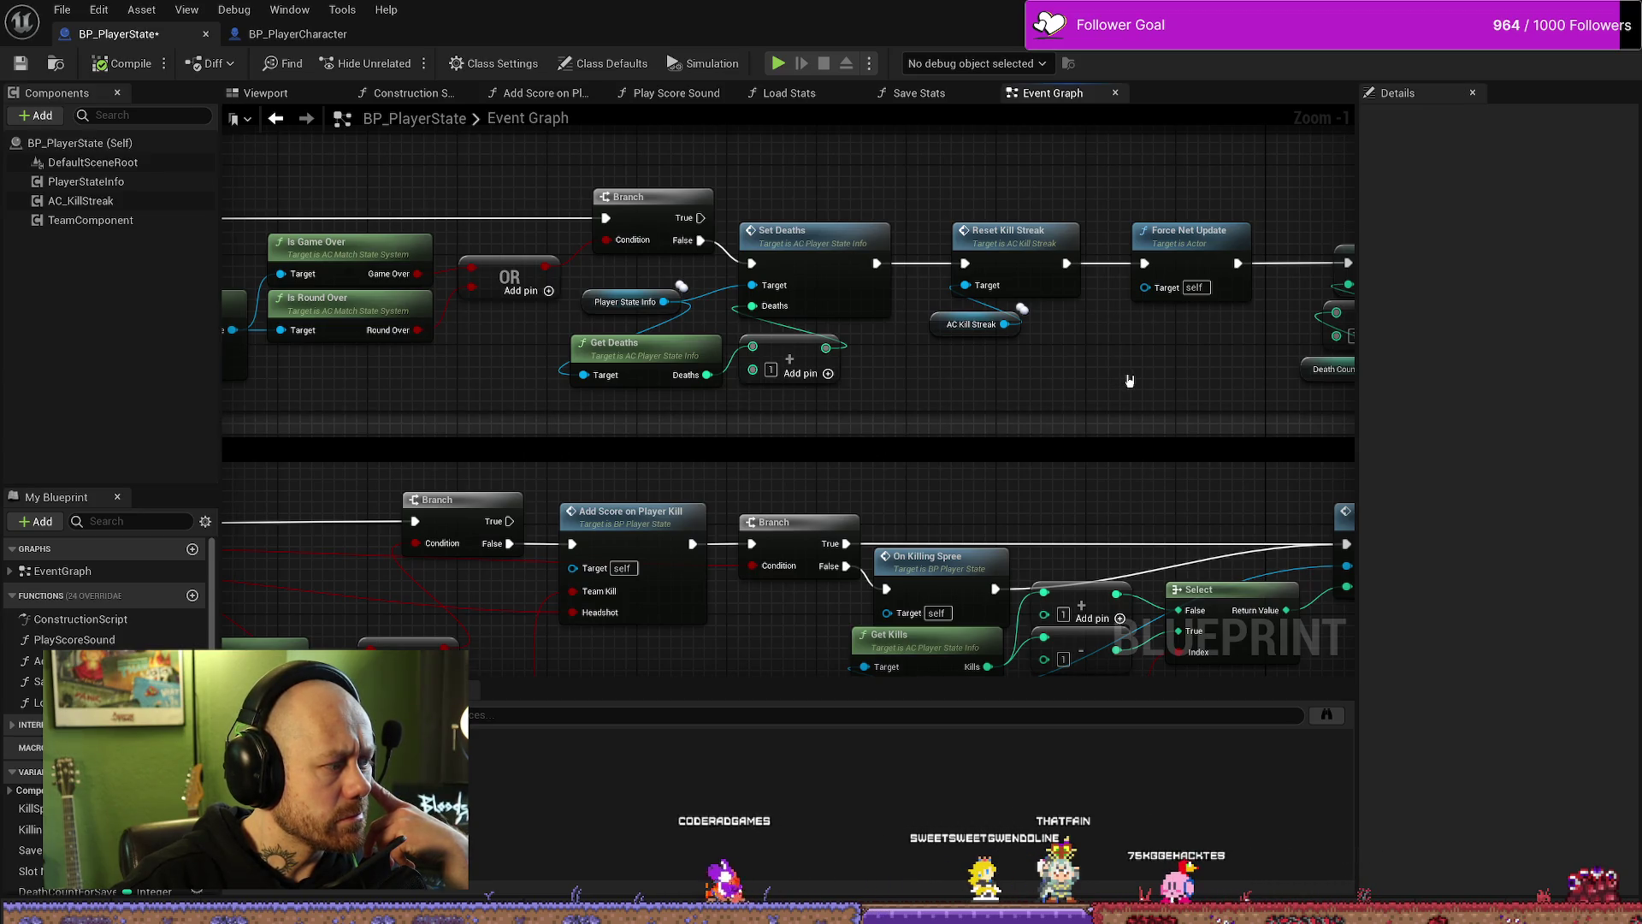
drag(1210, 383, 680, 362)
Step: Box-select the Death Count for Save SET group and nudge it slightly right
drag(1000, 214, 752, 381)
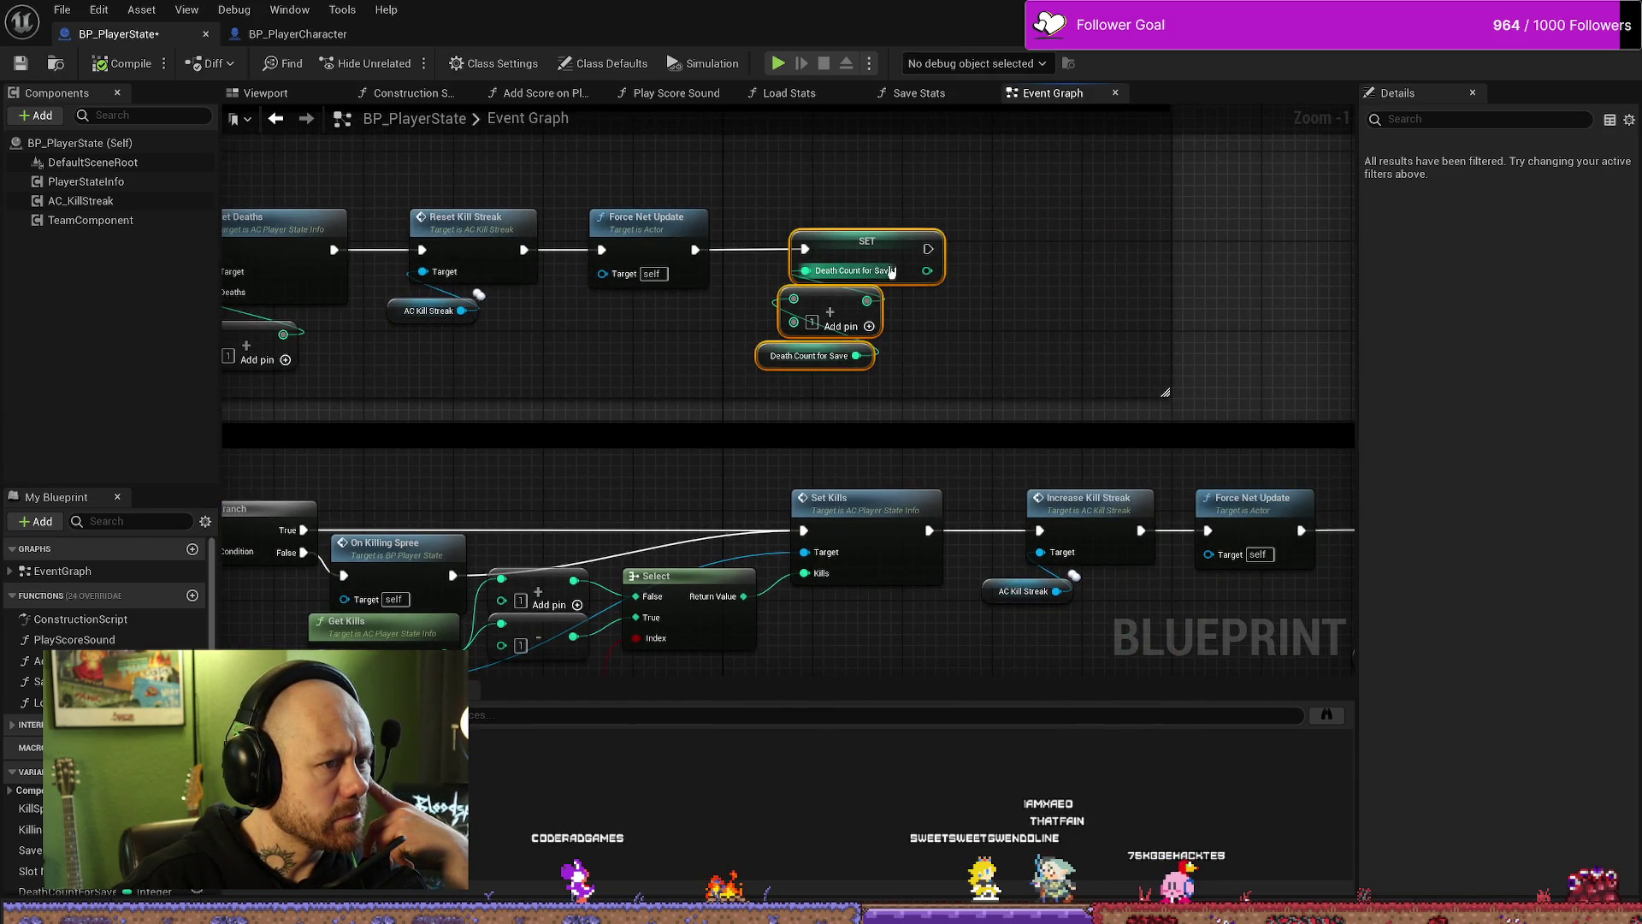
drag(856, 256, 934, 256)
drag(676, 349, 807, 337)
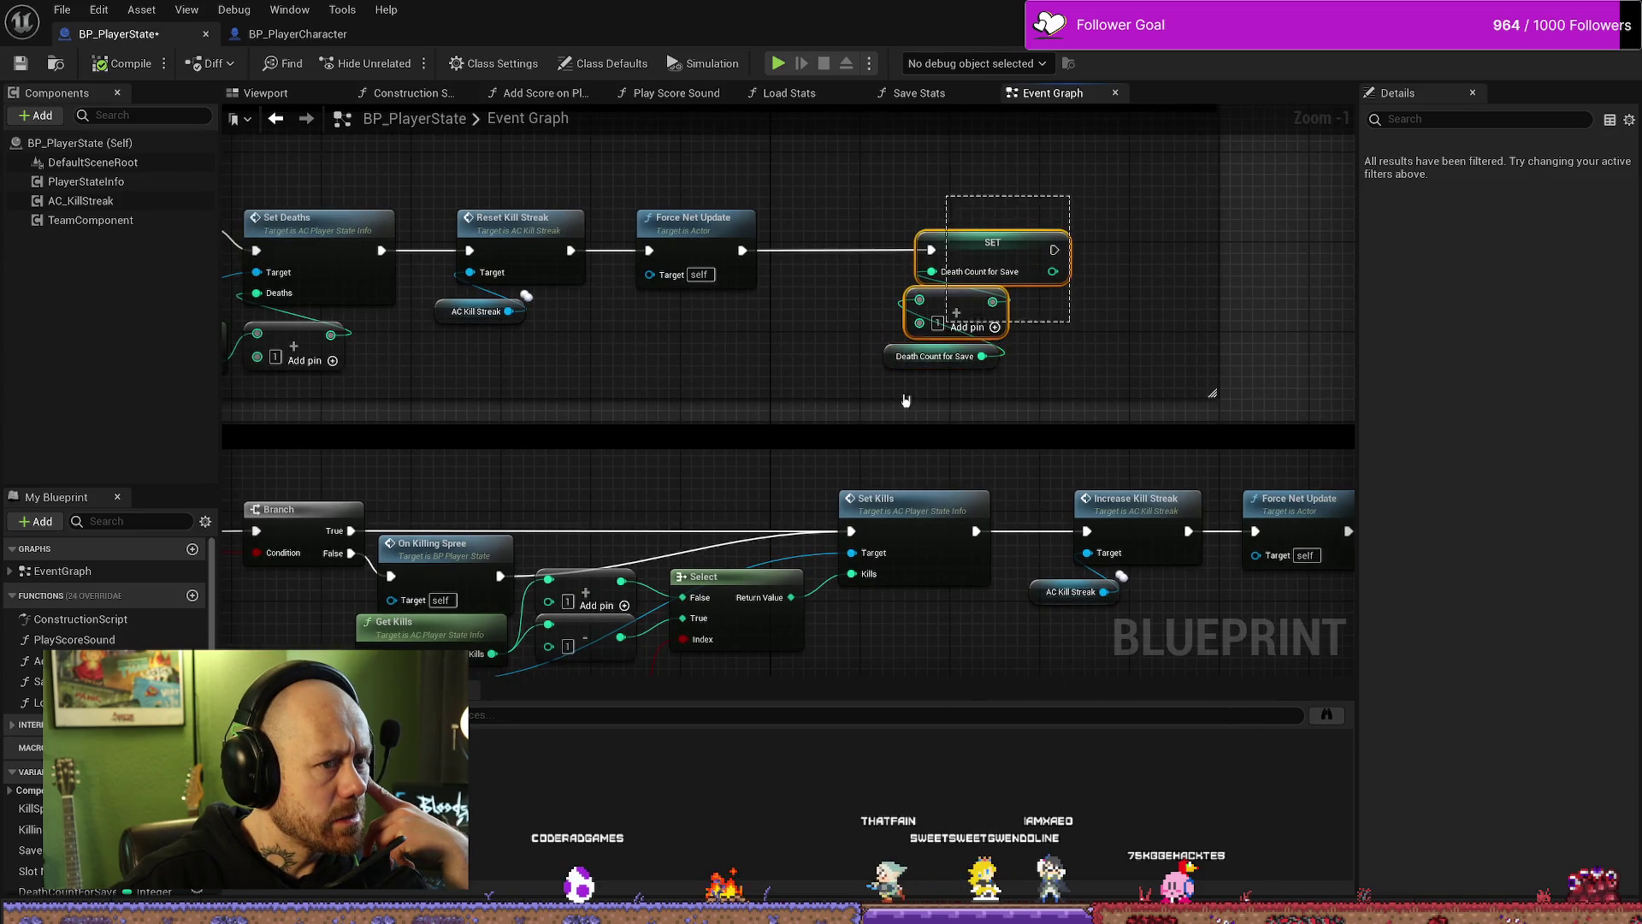
drag(1020, 236, 986, 237)
drag(543, 342, 750, 344)
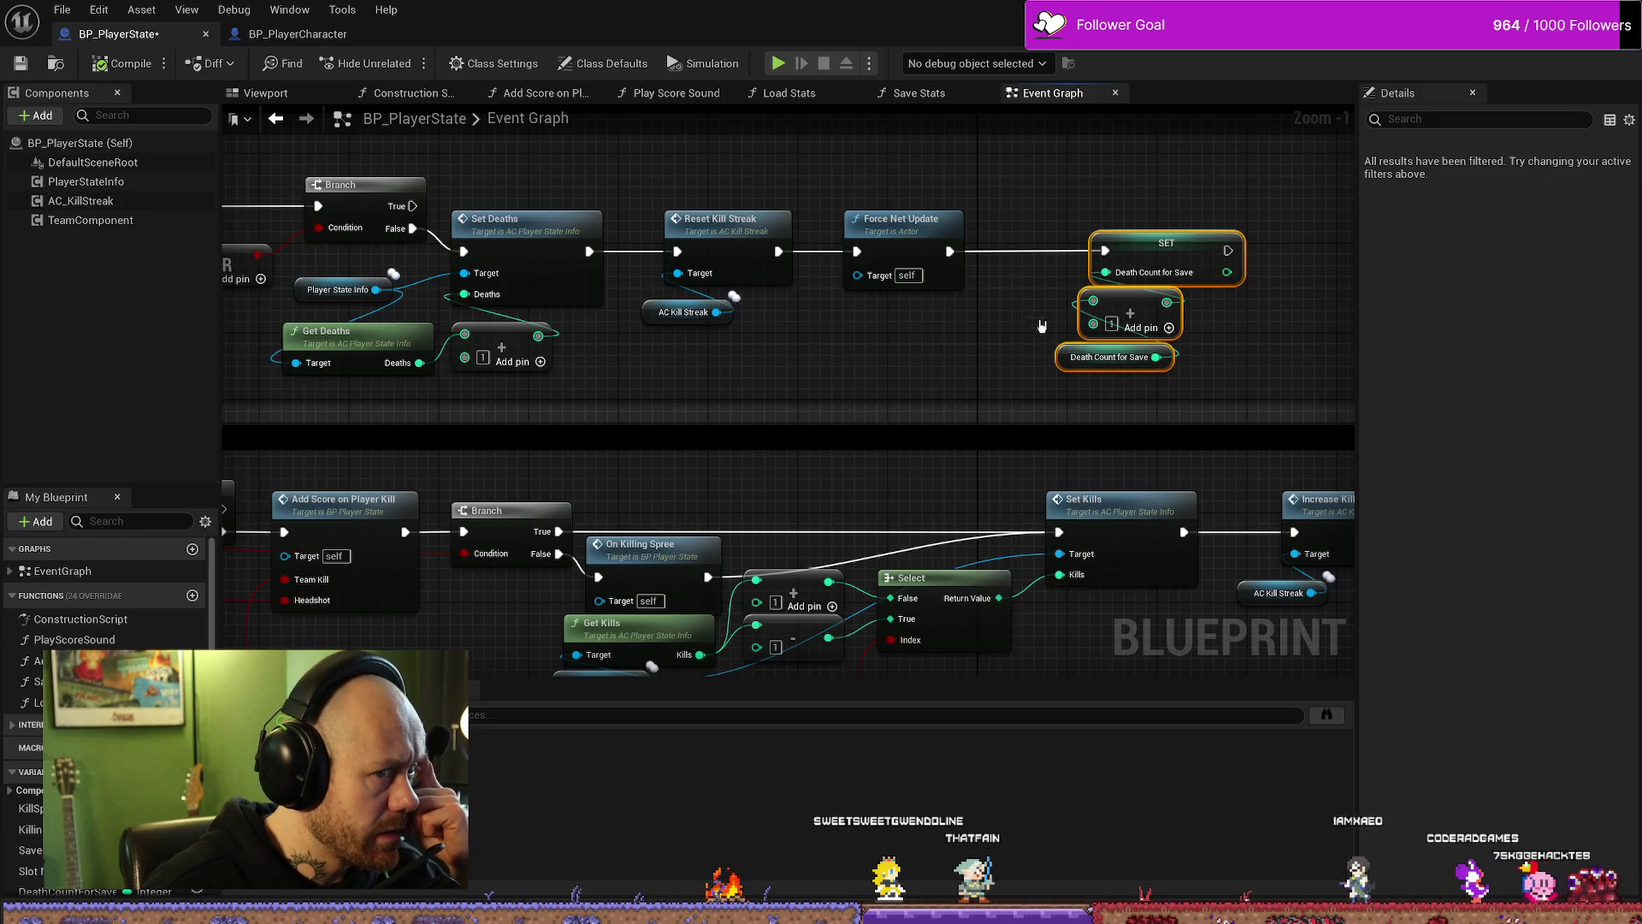
Step: Delete the Death Count for Save SET nodes after Force Net Update
drag(1054, 291, 945, 291)
drag(1199, 212, 975, 390)
key(Delete)
drag(843, 251, 1065, 250)
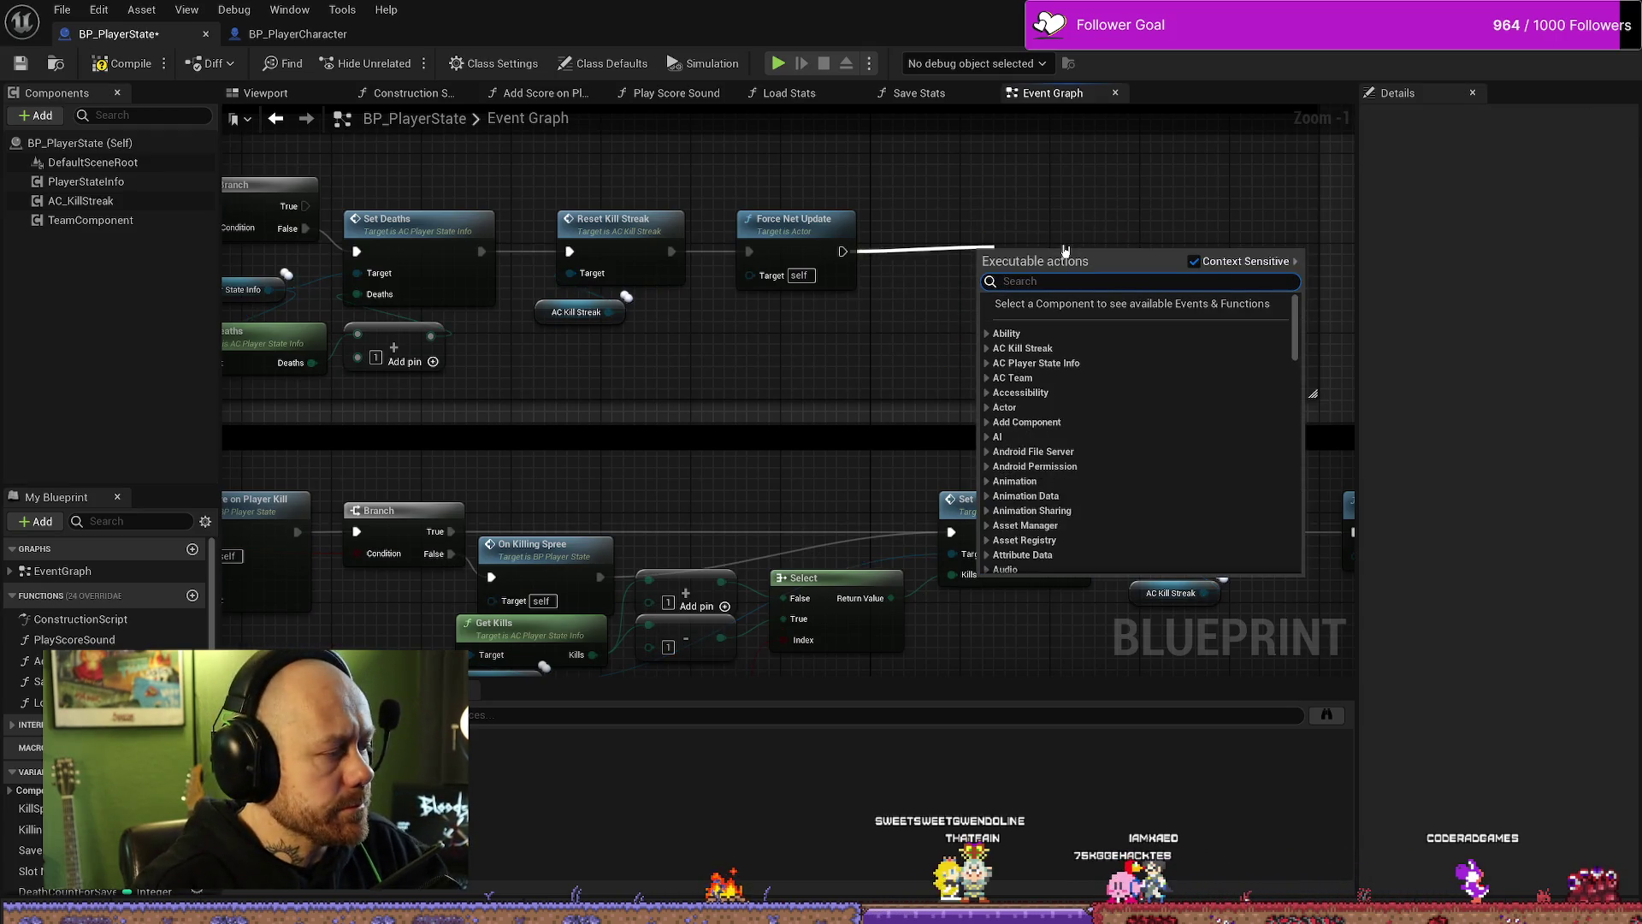
click(895, 366)
Step: Add a Get As Save Stats node and delete the unused Save Ref variable
right_click(898, 359)
text(get )
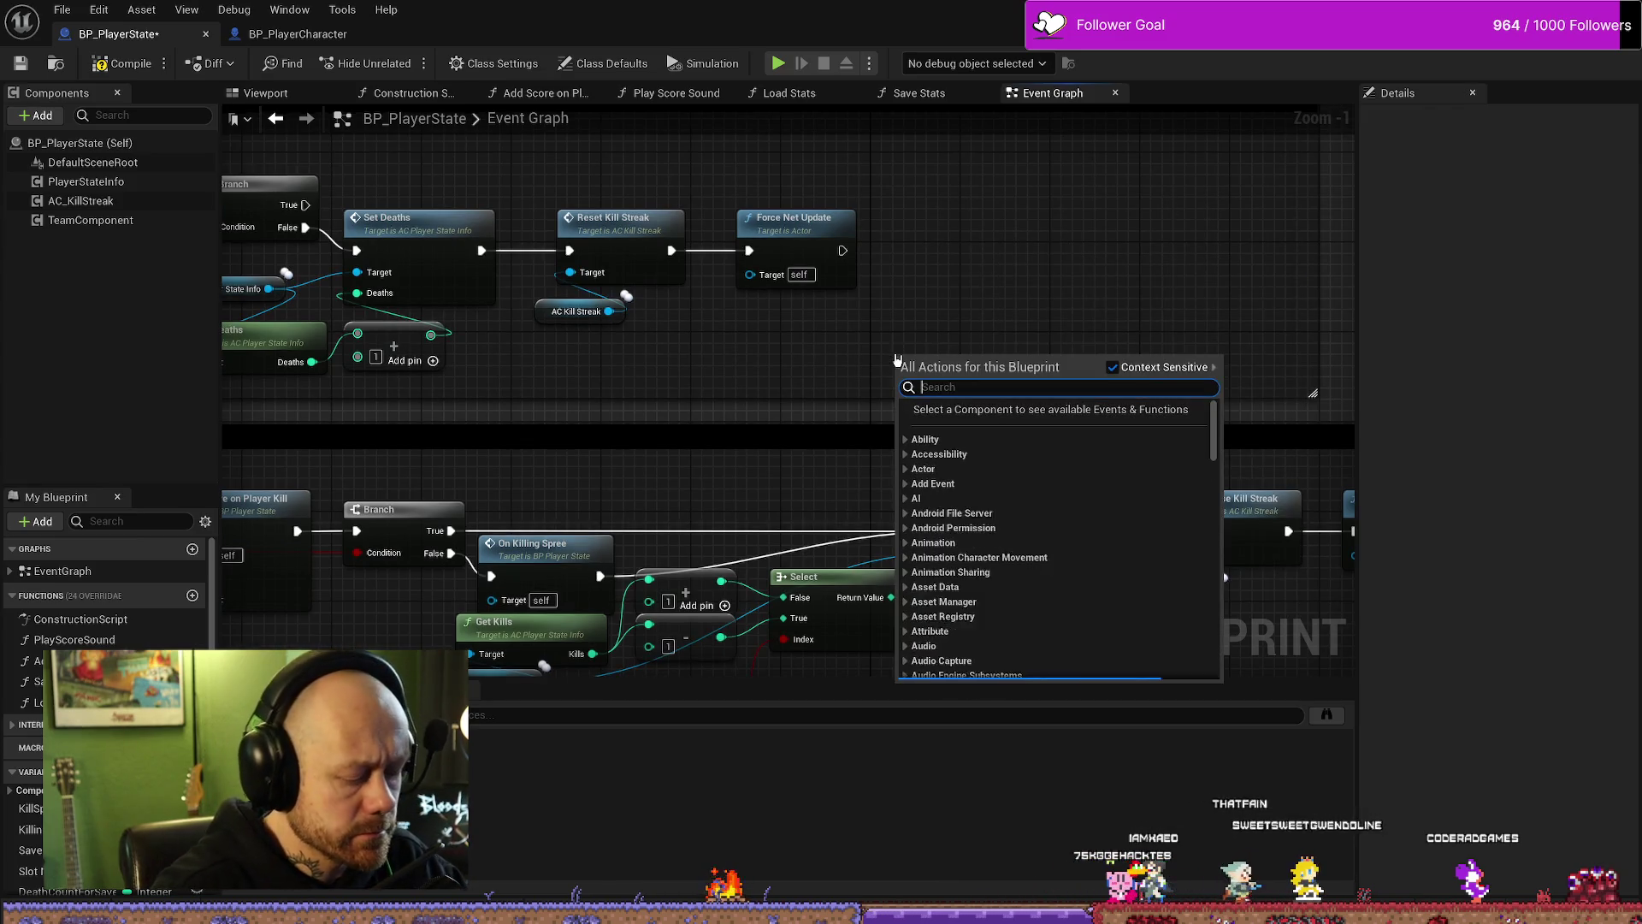
text(save)
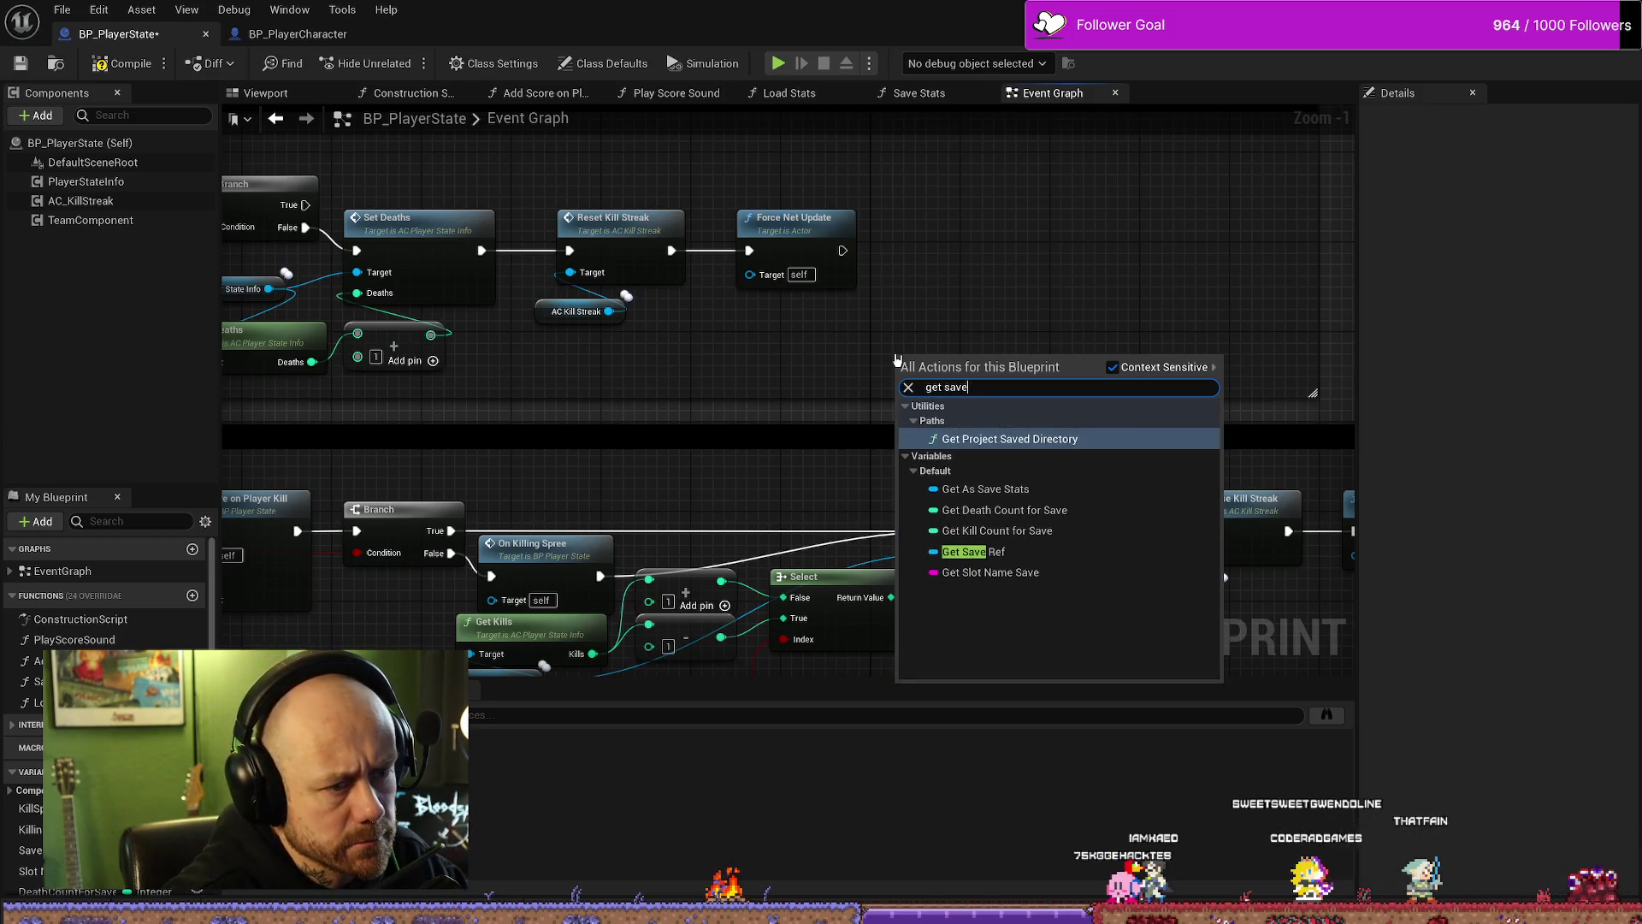
key(Down)
key(Down)
key(Down)
key(Up)
key(Up)
key(Up)
key(Return)
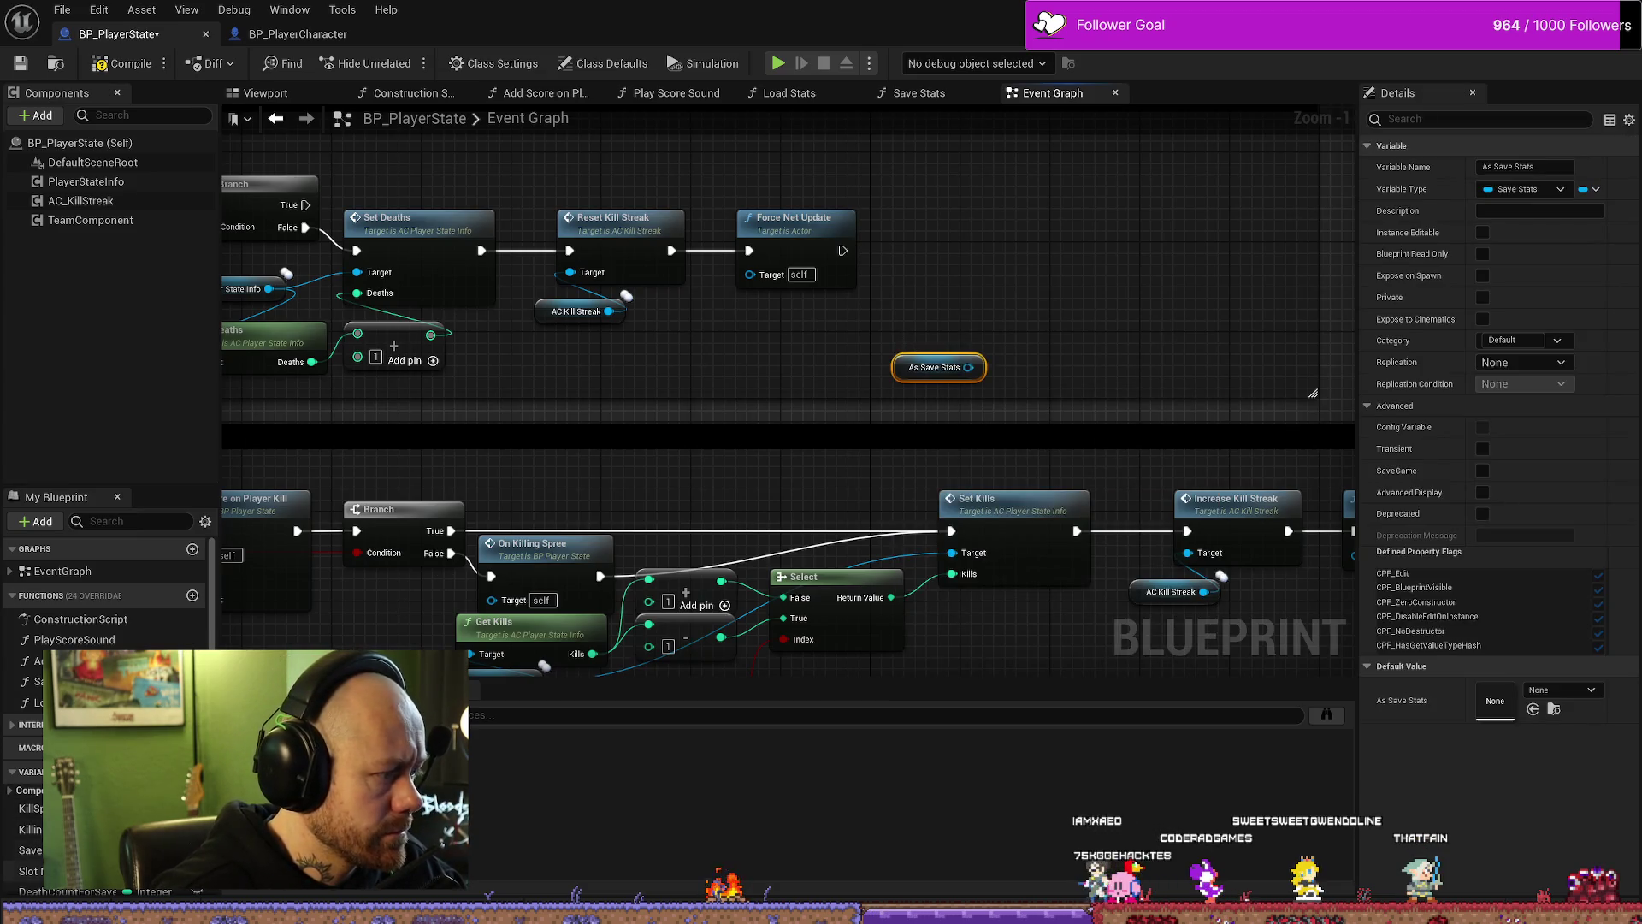
click(30, 849)
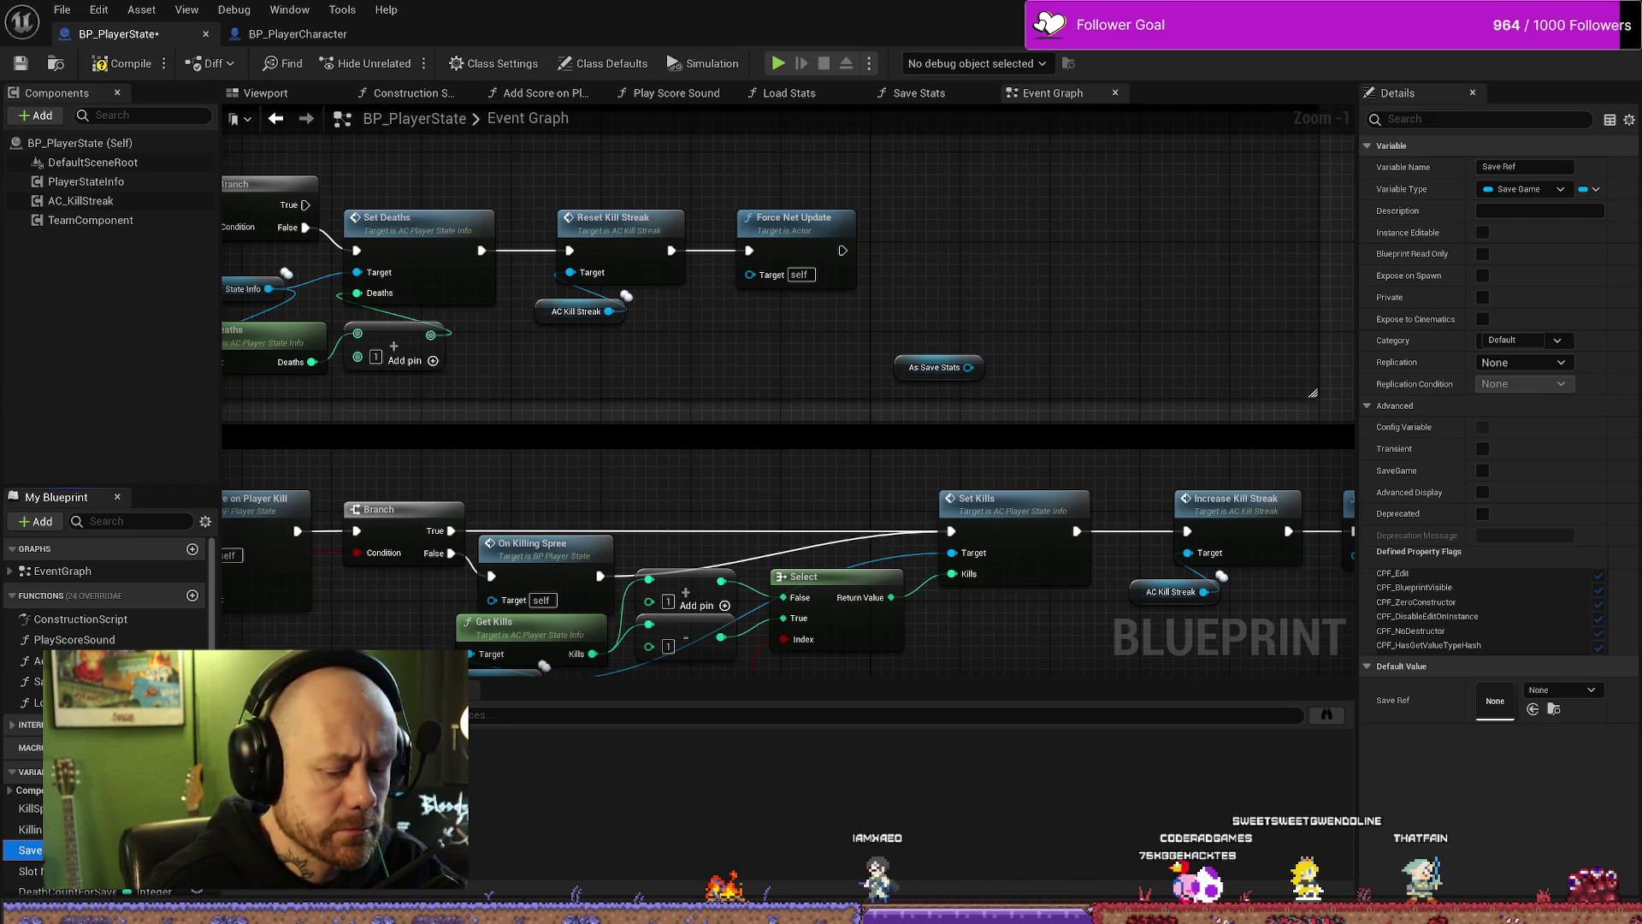
key(Delete)
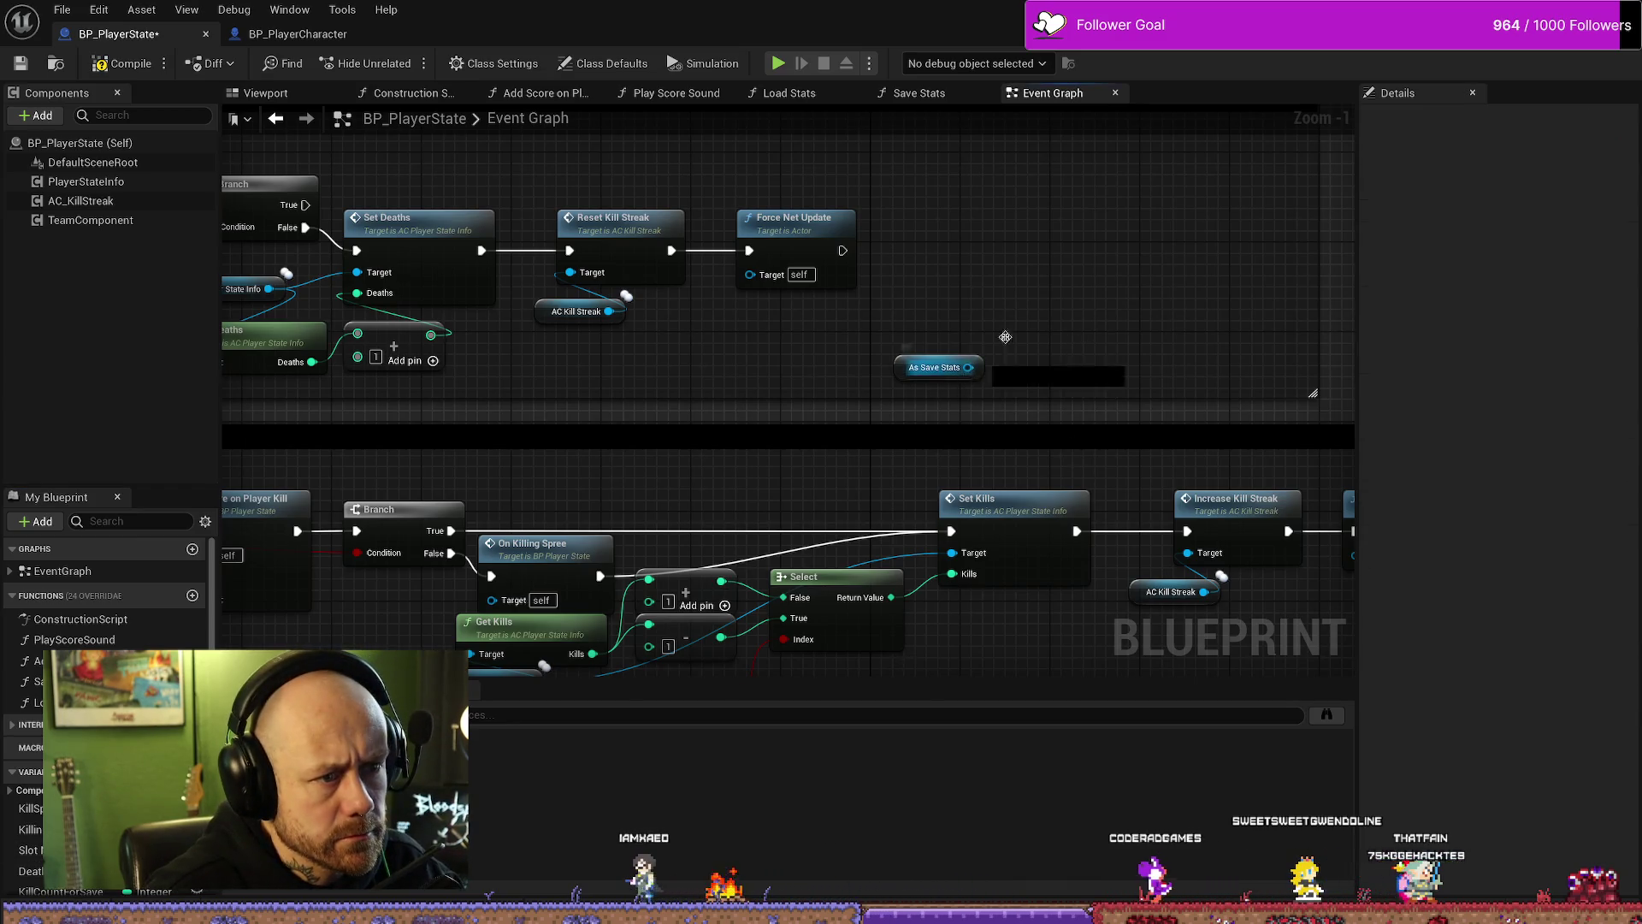
Step: Drag off As Save Stats and add a Set Kills node
drag(967, 367, 1029, 301)
text(get kill)
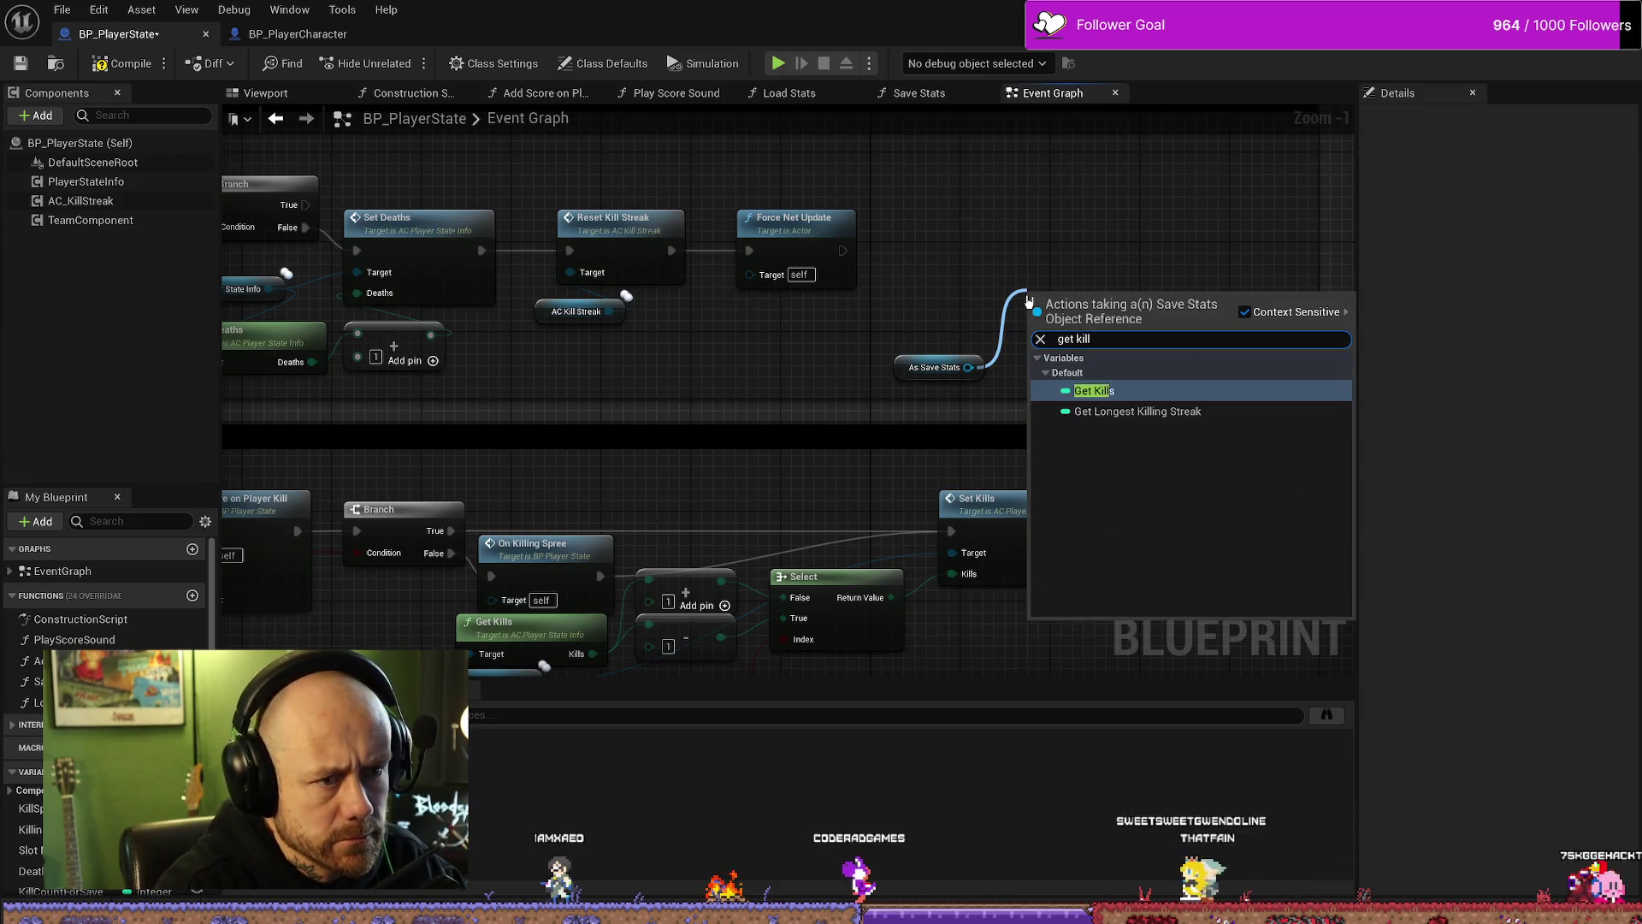
key(Return)
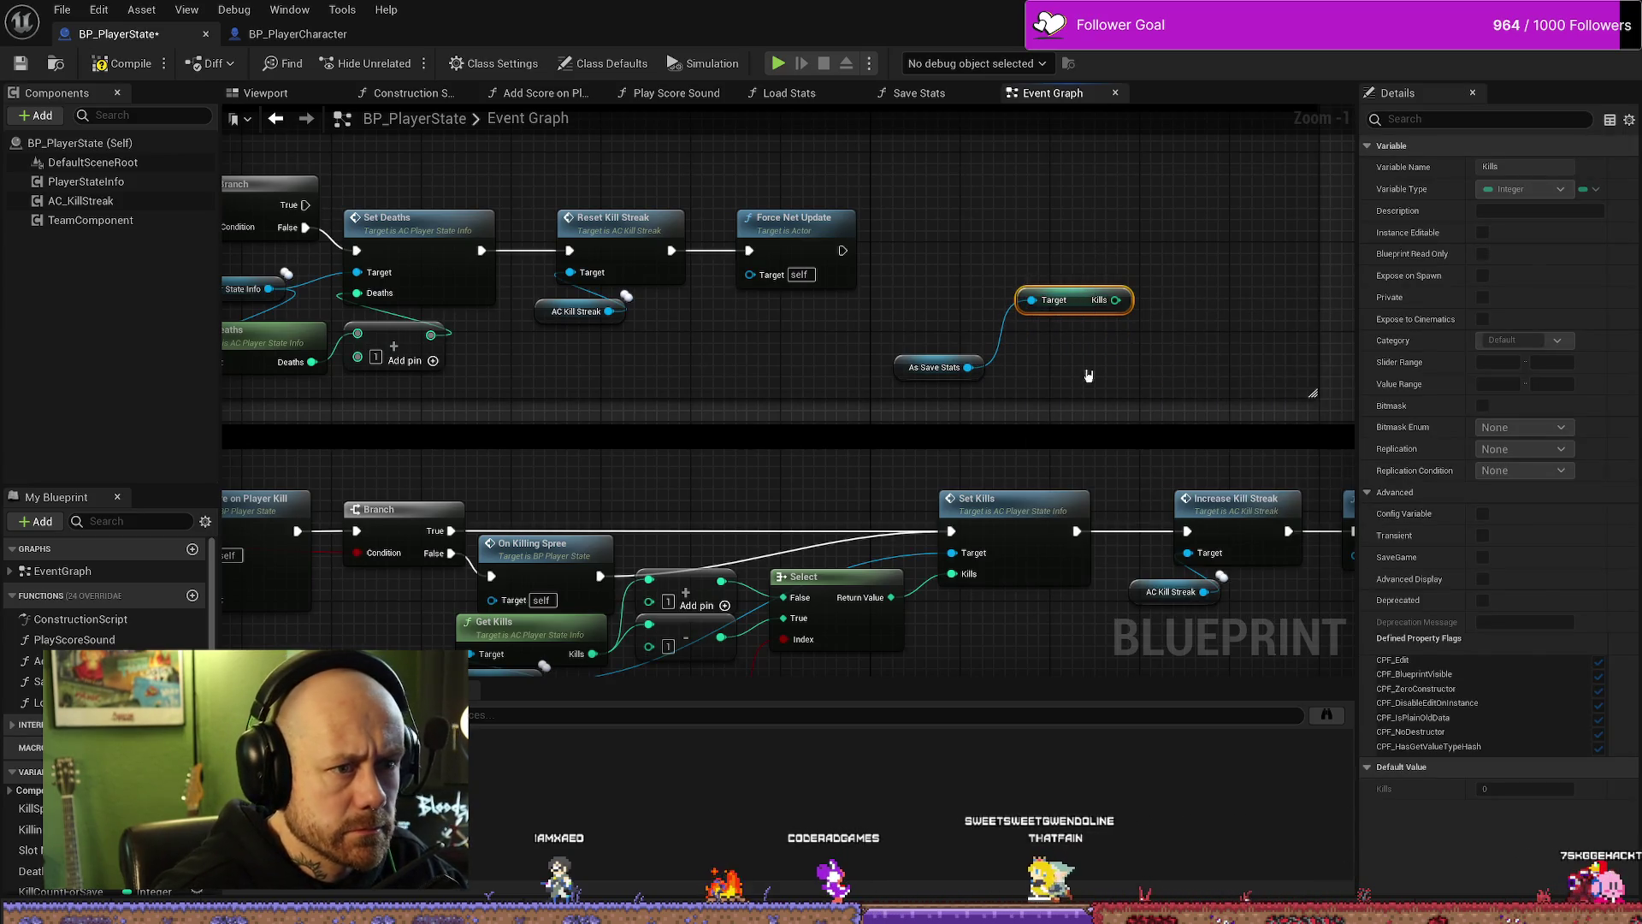
key(Delete)
drag(967, 367, 999, 308)
text(set )
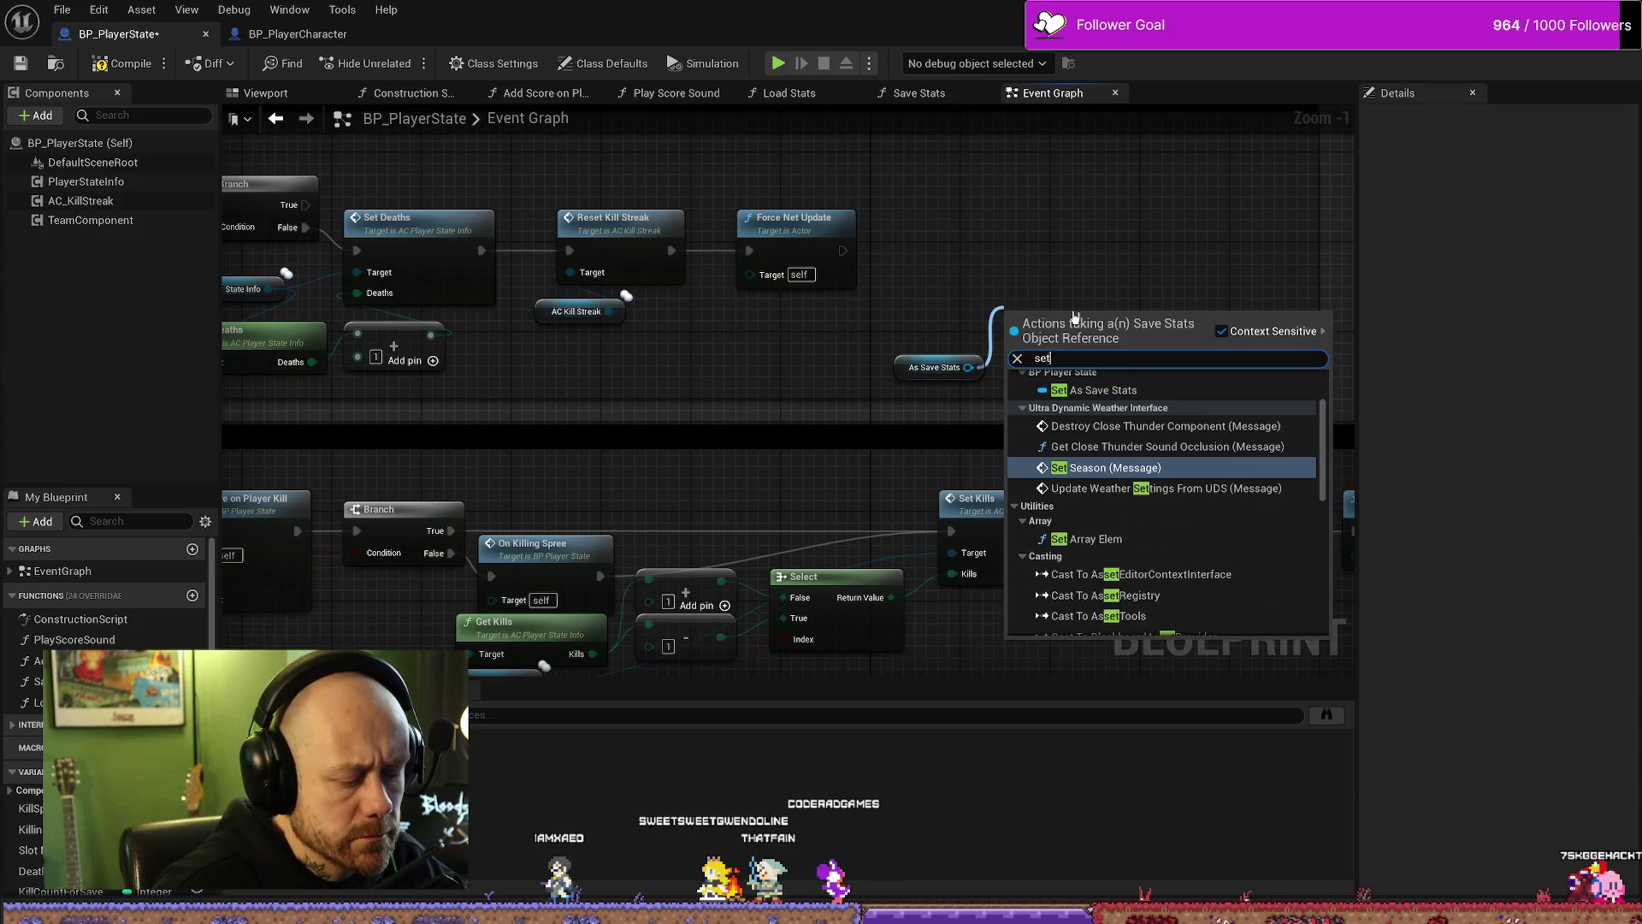
text(kill)
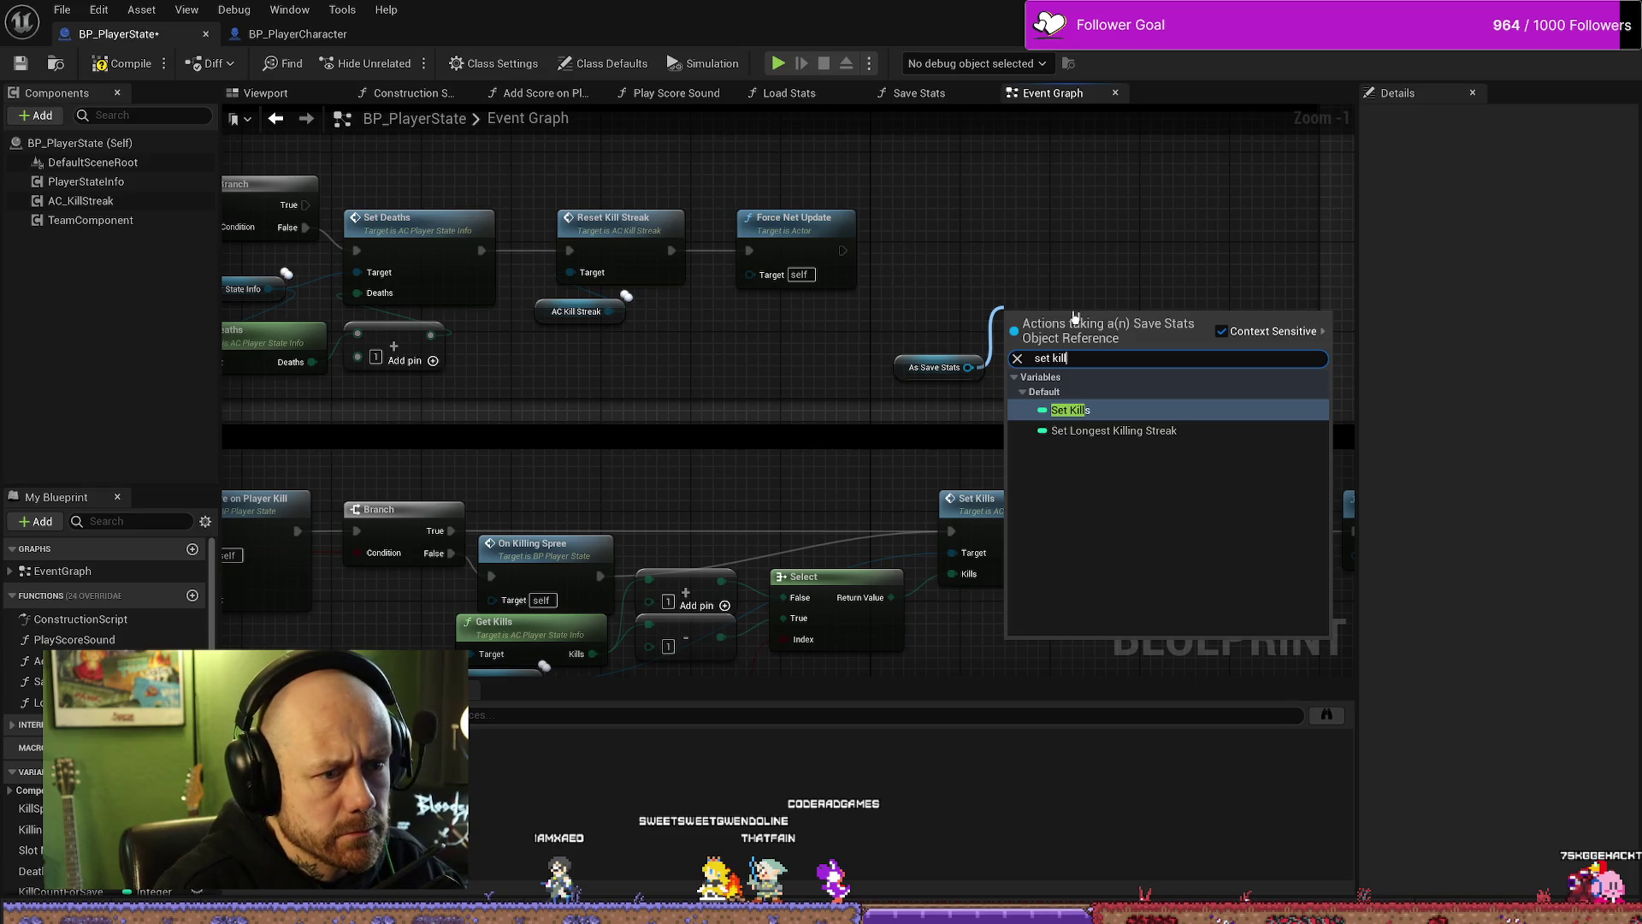
key(Return)
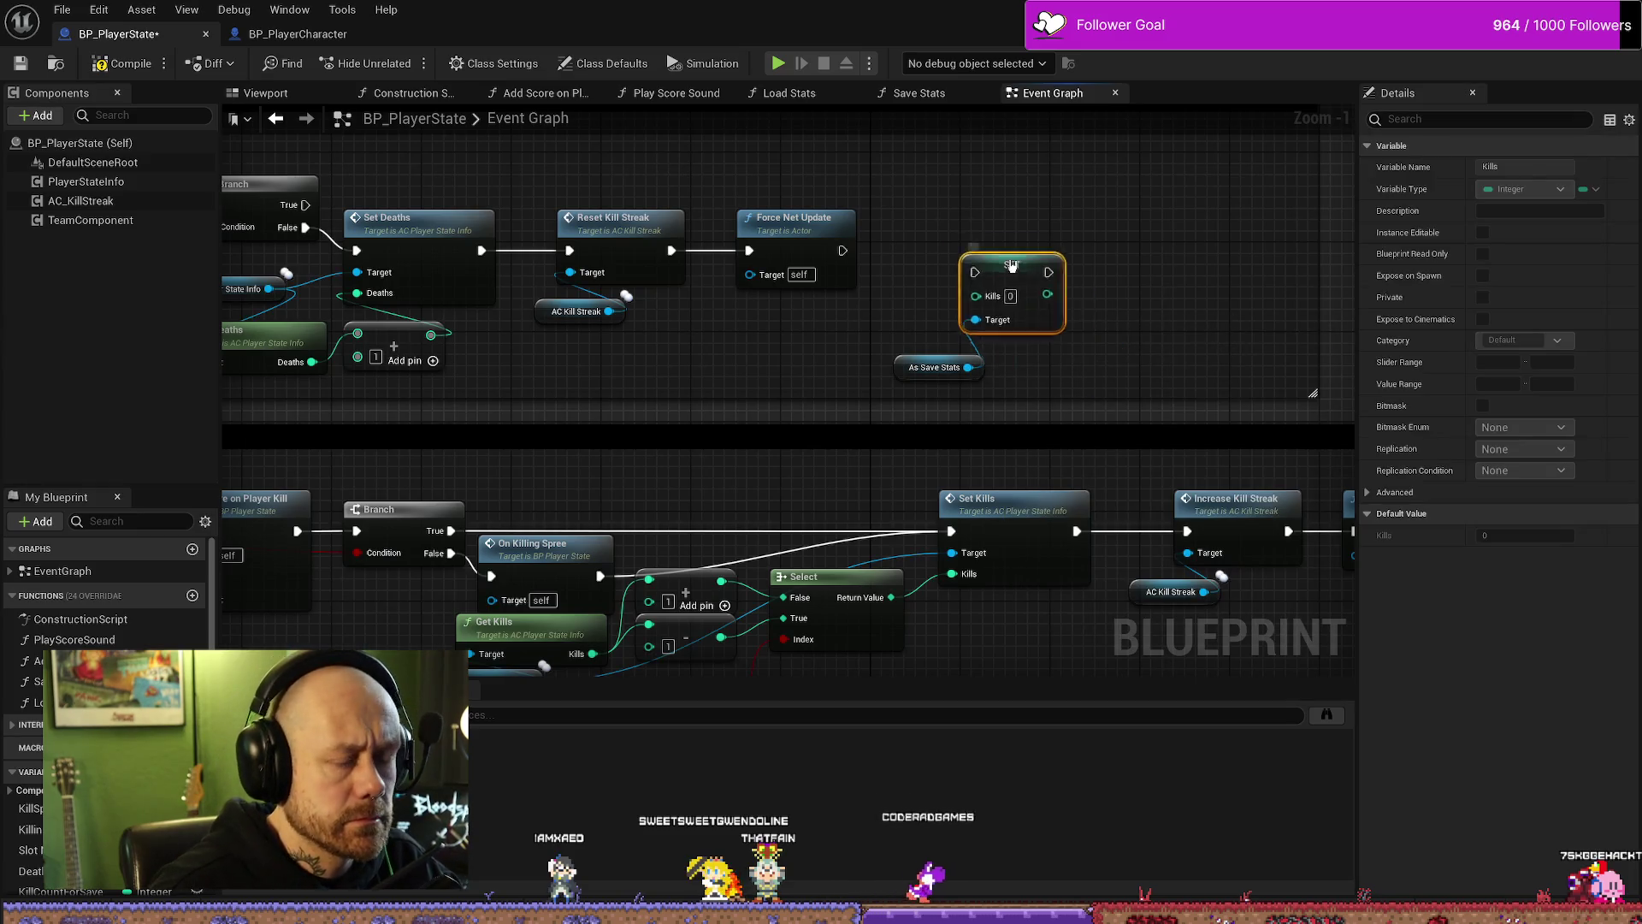